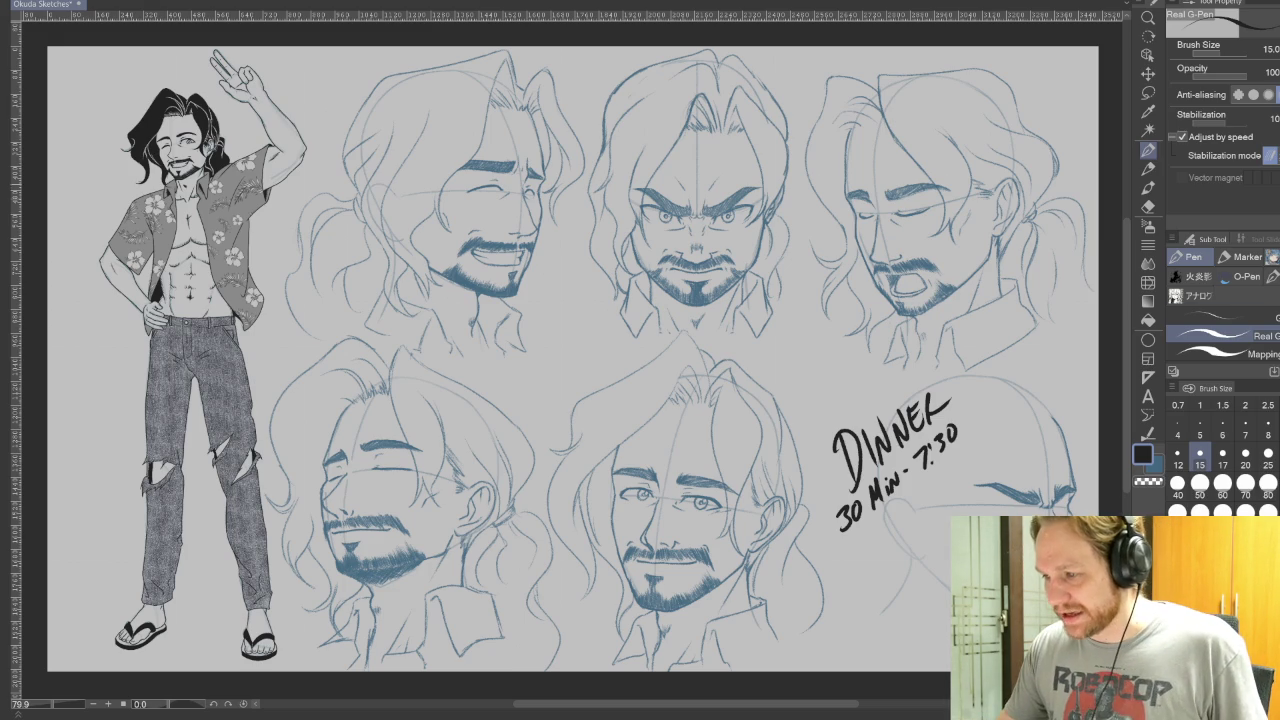
- Undo every stroke of the handwritten 'DINNEK 30 Min - 7:30' dinner note
key("ctrl+z")
key("ctrl+z")
key("ctrl+z")
key("ctrl+z")
key("ctrl+z")
key("ctrl+z")
key("ctrl+z")
key("ctrl+z")
key("ctrl+z")
key("ctrl+z")
key("ctrl+z")
key("ctrl+z")
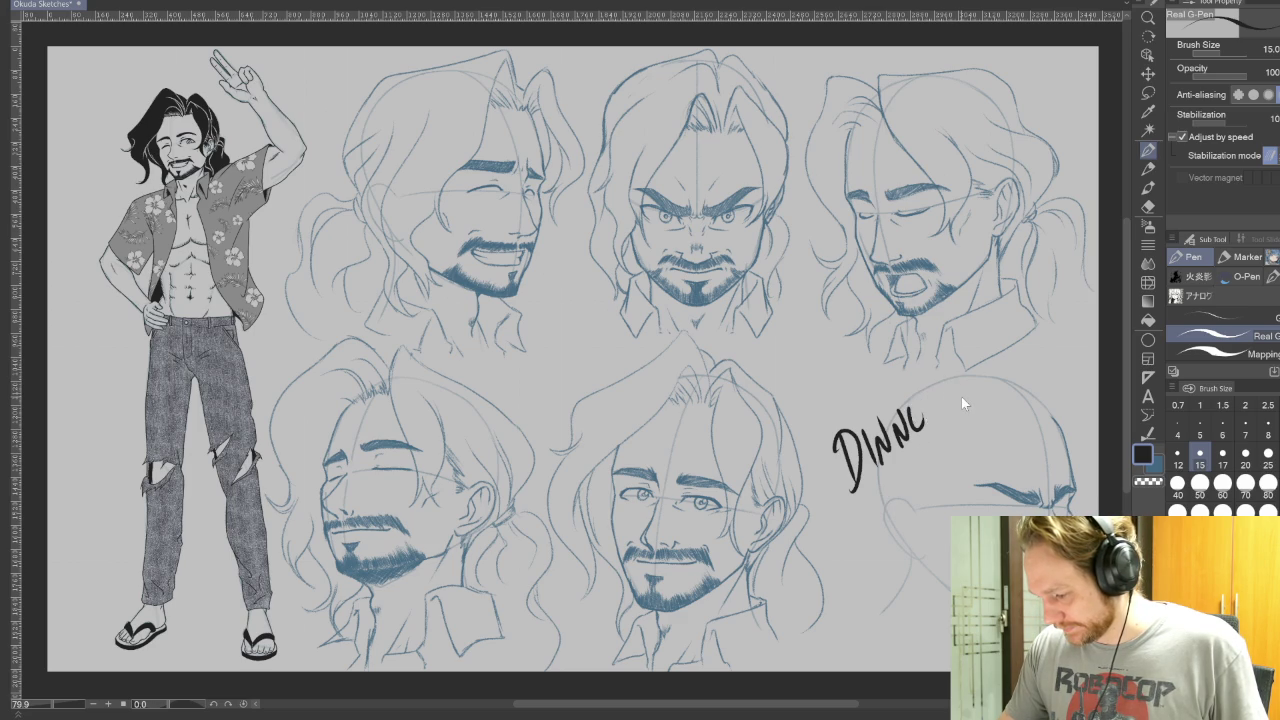
key("ctrl+z")
key("ctrl+z")
key("ctrl+z")
key("ctrl+z")
key("ctrl+z")
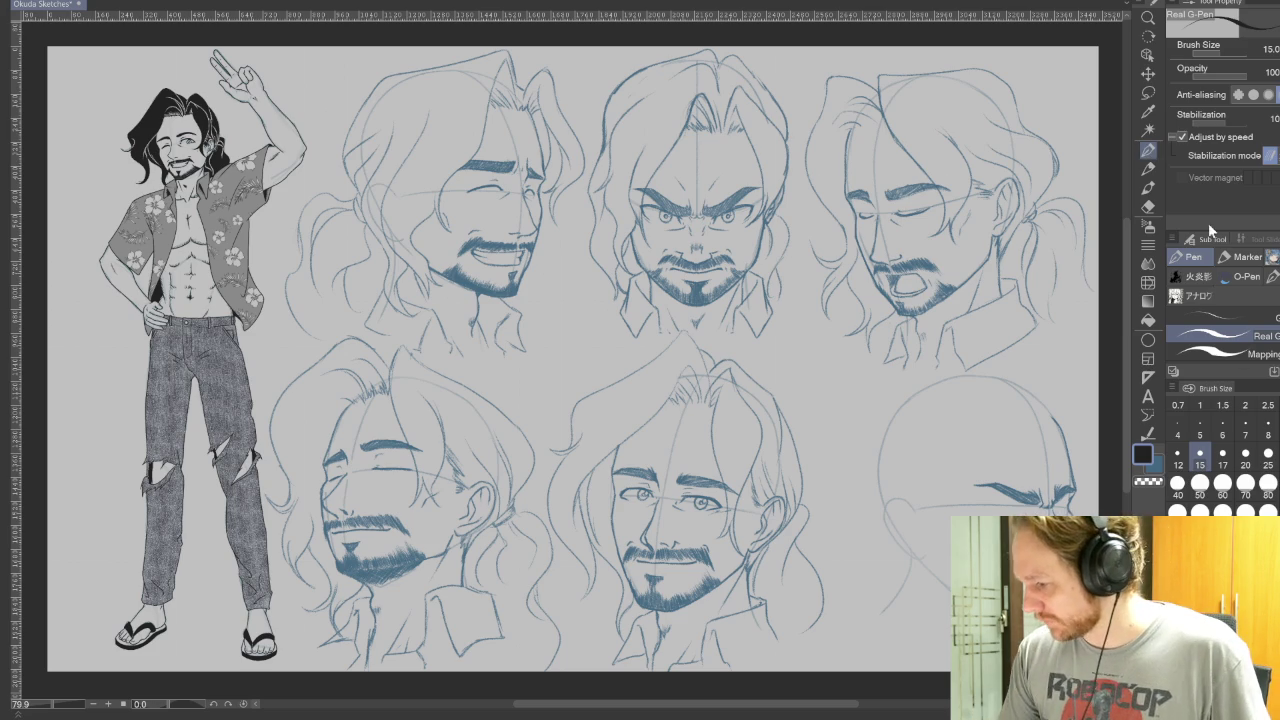
- Zoom in on the sixth head and sketch its nose with the pencil at size 5
key("p")
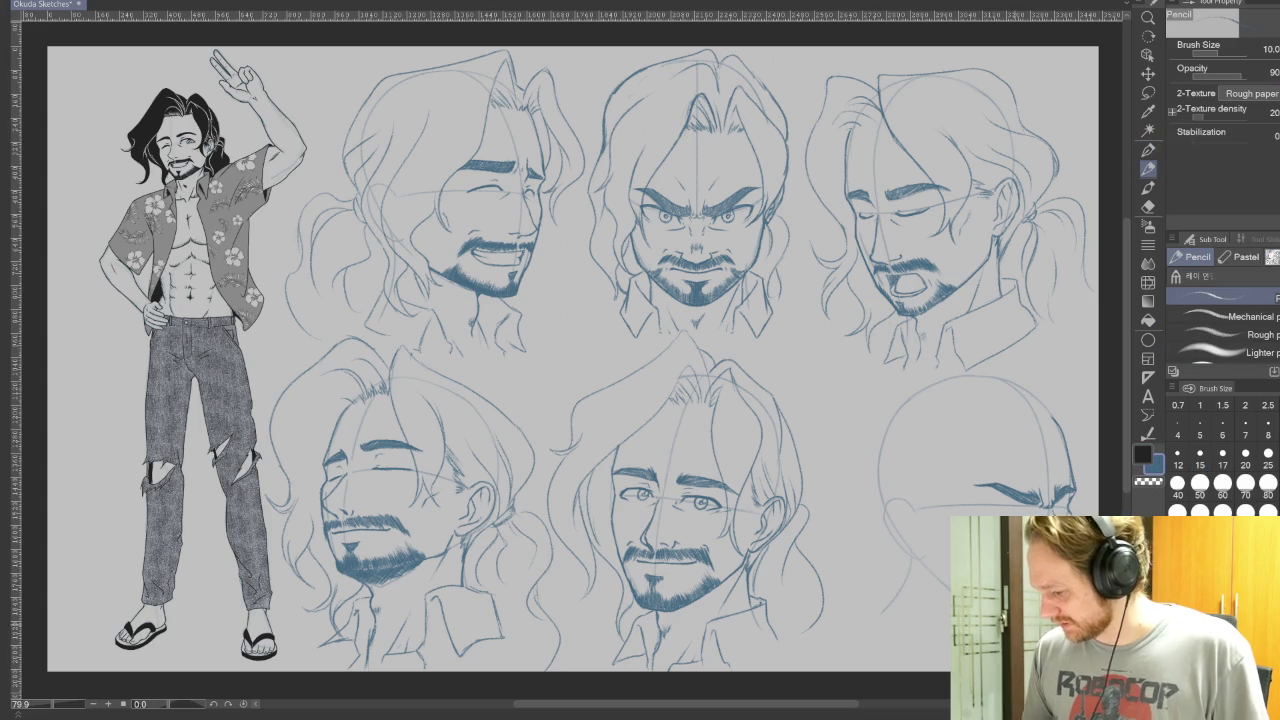
left_click_drag(1187, 653, 1125, 611)
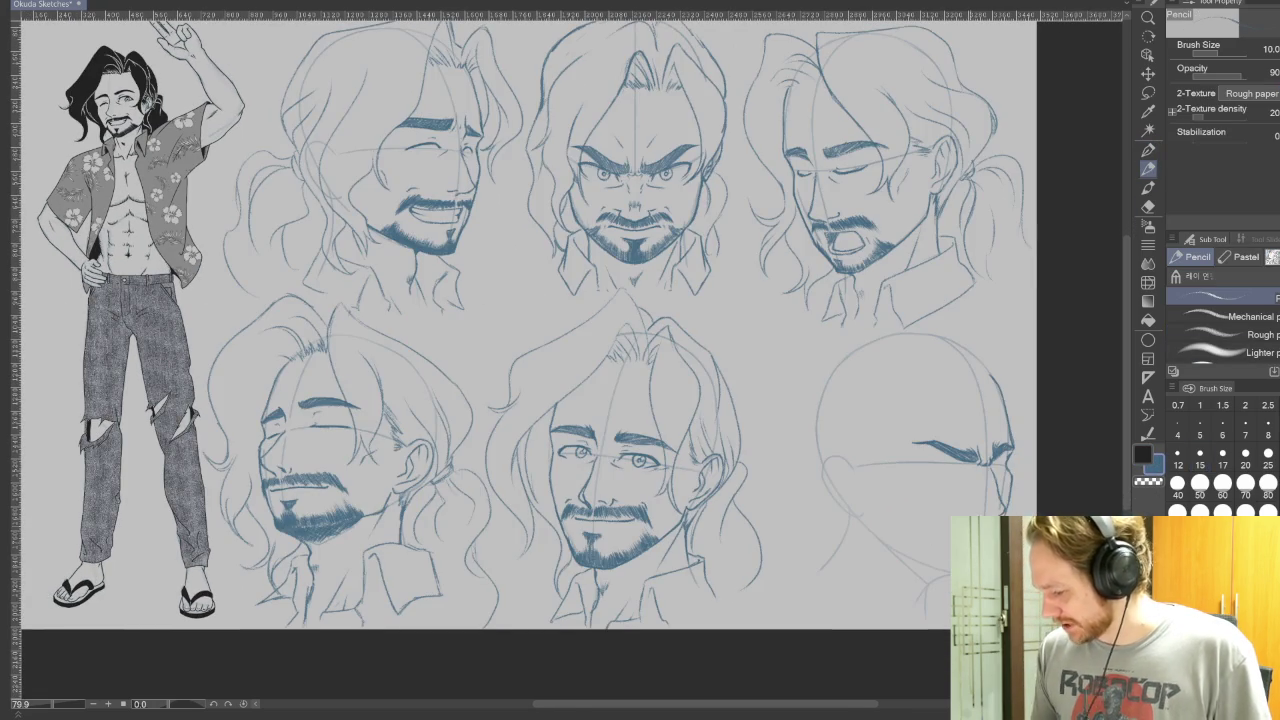
scroll(1181, 570, "up", 2)
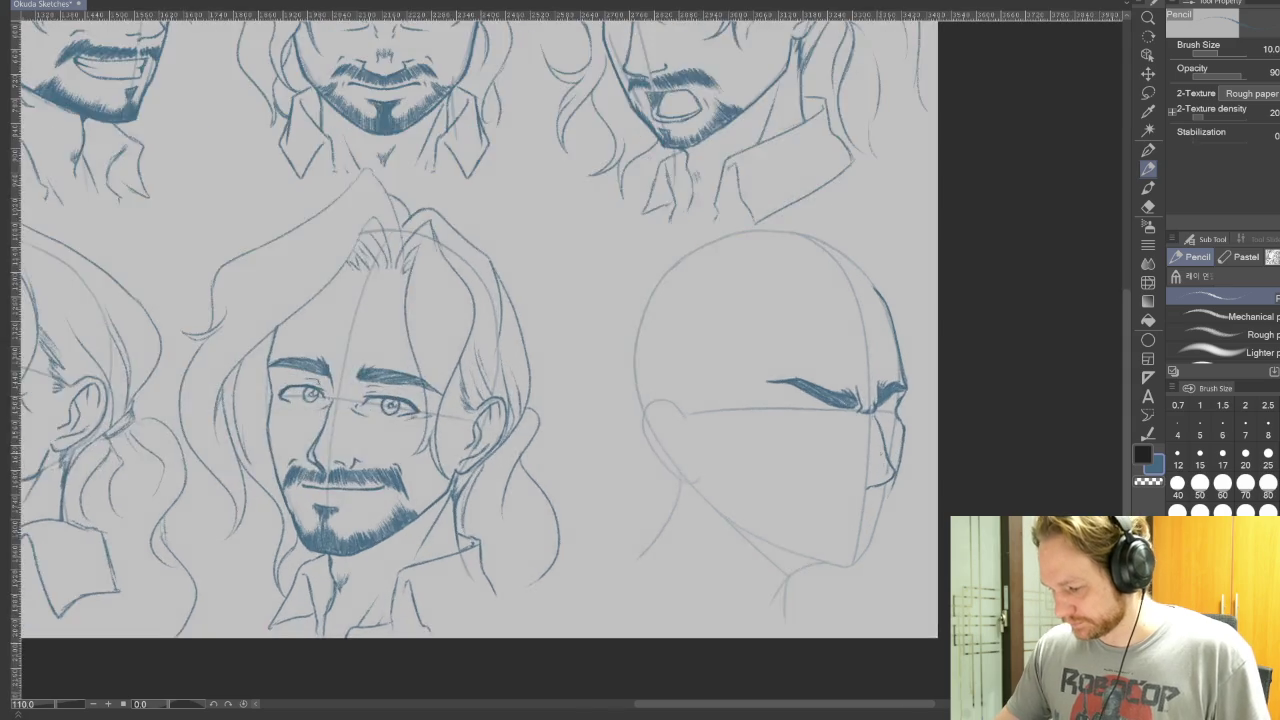
scroll(885, 420, "up", 2)
scroll(885, 420, "up", 2)
scroll(885, 420, "up", 2)
scroll(885, 420, "up", 1)
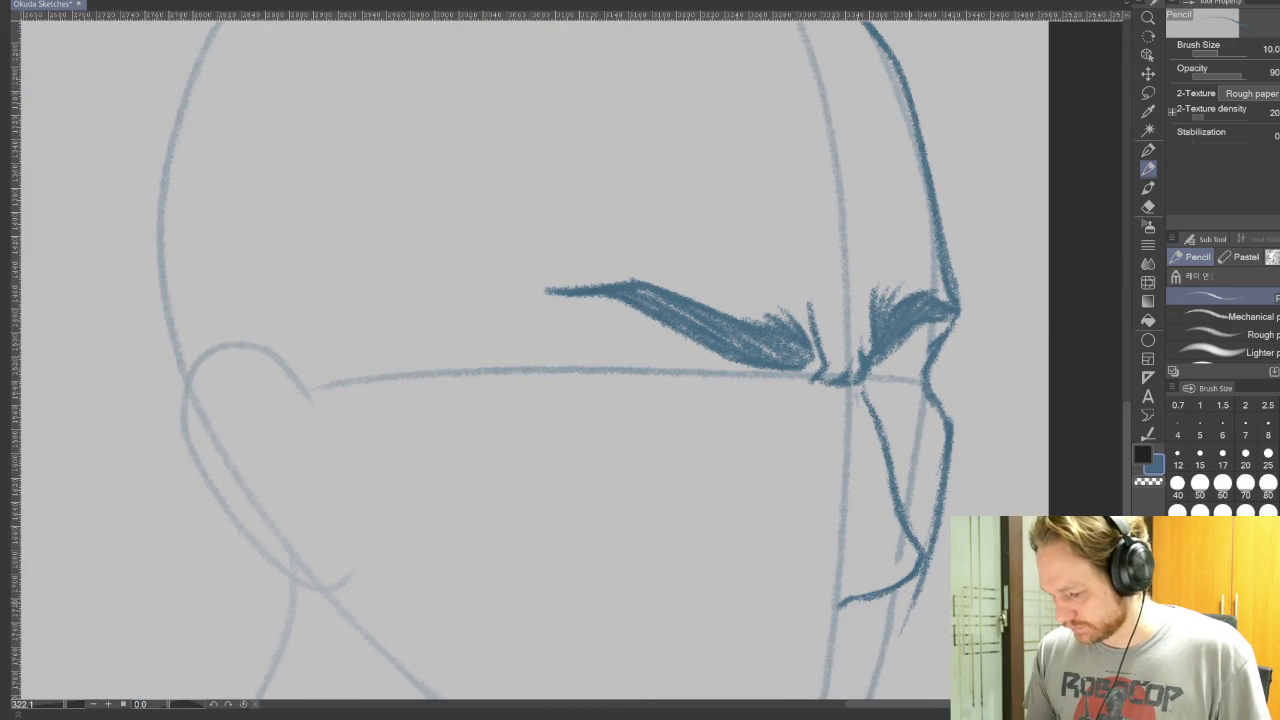
left_click_drag(906, 600, 700, 350)
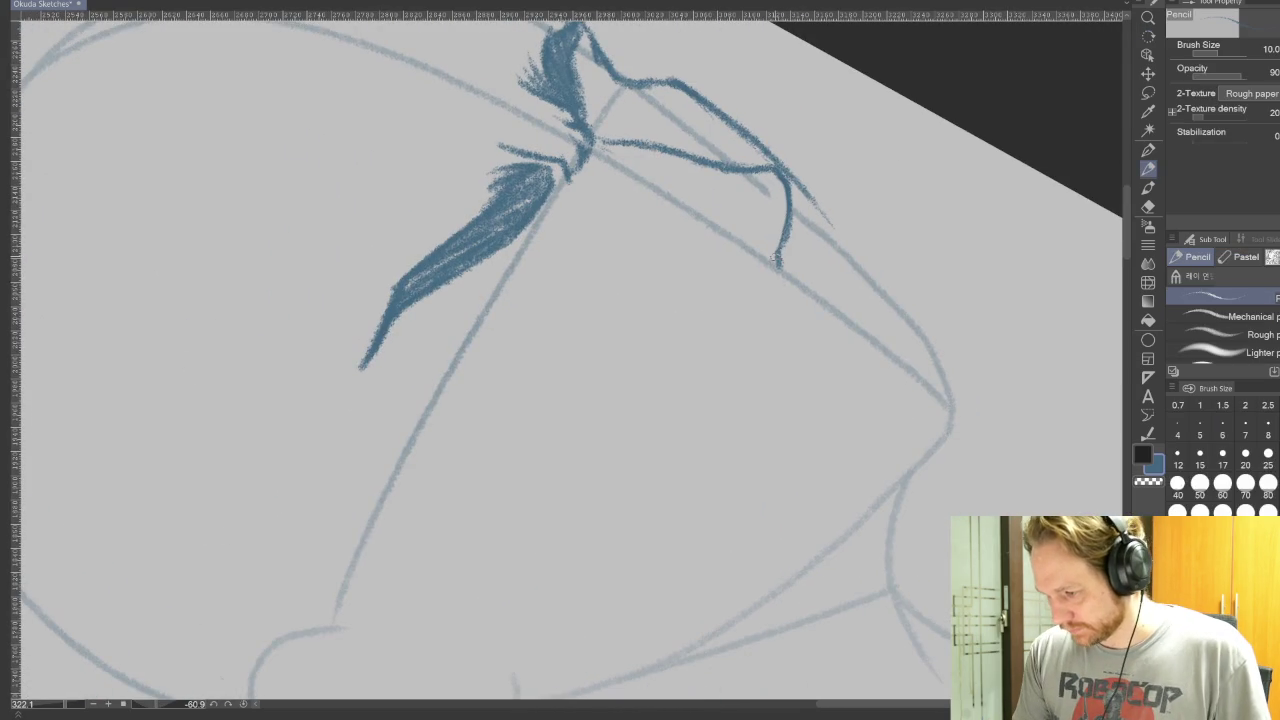
left_click(1200, 430)
left_click_drag(758, 234, 718, 282)
left_click_drag(758, 238, 750, 248)
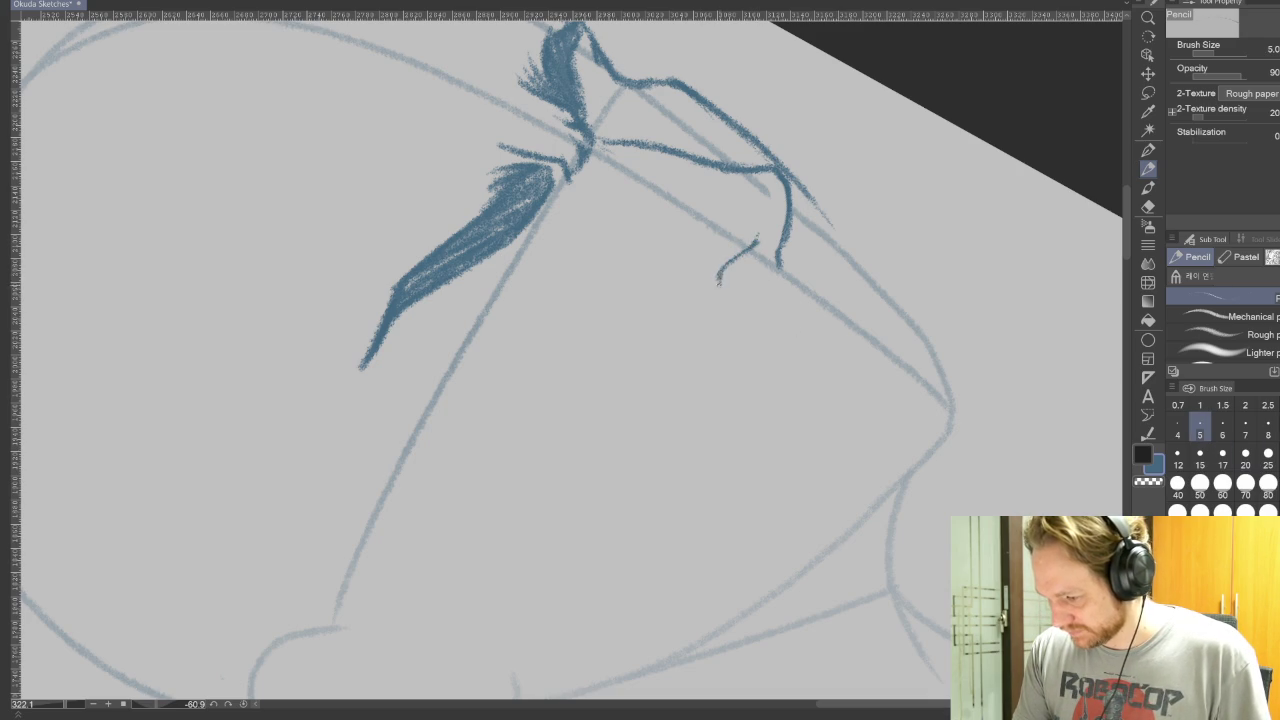
- At brush size 8, add a line below the brow, a nostril and a shorter upper lip
left_click(1268, 430)
mouse_move(571, 357)
left_mouse_down()
mouse_move(701, 437)
mouse_move(676, 462)
mouse_move(708, 435)
left_mouse_up()
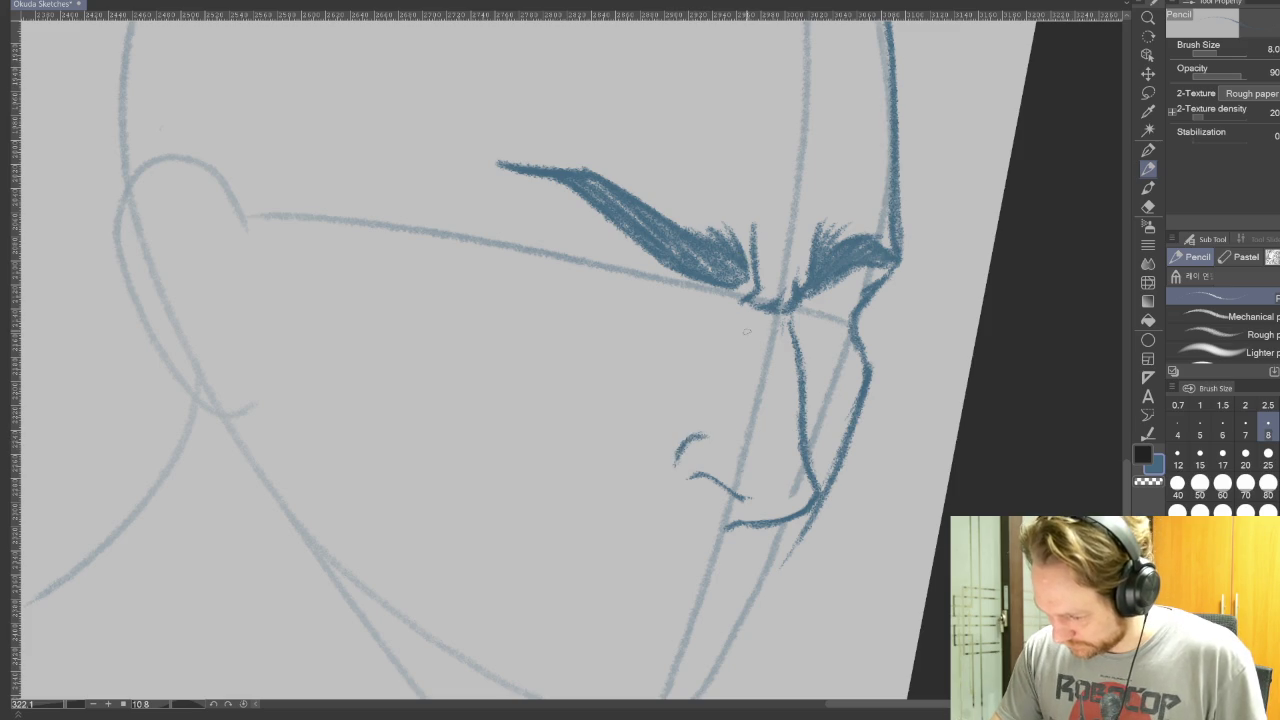
left_click_drag(746, 332, 766, 357)
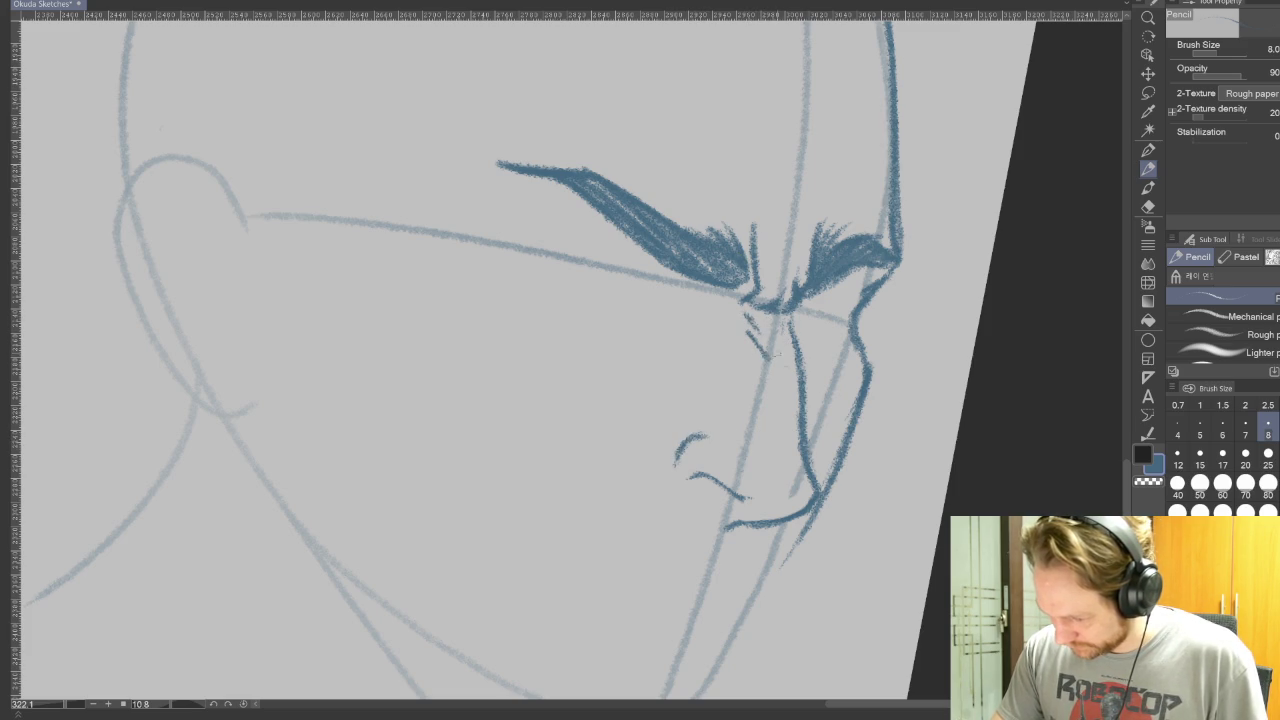
left_click_drag(875, 568, 632, 349)
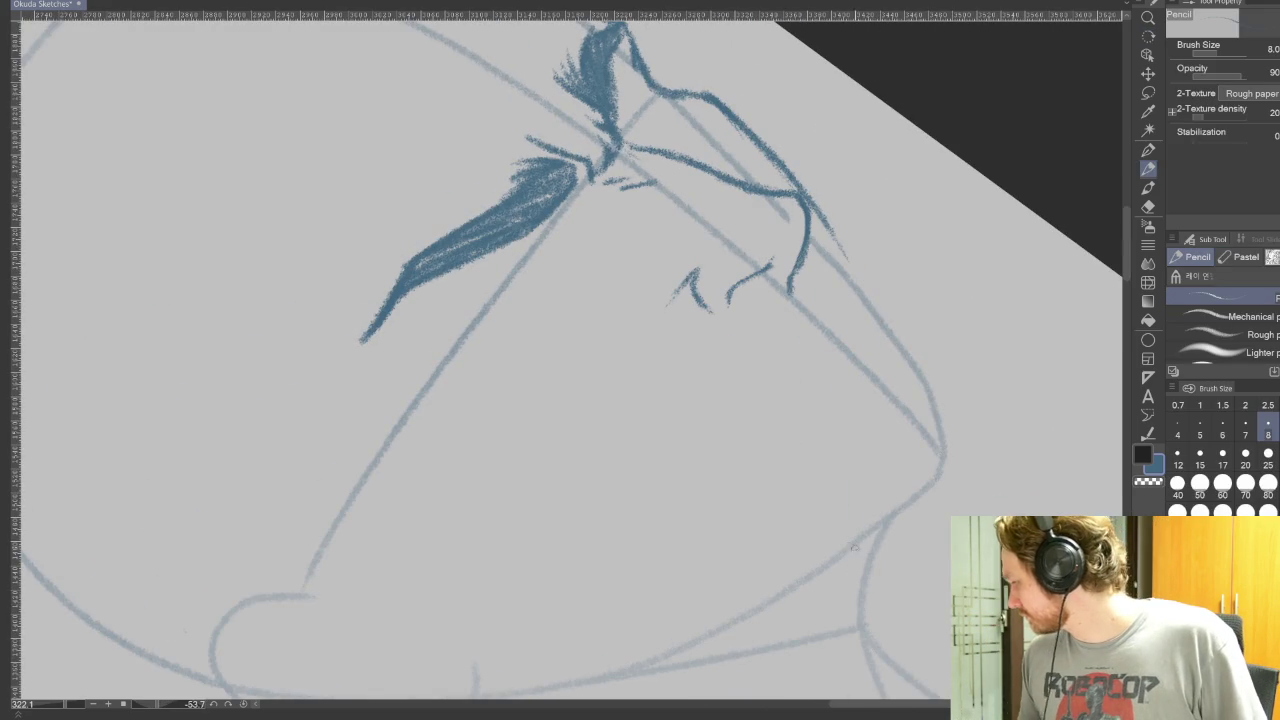
mouse_move(830, 292)
left_mouse_down()
mouse_move(826, 310)
mouse_move(746, 372)
mouse_move(737, 399)
left_mouse_up()
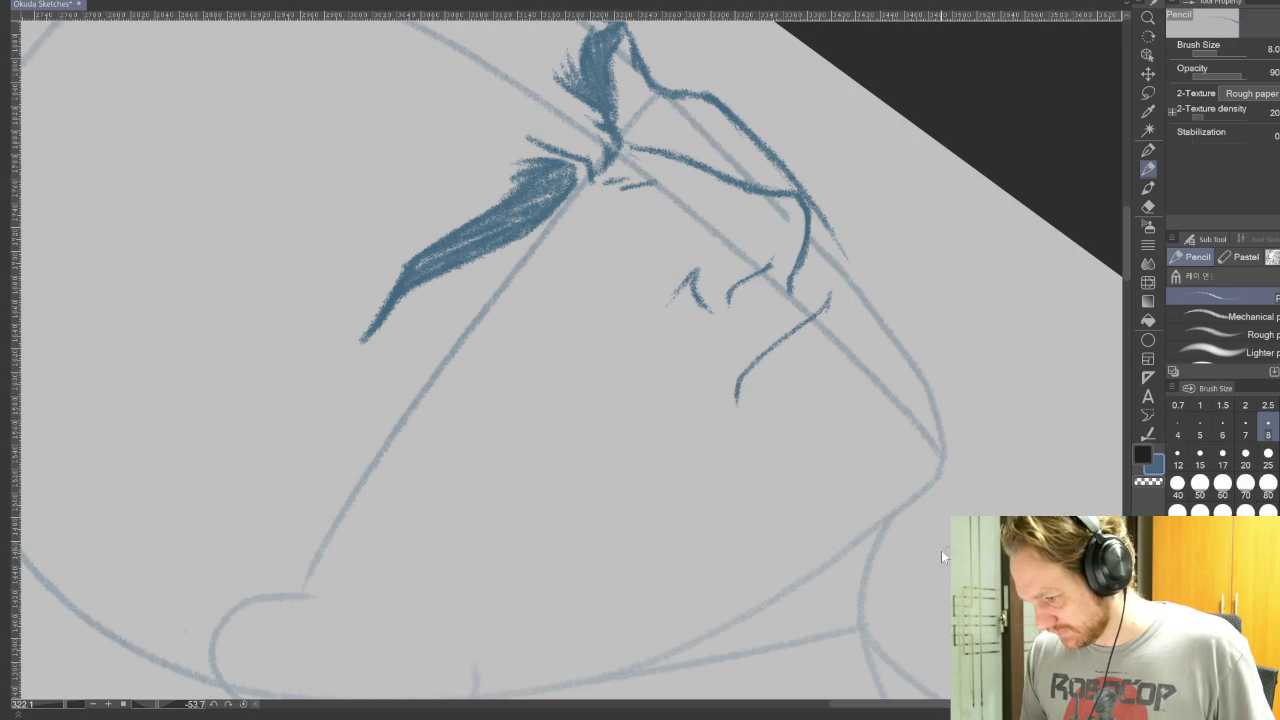
key("ctrl+z")
mouse_move(820, 310)
left_mouse_down()
mouse_move(754, 362)
mouse_move(740, 396)
mouse_move(748, 490)
left_mouse_up()
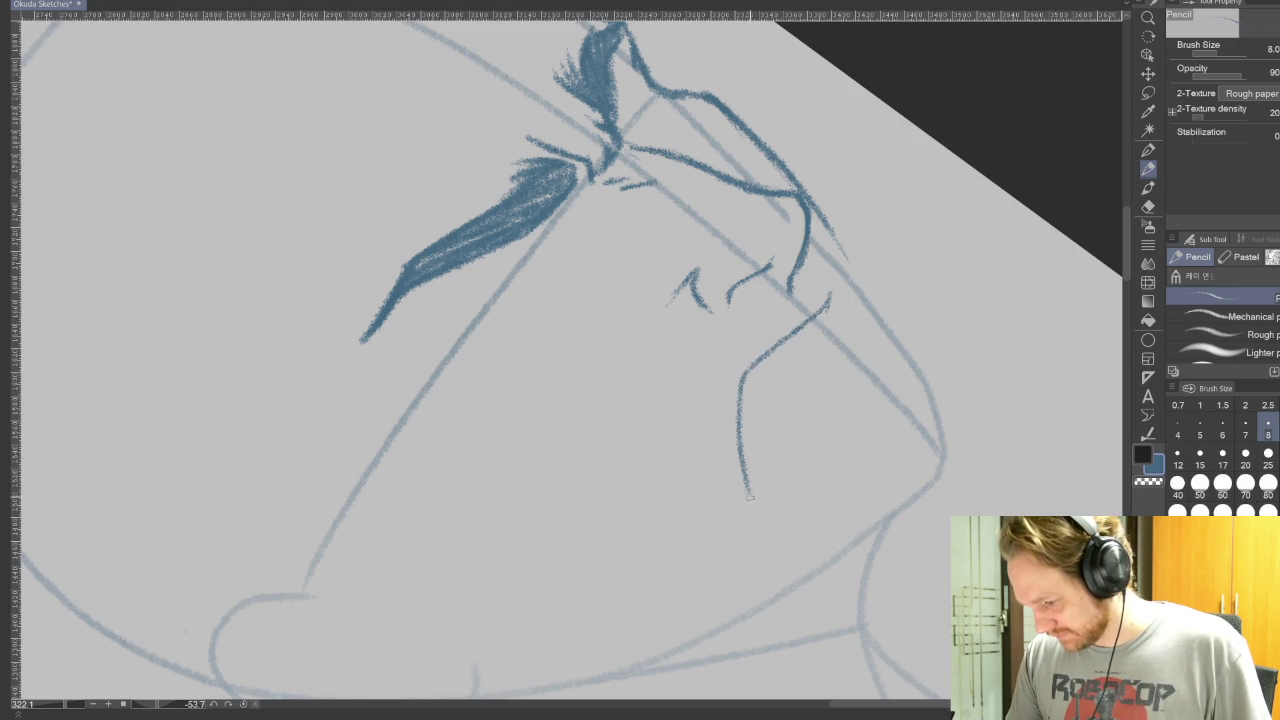
left_click_drag(836, 322, 890, 380)
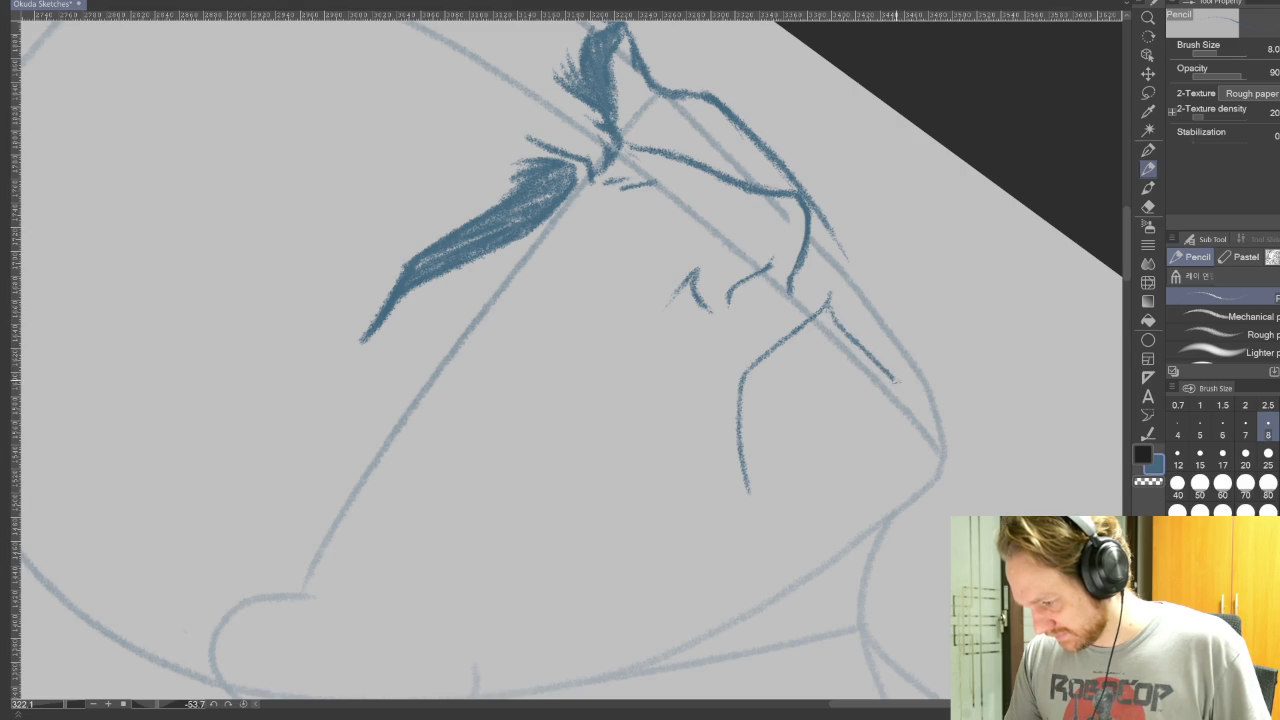
- Rotate the view about 64 degrees and draw the left side and top of the open mouth
key("r")
mouse_move(991, 434)
left_mouse_down()
mouse_move(545, 592)
mouse_move(480, 409)
mouse_move(453, 440)
mouse_move(432, 382)
left_mouse_up()
left_click_drag(487, 268, 433, 392)
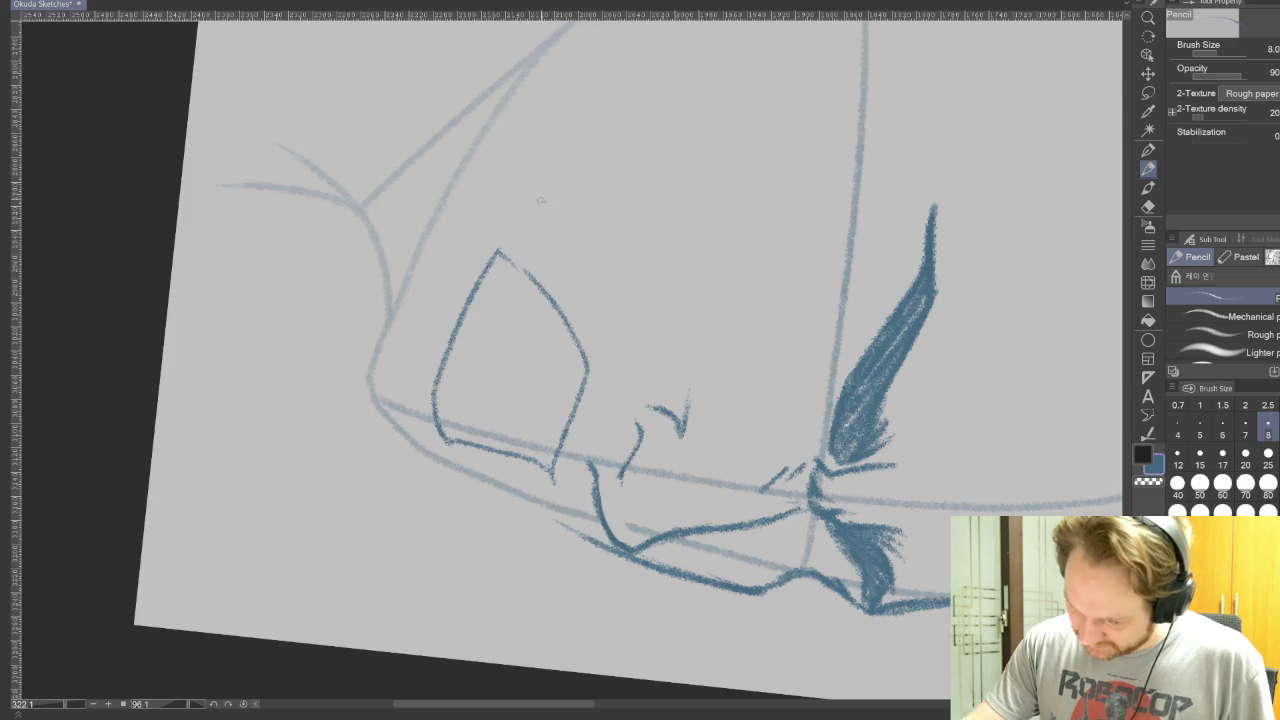
mouse_move(490, 258)
left_mouse_down()
mouse_move(518, 262)
mouse_move(553, 300)
left_mouse_up()
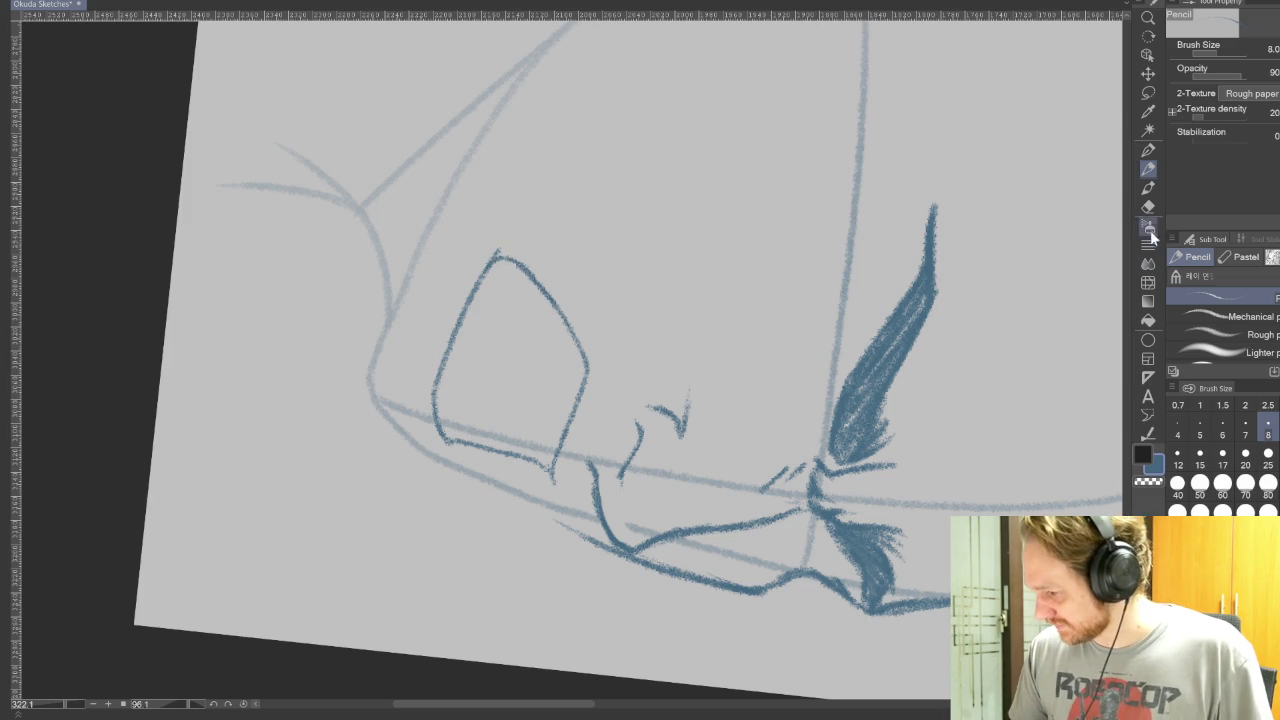
- Reinforce the mouth's left edge and erase faint stray lines around it
key("e")
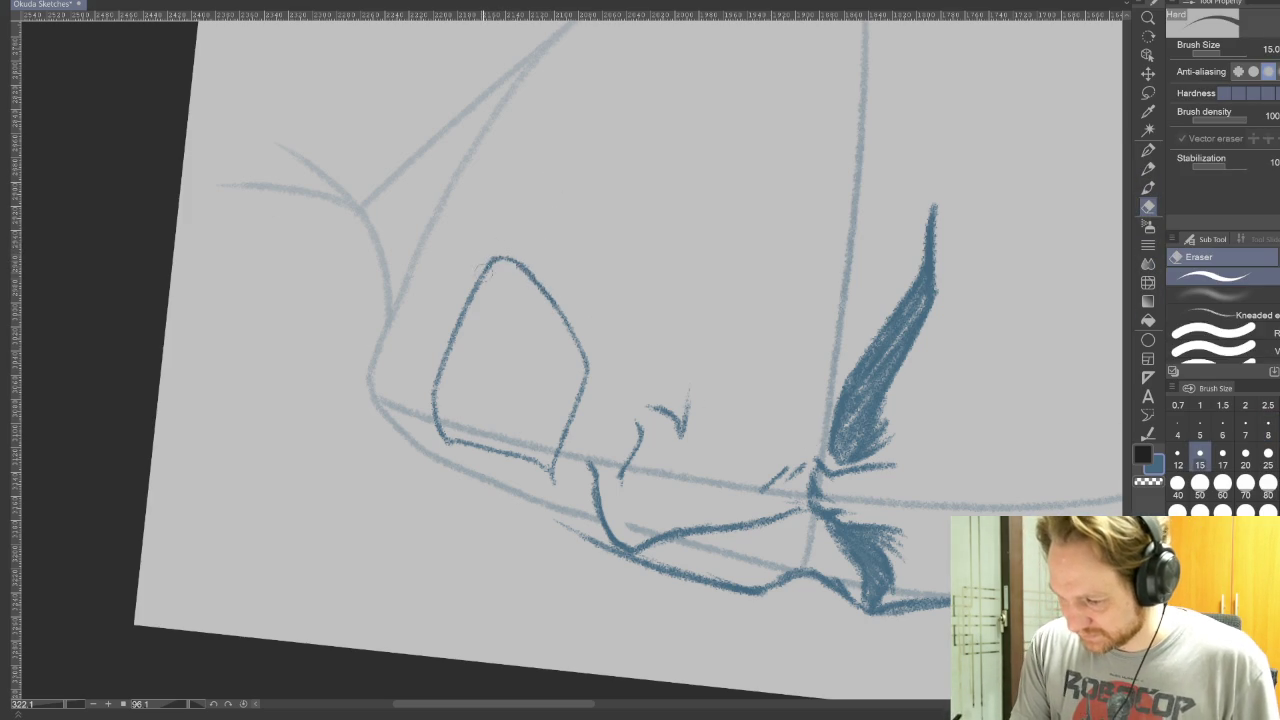
left_click_drag(470, 266, 783, 507)
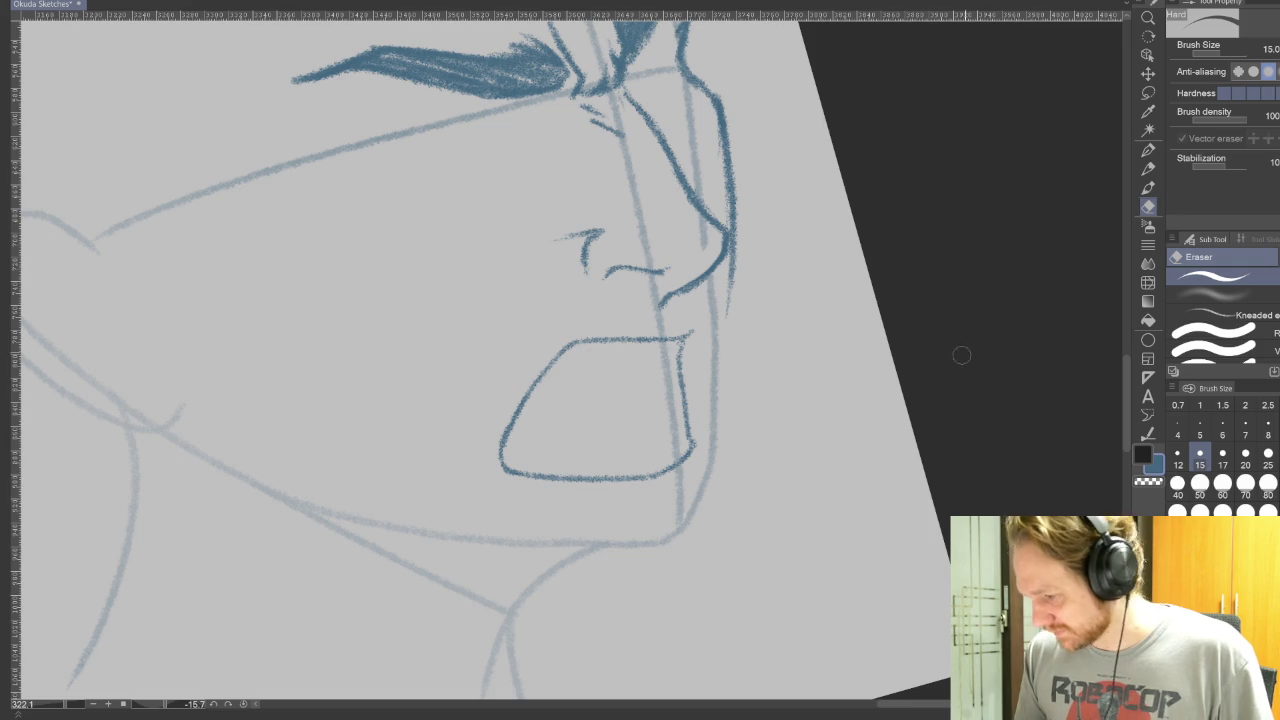
key("p")
left_click_drag(500, 460, 530, 368)
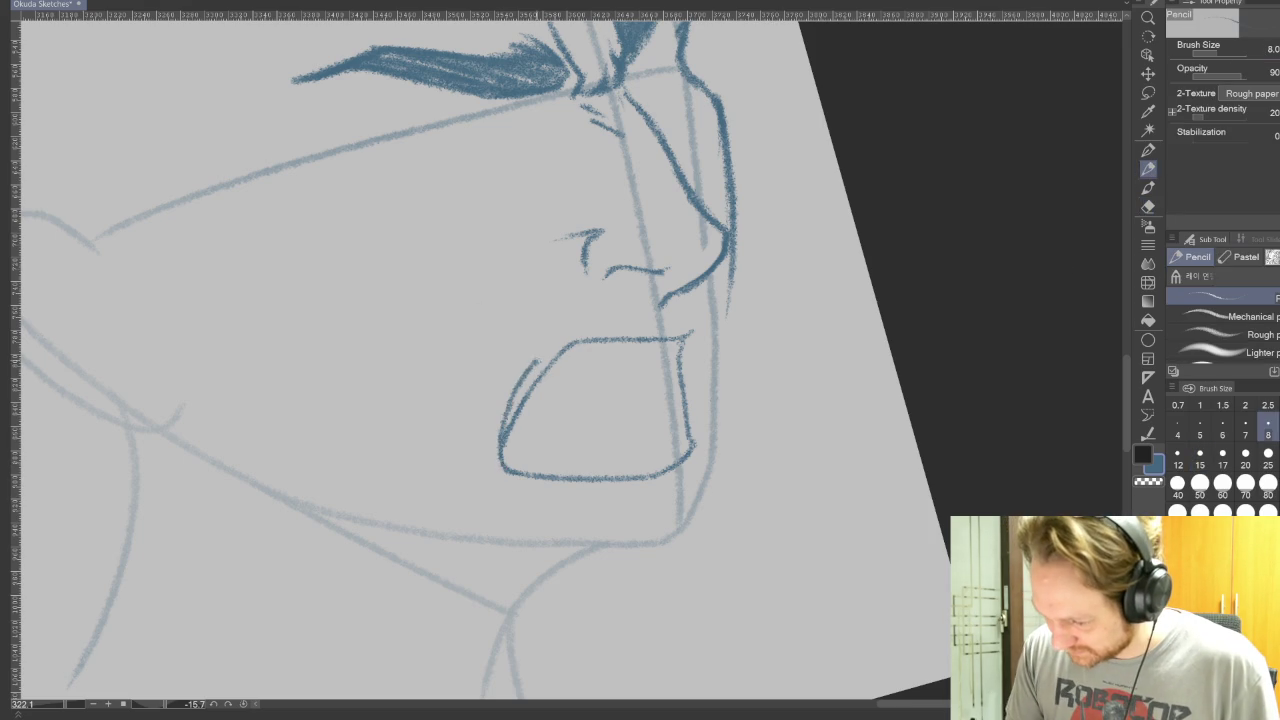
left_click_drag(965, 393, 558, 344)
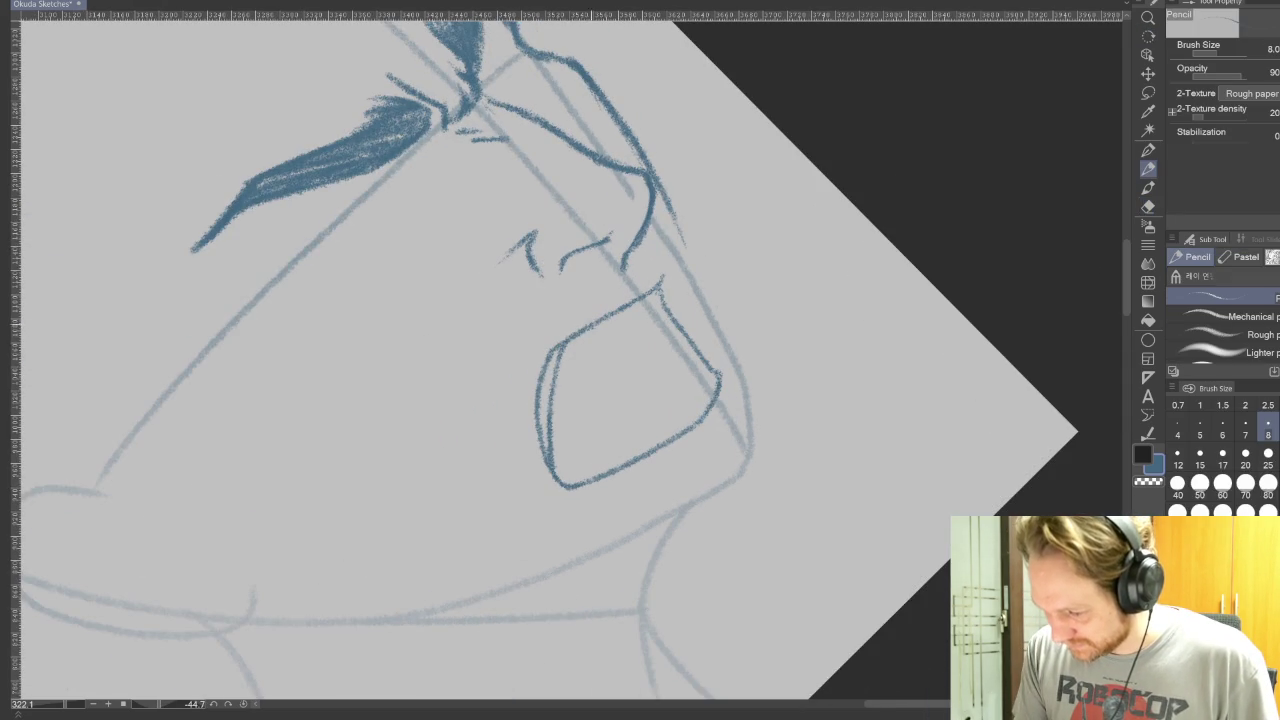
key("e")
left_click_drag(563, 357, 553, 433)
- Reset the rotation, tilt the view about 22 degrees and redraw the mouth's left side
key("r")
double_click(736, 601)
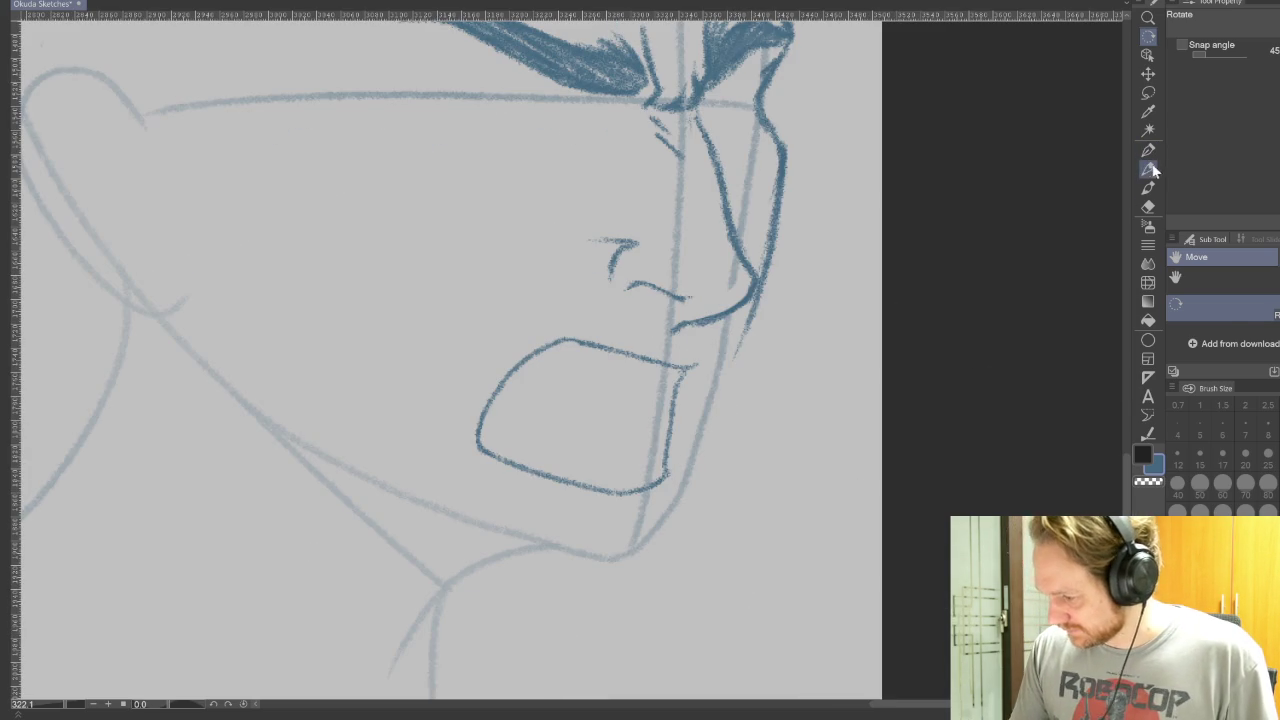
left_click_drag(1007, 199, 898, 330)
key("p")
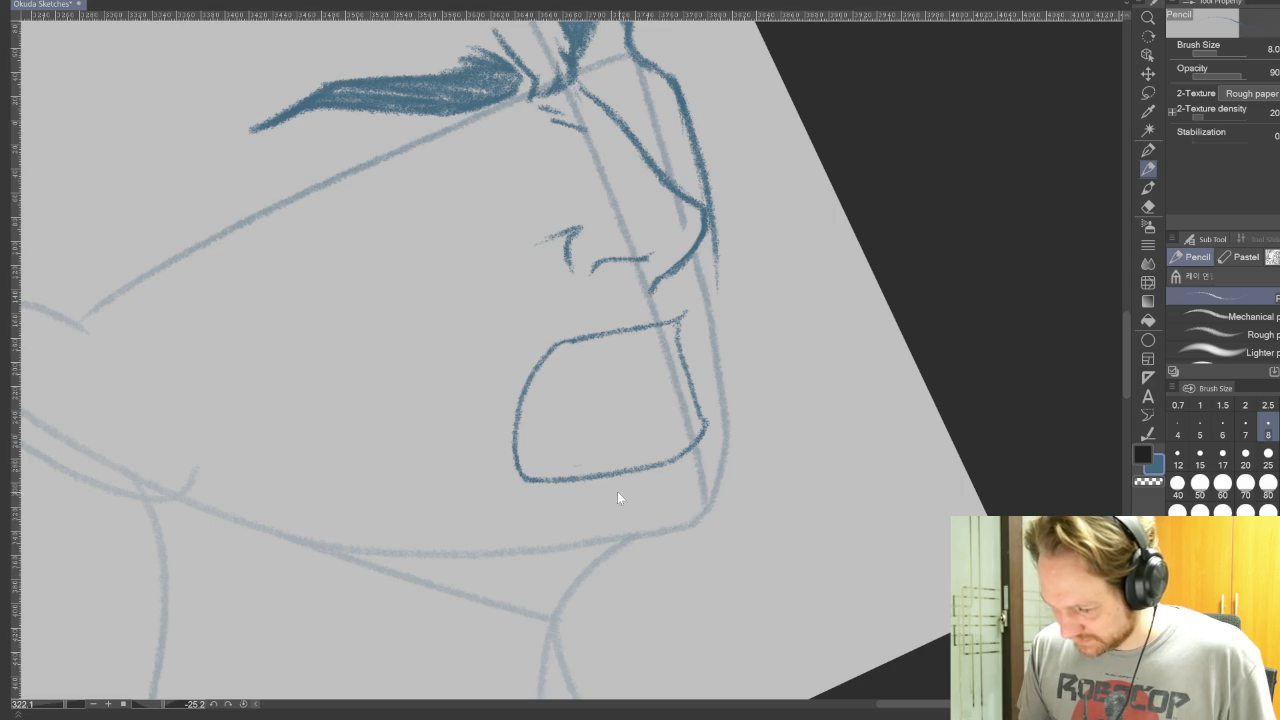
left_click_drag(530, 350, 514, 425)
key("ctrl+z")
left_click_drag(526, 370, 513, 462)
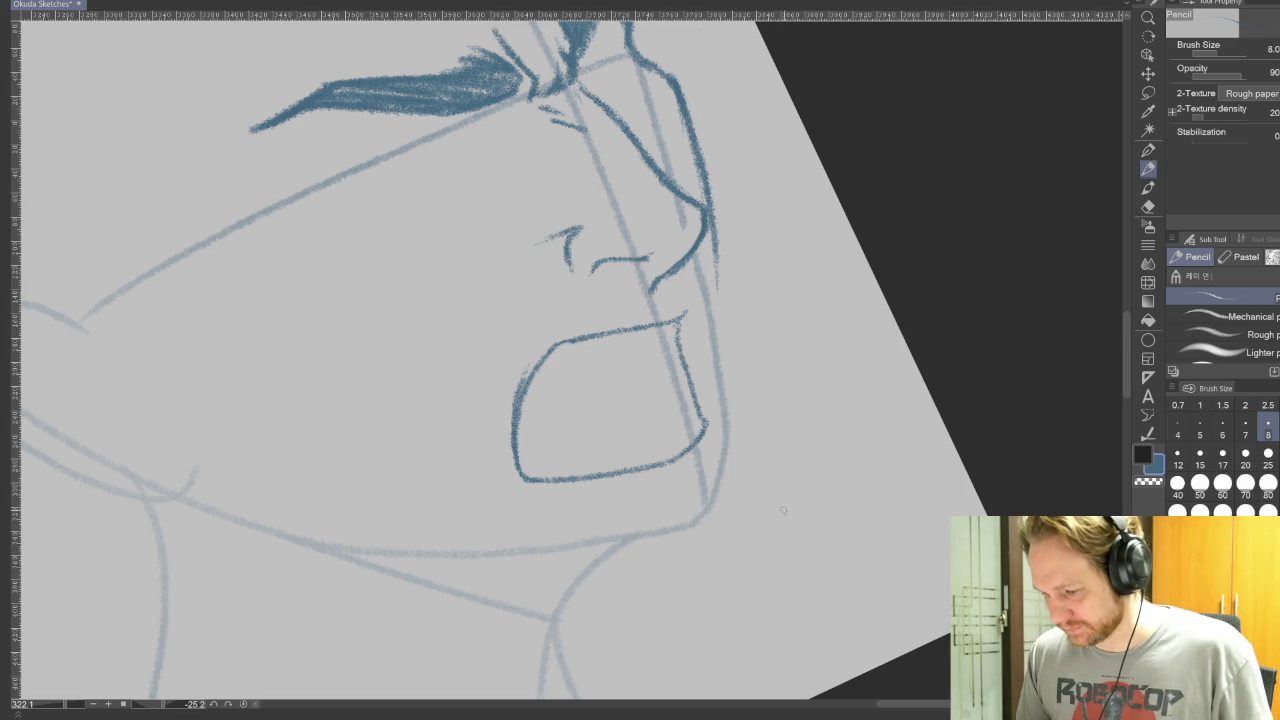
- Draw an inner teeth line along the mouth edge, redoing the first attempt
left_click_drag(777, 514, 621, 276)
key("p")
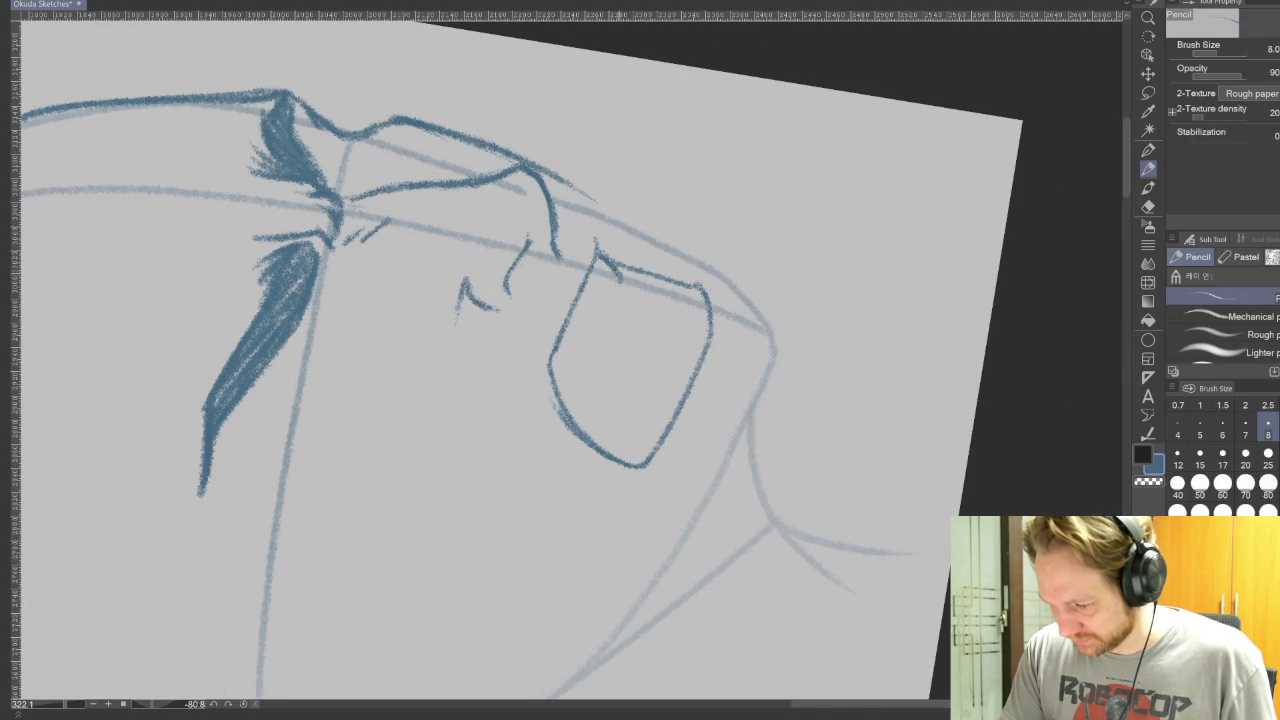
mouse_move(618, 280)
left_mouse_down()
mouse_move(563, 386)
mouse_move(620, 282)
left_mouse_up()
key("ctrl+z")
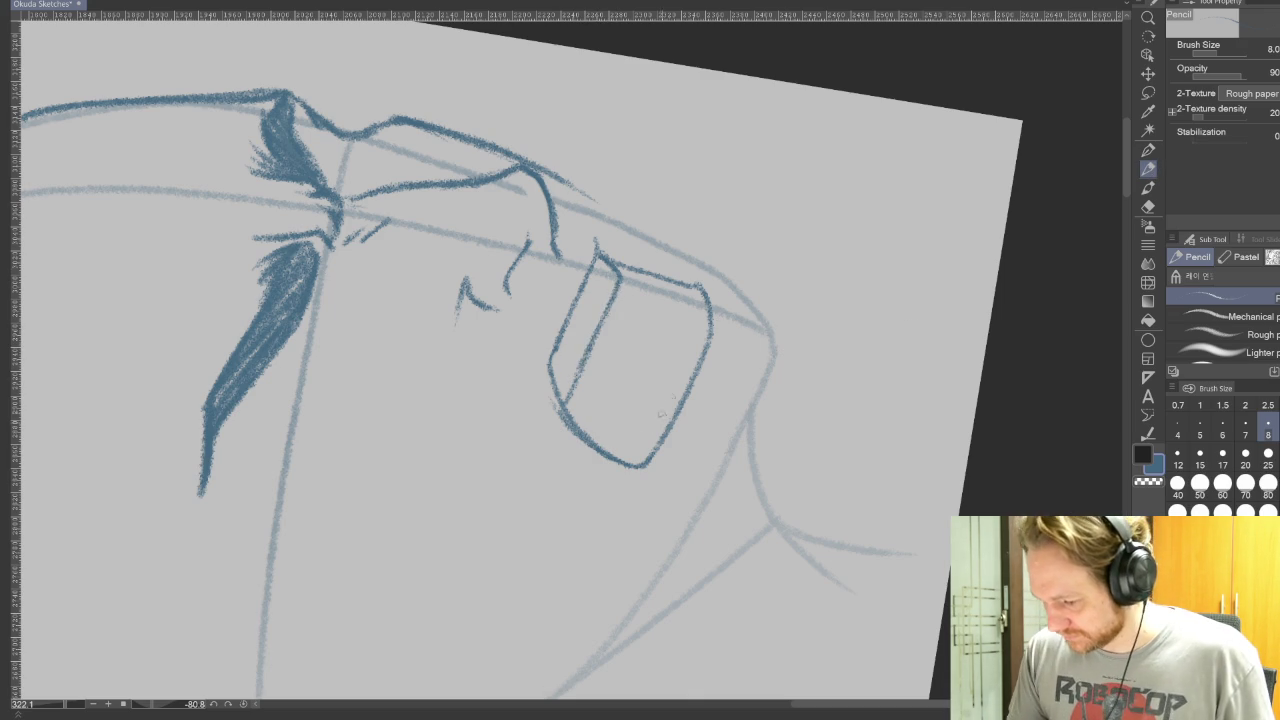
left_click_drag(626, 452, 694, 302)
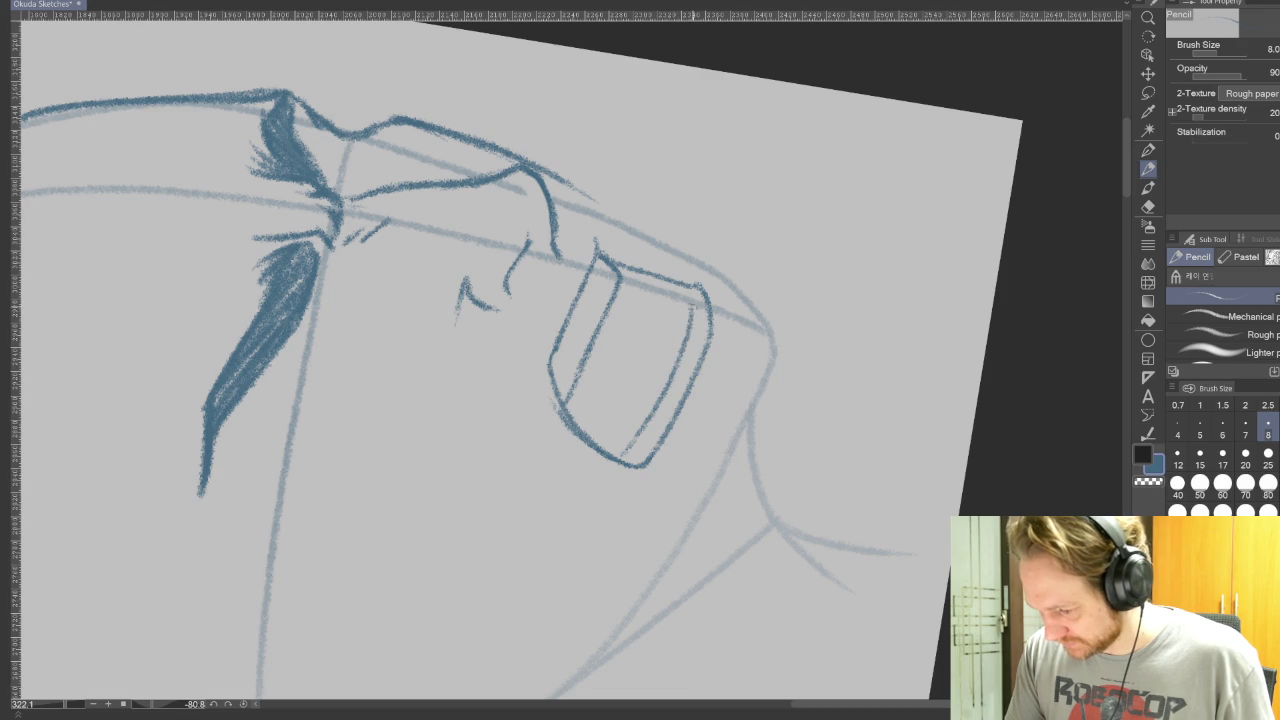
key("r")
left_click_drag(940, 443, 650, 650)
key("p")
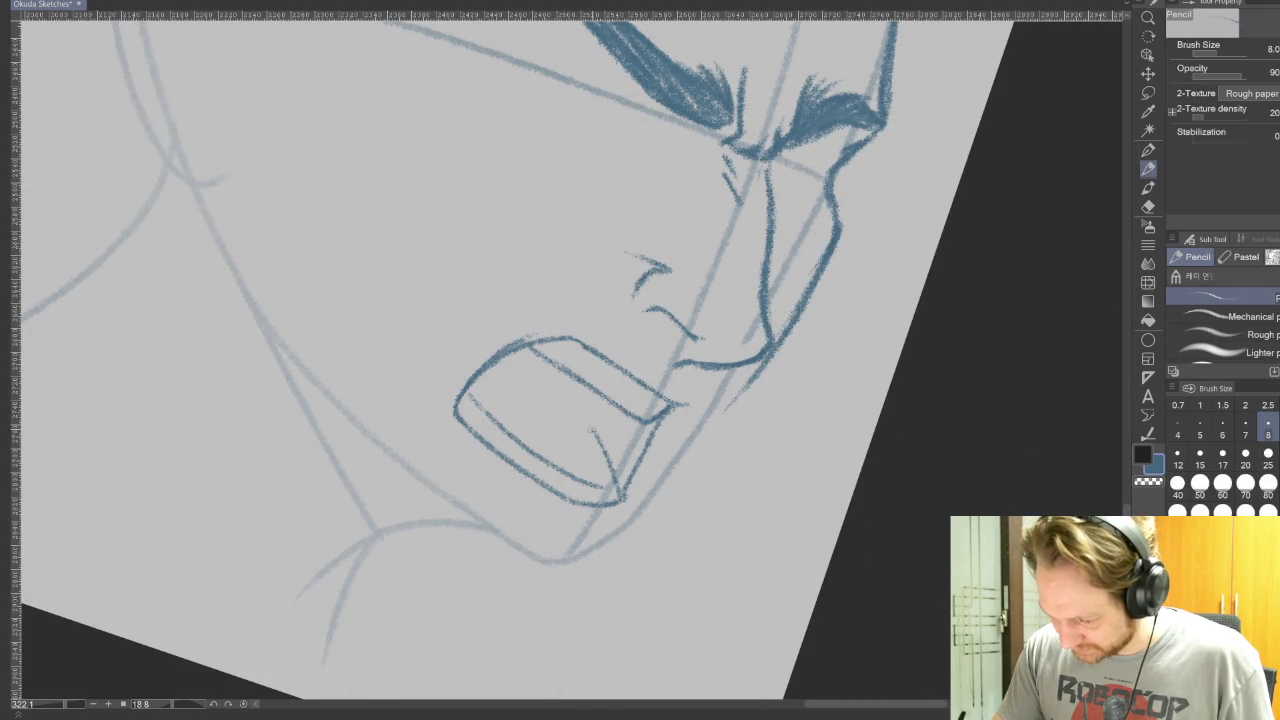
- Sketch tooth strokes inside the shouting mouth
left_click_drag(594, 440, 574, 390)
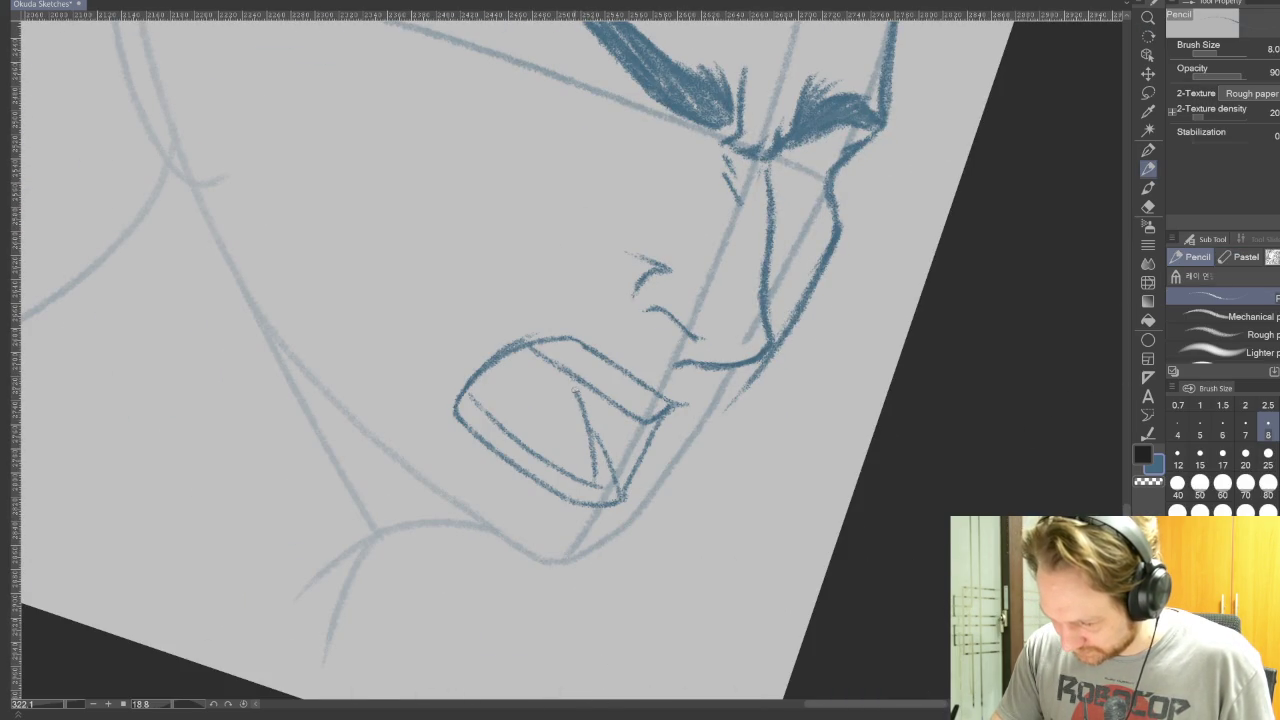
key("r")
left_click_drag(951, 397, 578, 133)
key("p")
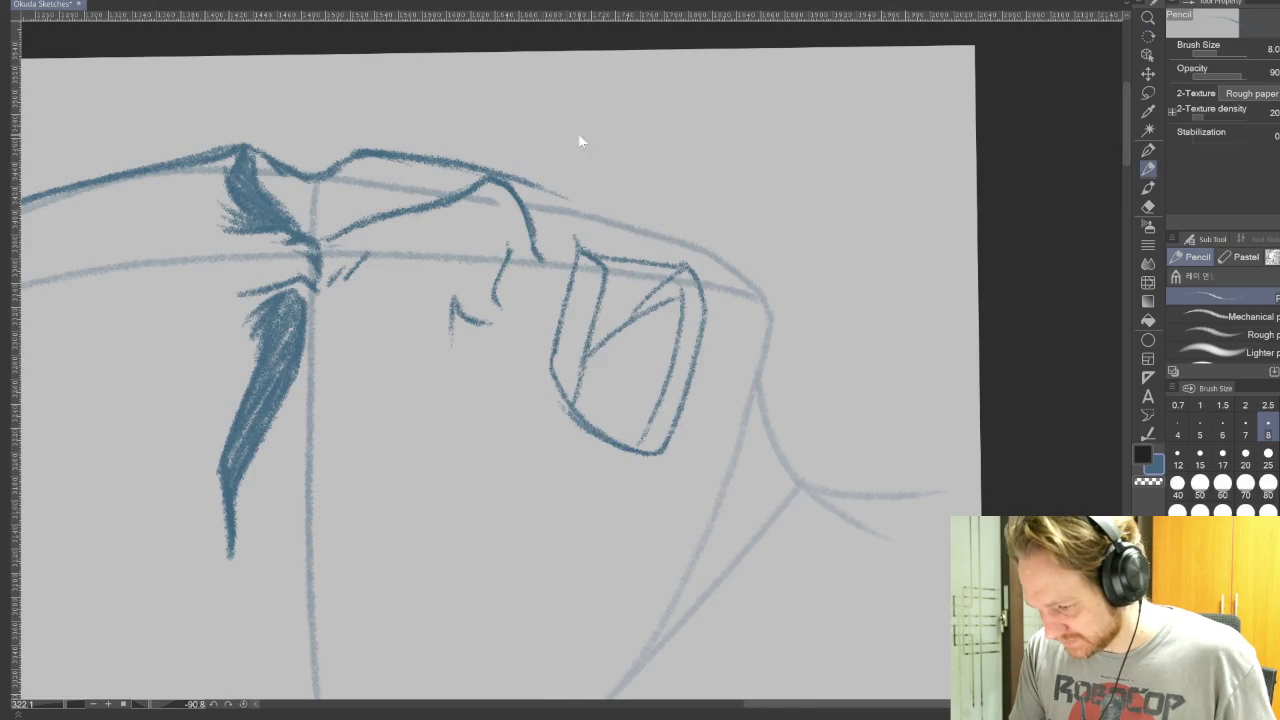
mouse_move(582, 422)
left_mouse_down()
mouse_move(620, 340)
mouse_move(680, 300)
left_mouse_up()
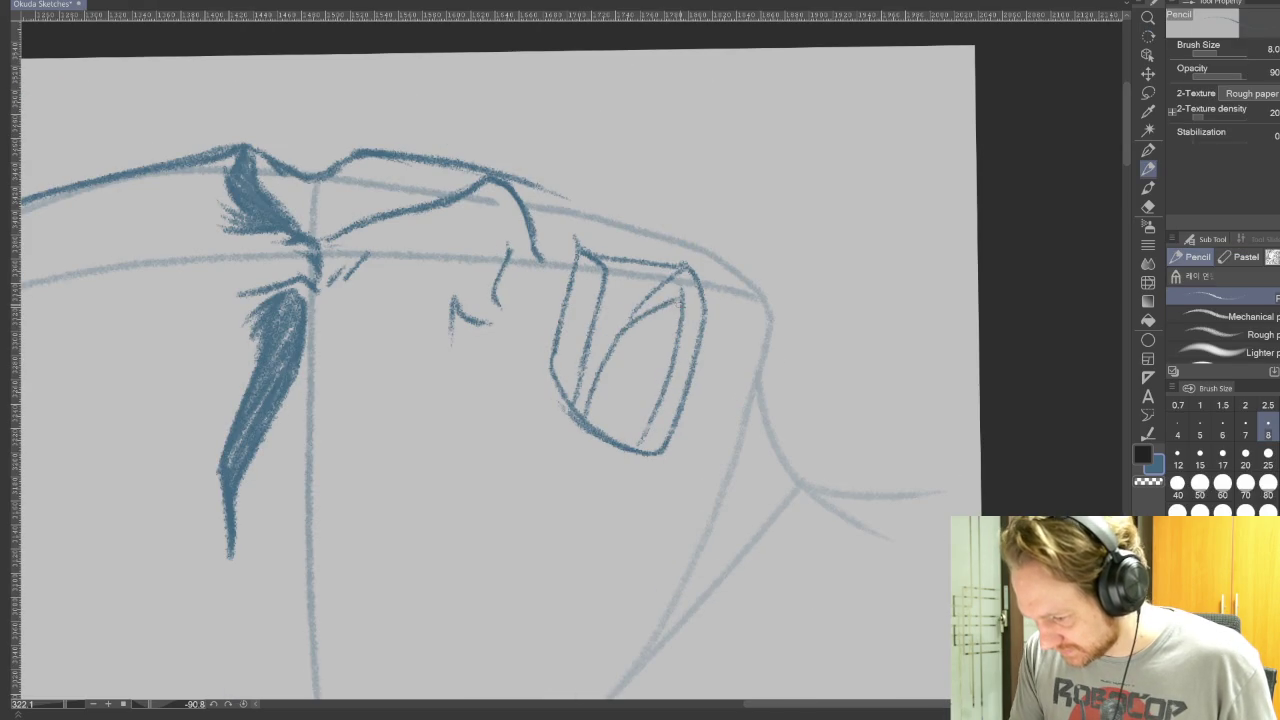
key("r")
left_click_drag(969, 352, 620, 700)
key("p")
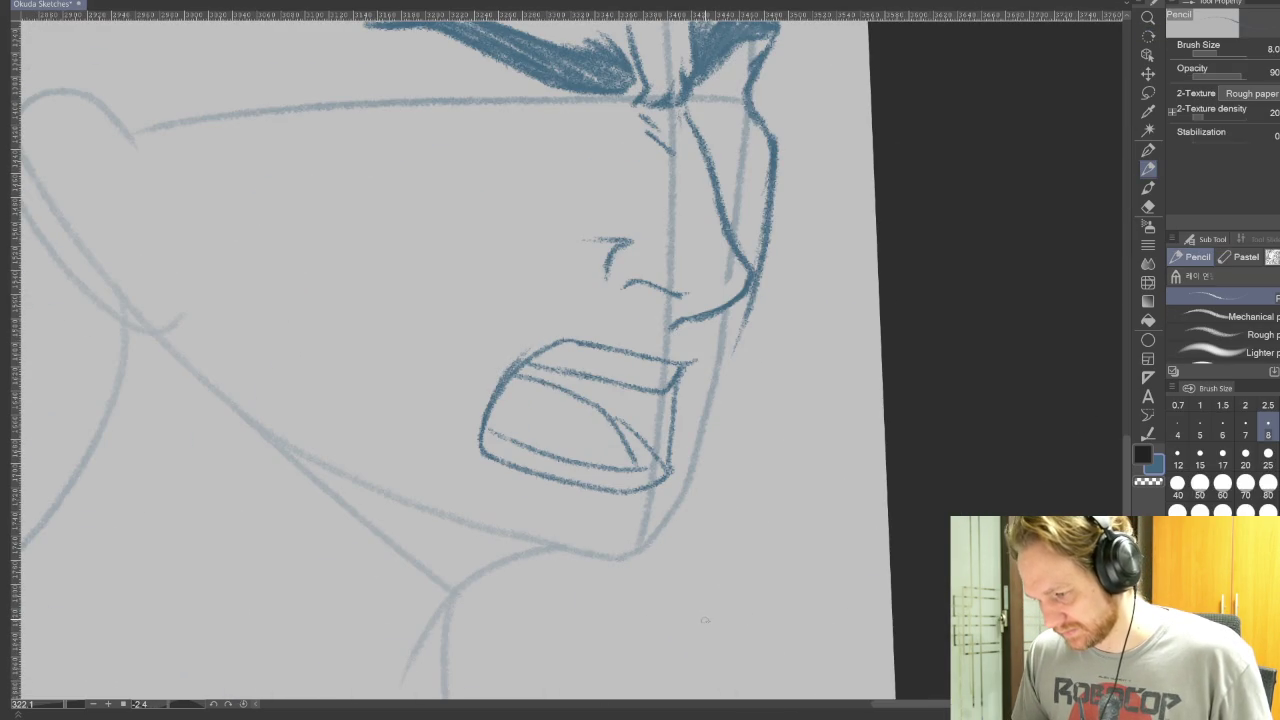
- Ink the right jaw and extend the left jaw line, erasing the overly thick cheek line
mouse_move(750, 296)
left_mouse_down()
mouse_move(686, 450)
mouse_move(670, 549)
left_mouse_up()
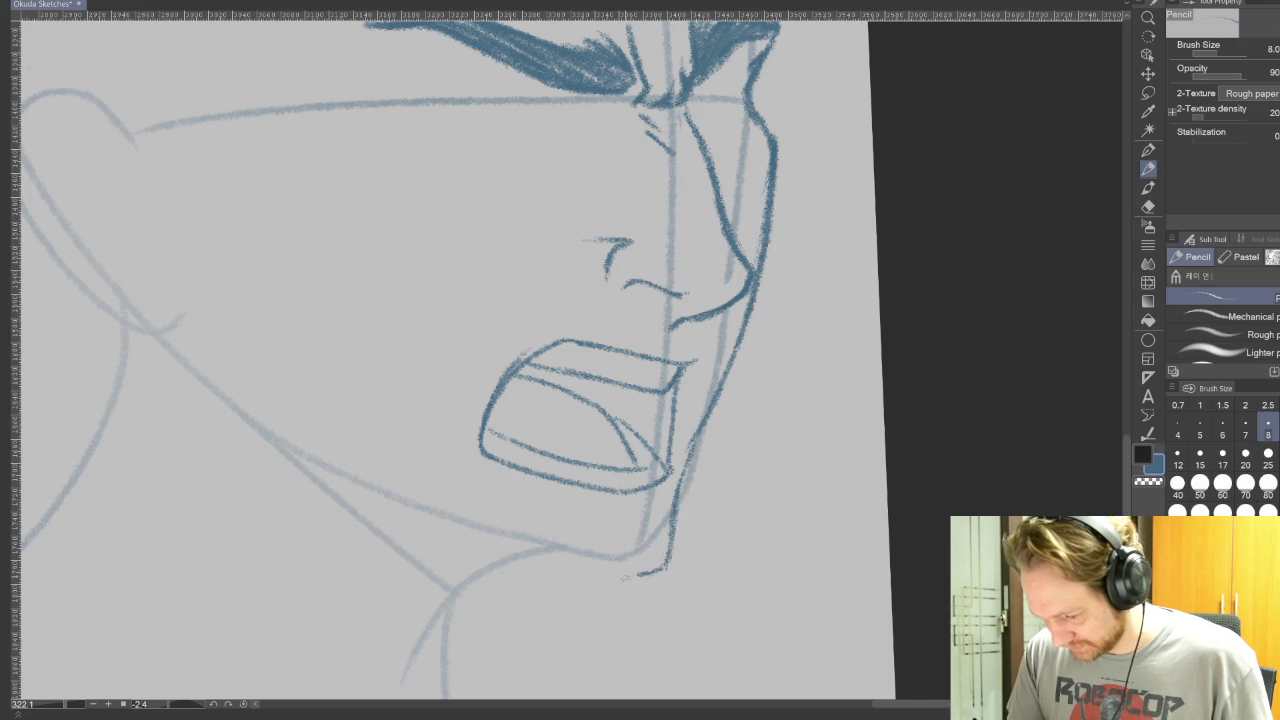
left_click_drag(600, 450, 700, 250)
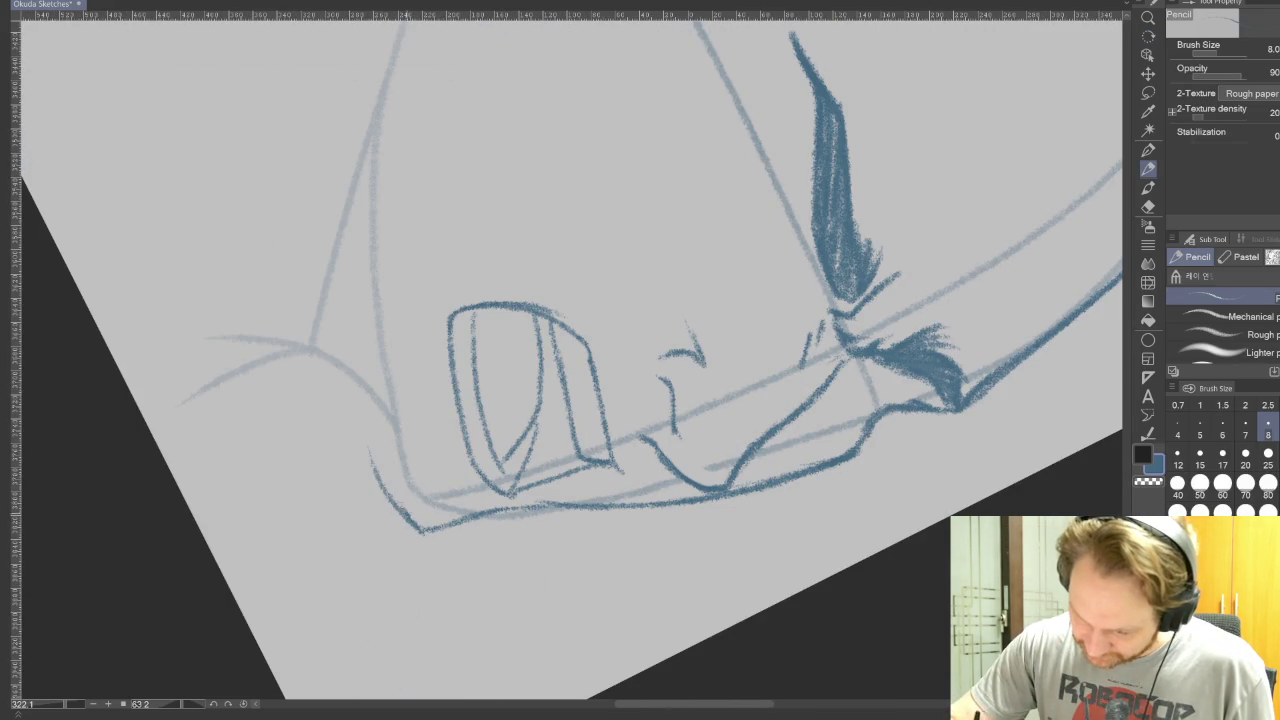
mouse_move(366, 450)
left_mouse_down()
mouse_move(354, 352)
mouse_move(600, 300)
left_mouse_up()
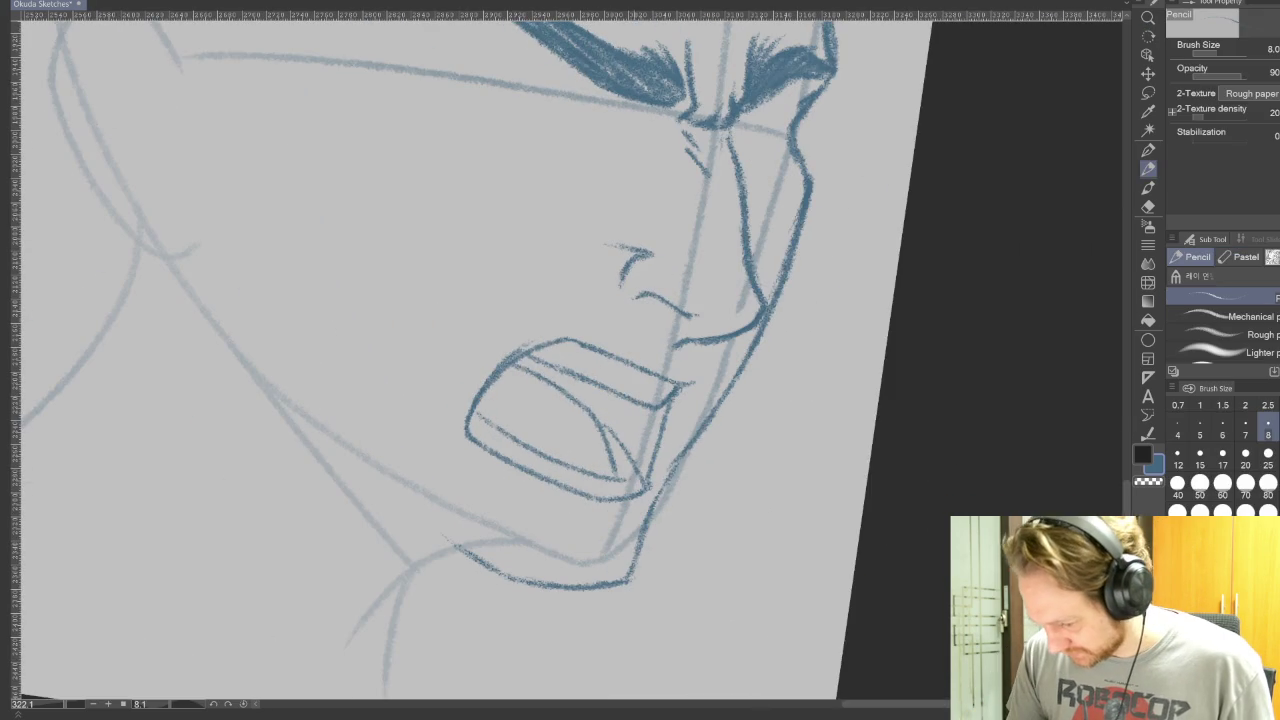
mouse_move(652, 505)
left_mouse_down()
mouse_move(776, 314)
mouse_move(810, 186)
left_mouse_up()
key("e")
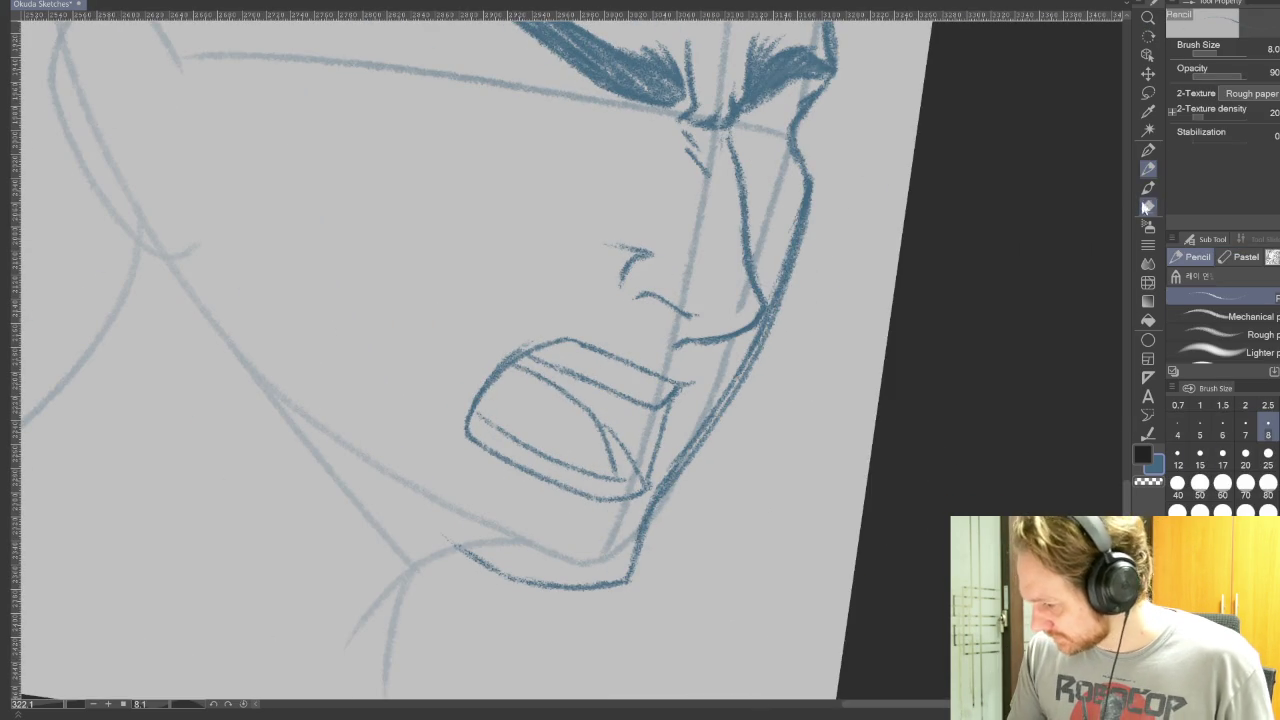
mouse_move(806, 192)
left_mouse_down()
mouse_move(752, 362)
mouse_move(664, 476)
left_mouse_up()
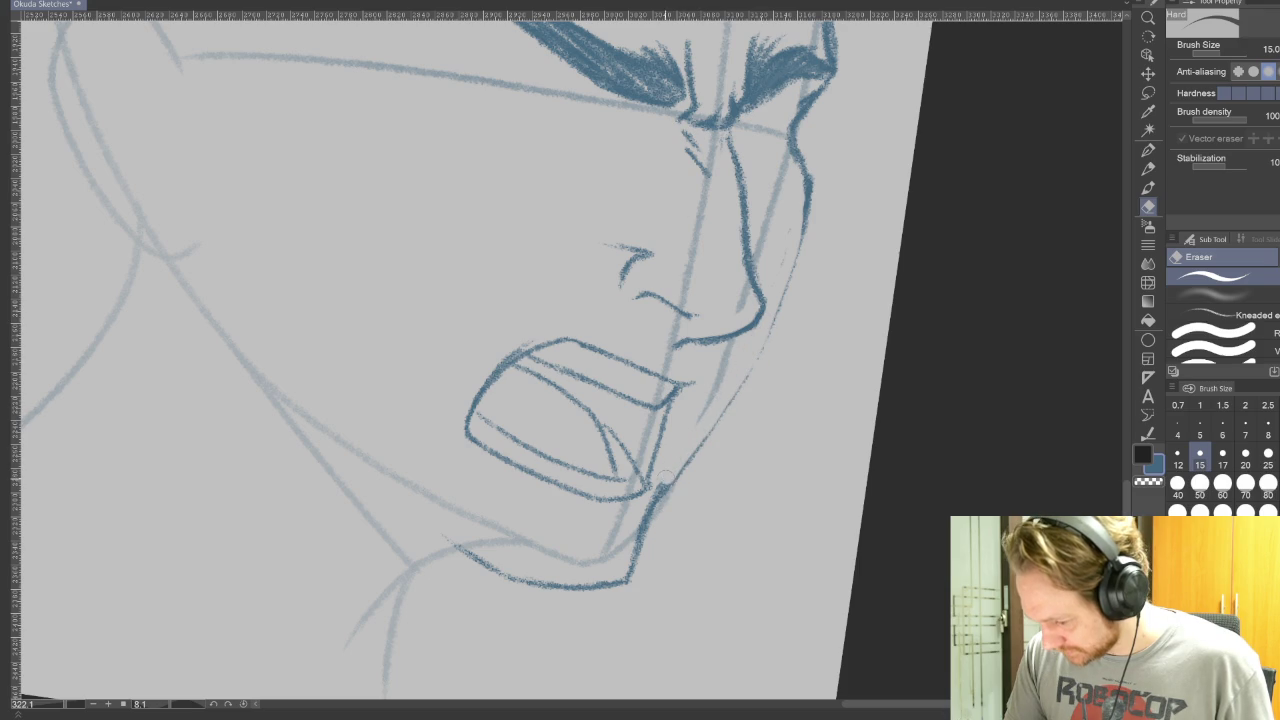
left_click(1148, 150)
- Ink the face contour beside the eye and a dark line from the eye up the head
left_click_drag(785, 200, 314, 128)
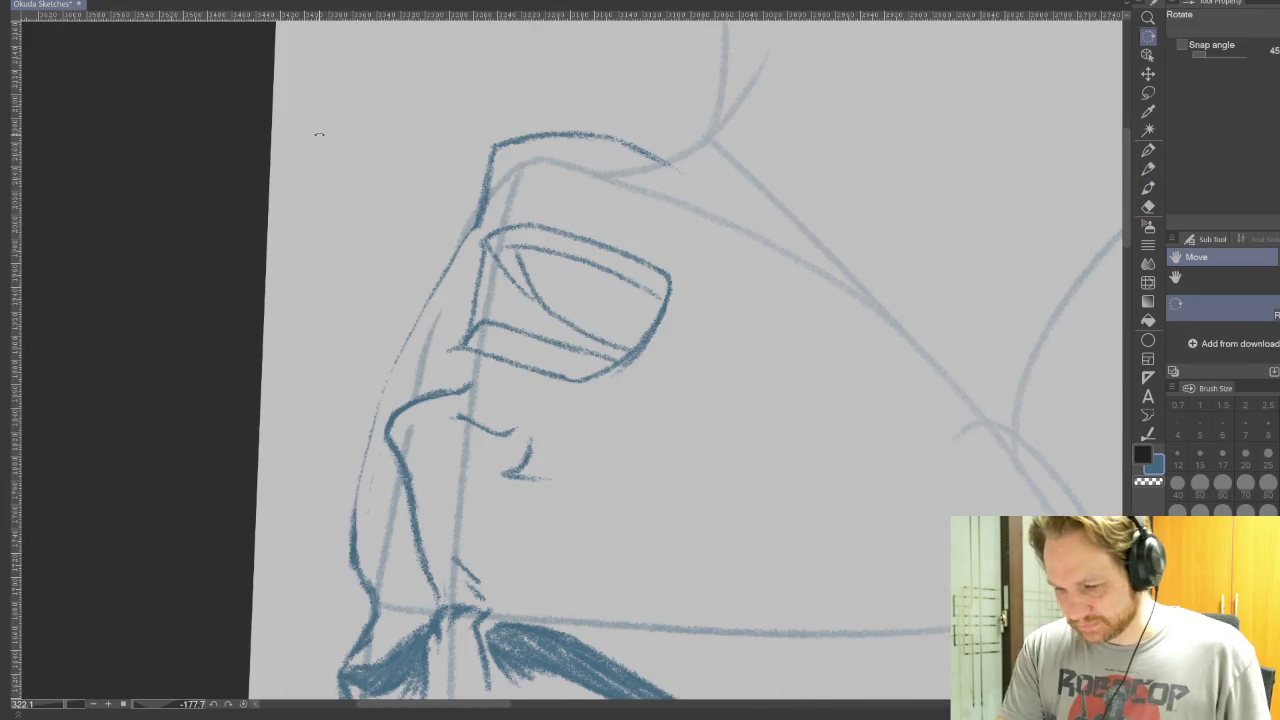
mouse_move(356, 528)
left_mouse_down()
mouse_move(372, 404)
mouse_move(482, 218)
left_mouse_up()
key("minus")
key("minus")
key("minus")
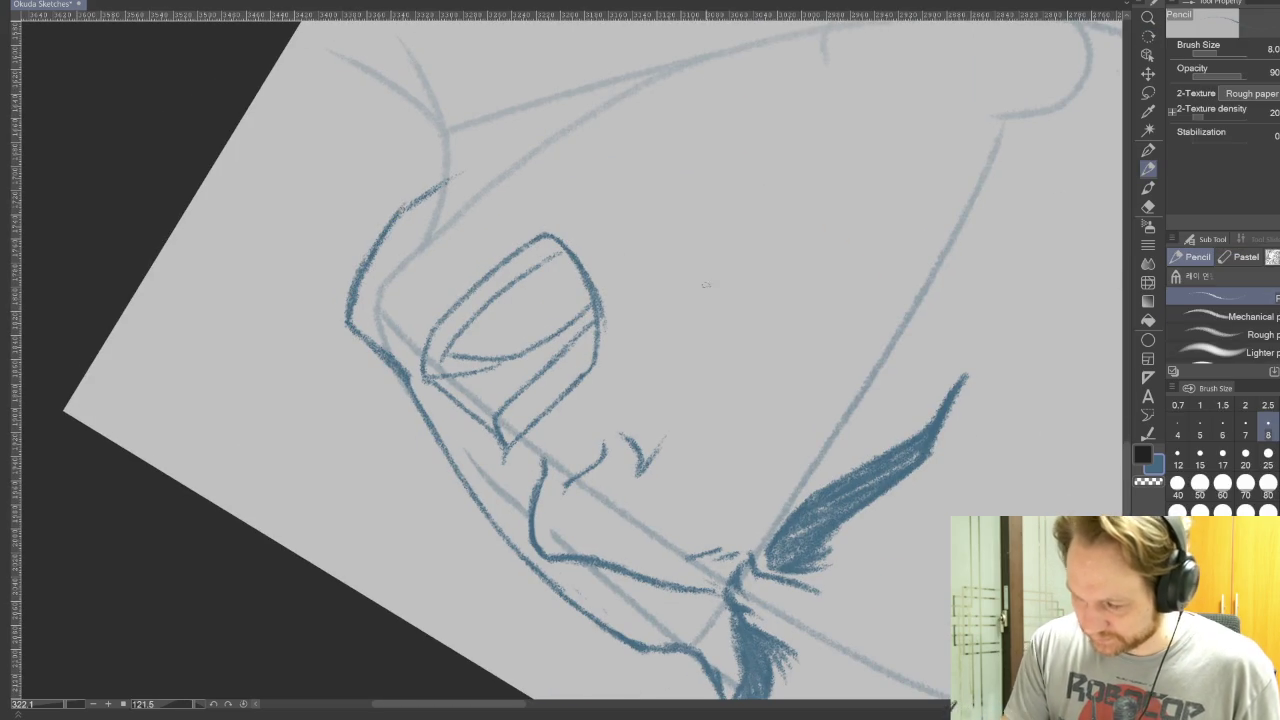
mouse_move(866, 434)
left_mouse_down()
mouse_move(1020, 300)
mouse_move(930, 483)
mouse_move(960, 420)
left_mouse_up()
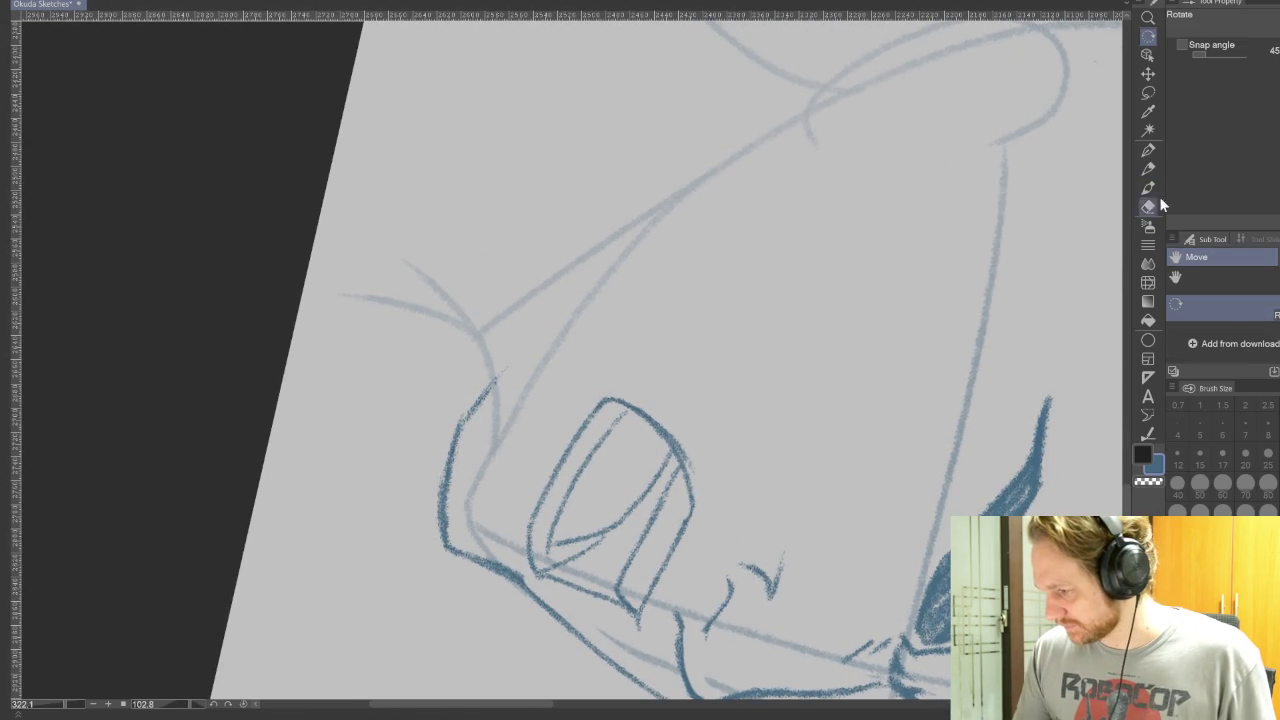
left_click(1148, 168)
mouse_move(495, 378)
left_mouse_down()
mouse_move(700, 176)
mouse_move(810, 143)
left_mouse_up()
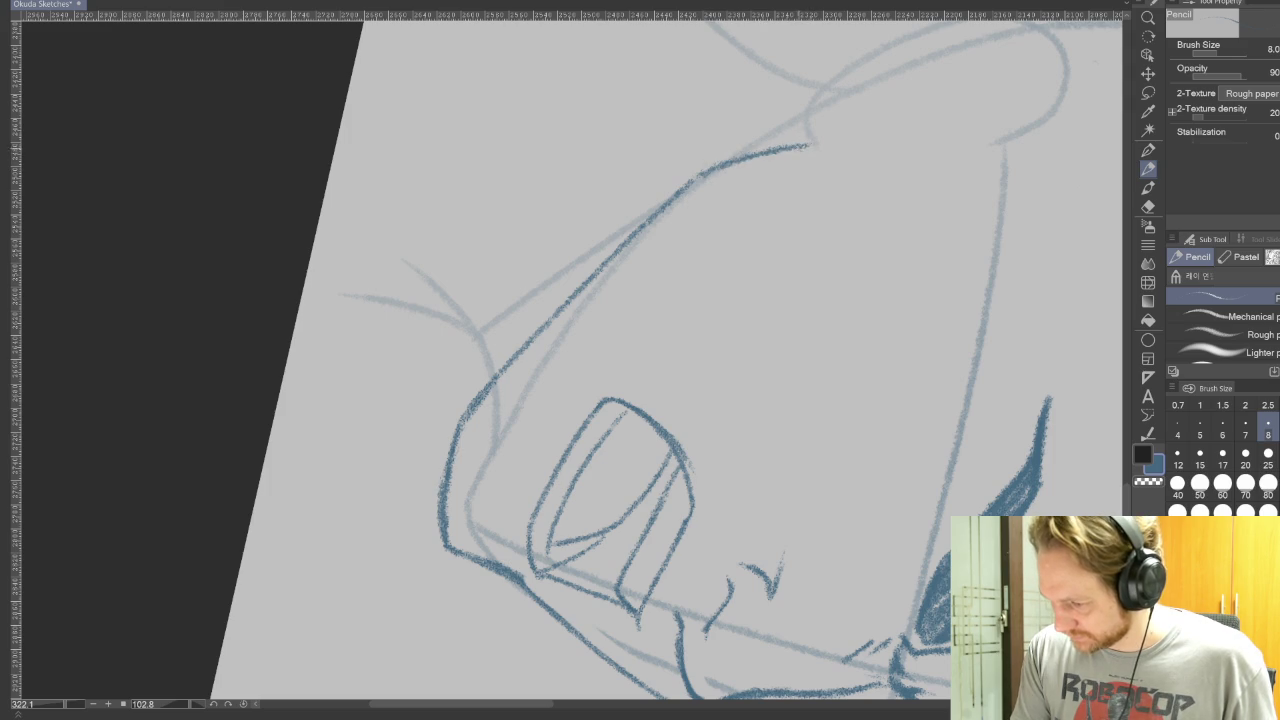
left_click_drag(668, 204, 478, 394)
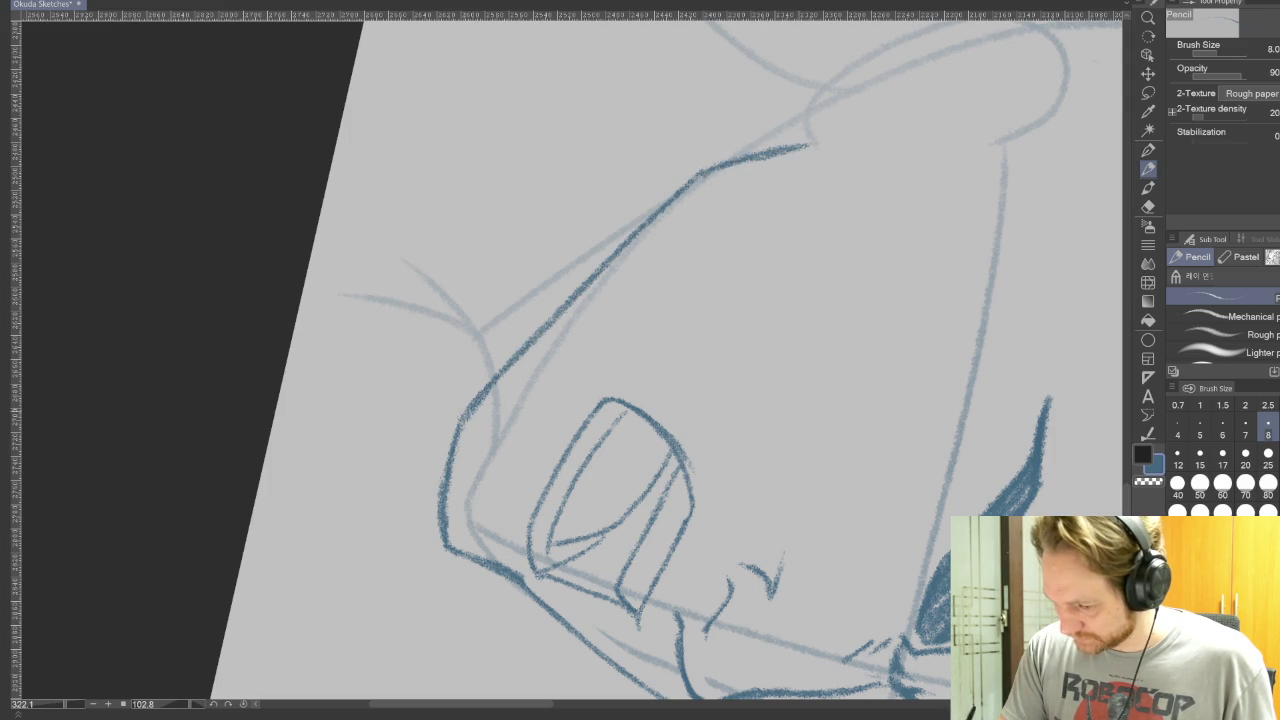
mouse_move(817, 476)
left_mouse_down()
mouse_move(938, 527)
mouse_move(1025, 447)
left_mouse_up()
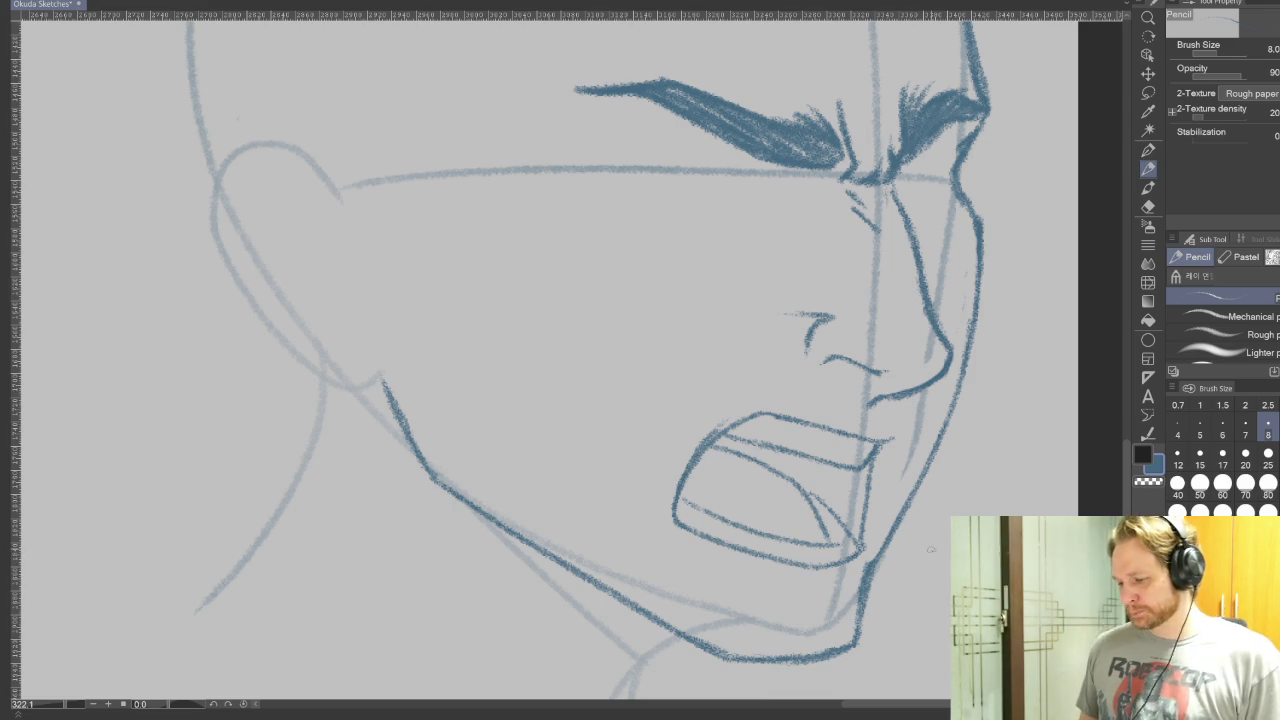
- Ink and thicken the jaw's left edge, then erase the thickened stroke
mouse_move(930, 549)
left_mouse_down()
mouse_move(886, 531)
mouse_move(523, 625)
left_mouse_up()
key("p")
mouse_move(376, 550)
left_mouse_down()
mouse_move(350, 506)
mouse_move(420, 430)
left_mouse_up()
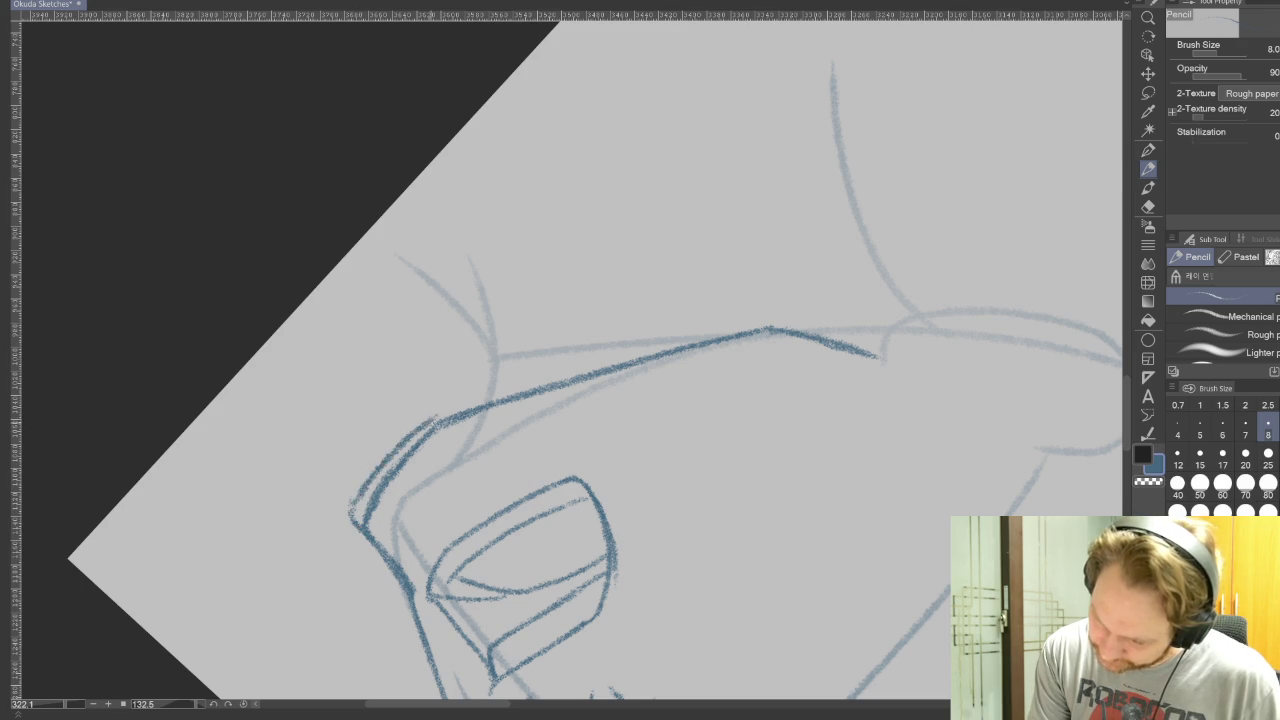
key("r")
left_click_drag(808, 363, 700, 250)
key("p")
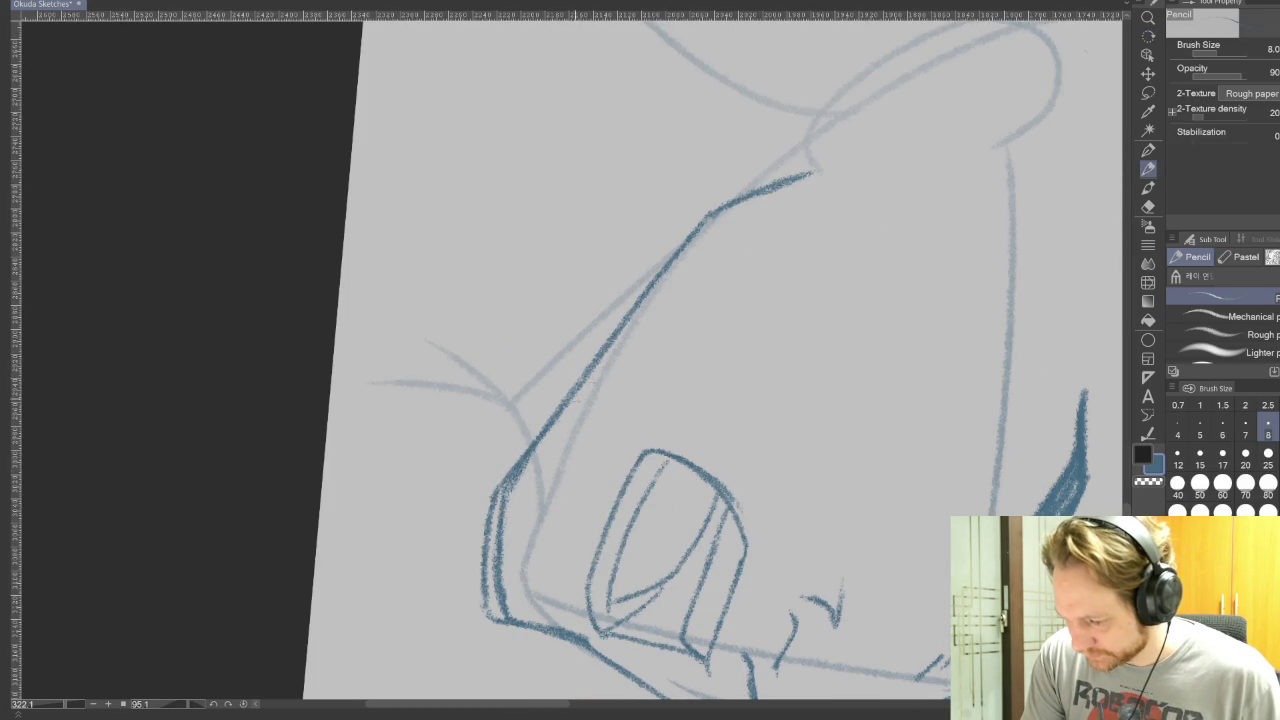
mouse_move(500, 503)
left_mouse_down()
mouse_move(514, 460)
mouse_move(708, 222)
left_mouse_up()
left_click(1146, 206)
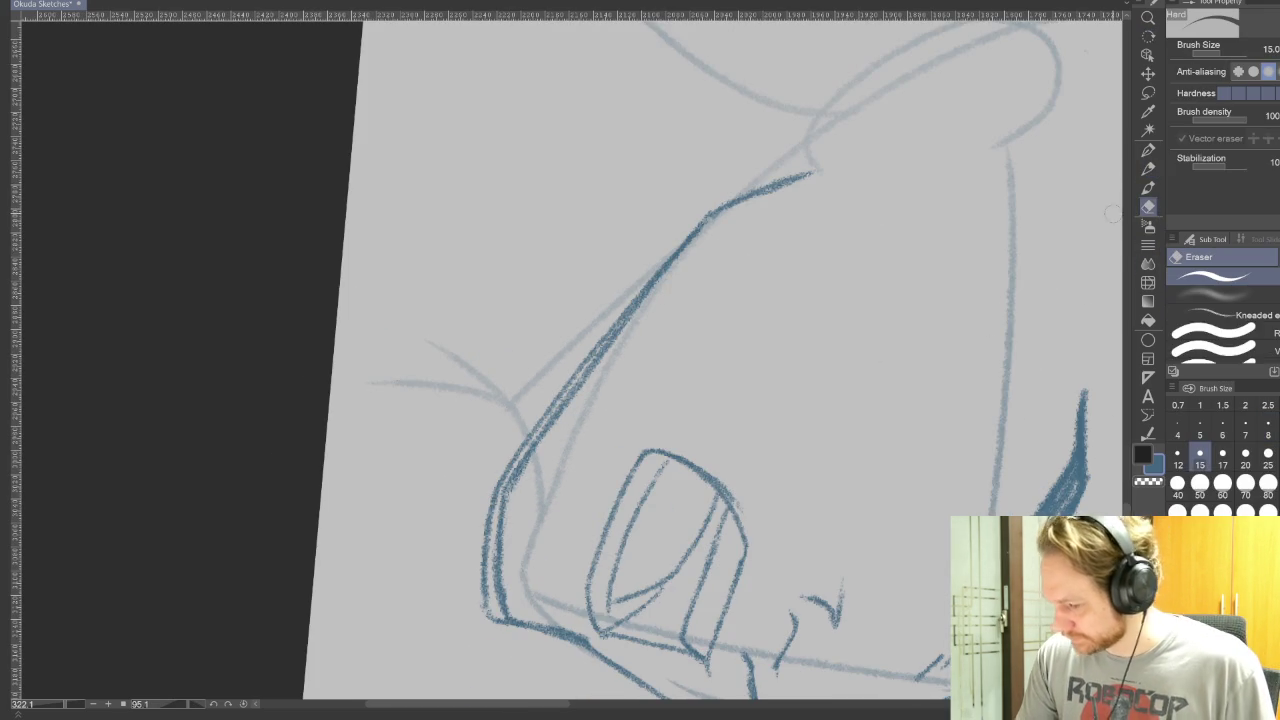
mouse_move(500, 605)
left_mouse_down()
mouse_move(500, 510)
mouse_move(602, 358)
mouse_move(499, 188)
left_mouse_up()
key("r")
mouse_move(971, 434)
left_mouse_down()
mouse_move(705, 648)
mouse_move(1020, 538)
left_mouse_up()
- Ink two neck lines below the jaw with the pencil at size 8
key("e")
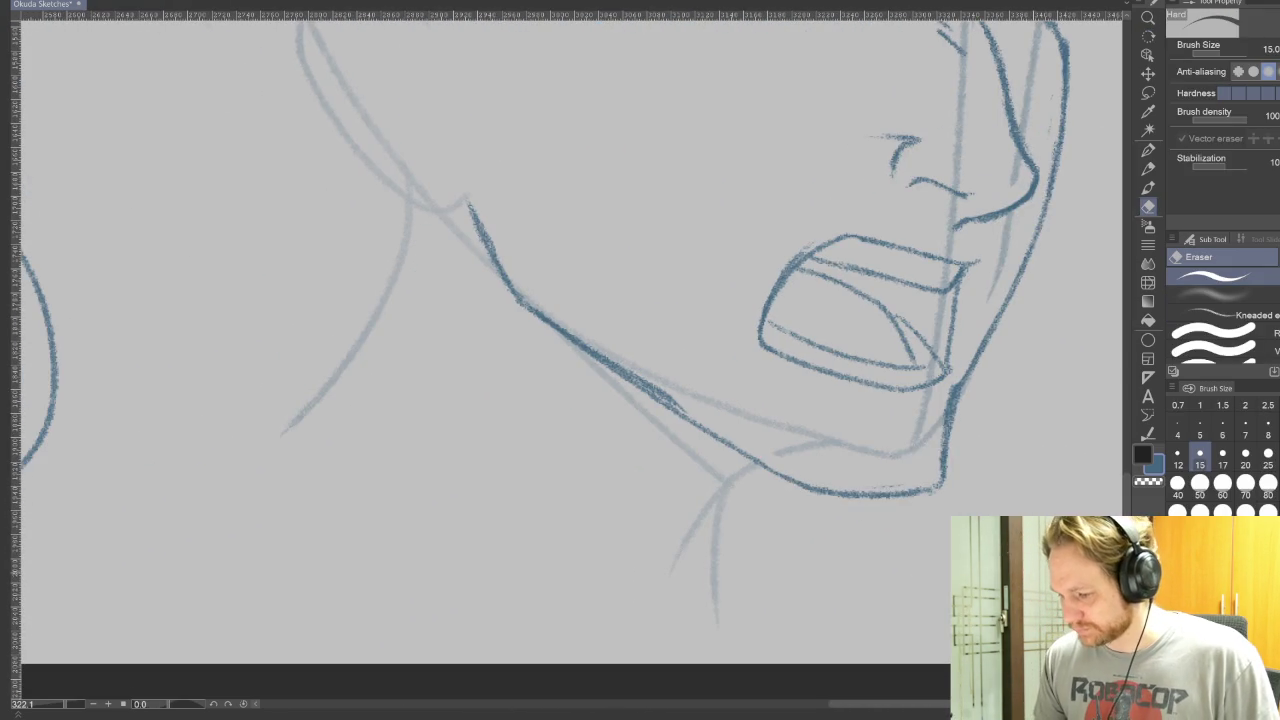
left_click(1148, 150)
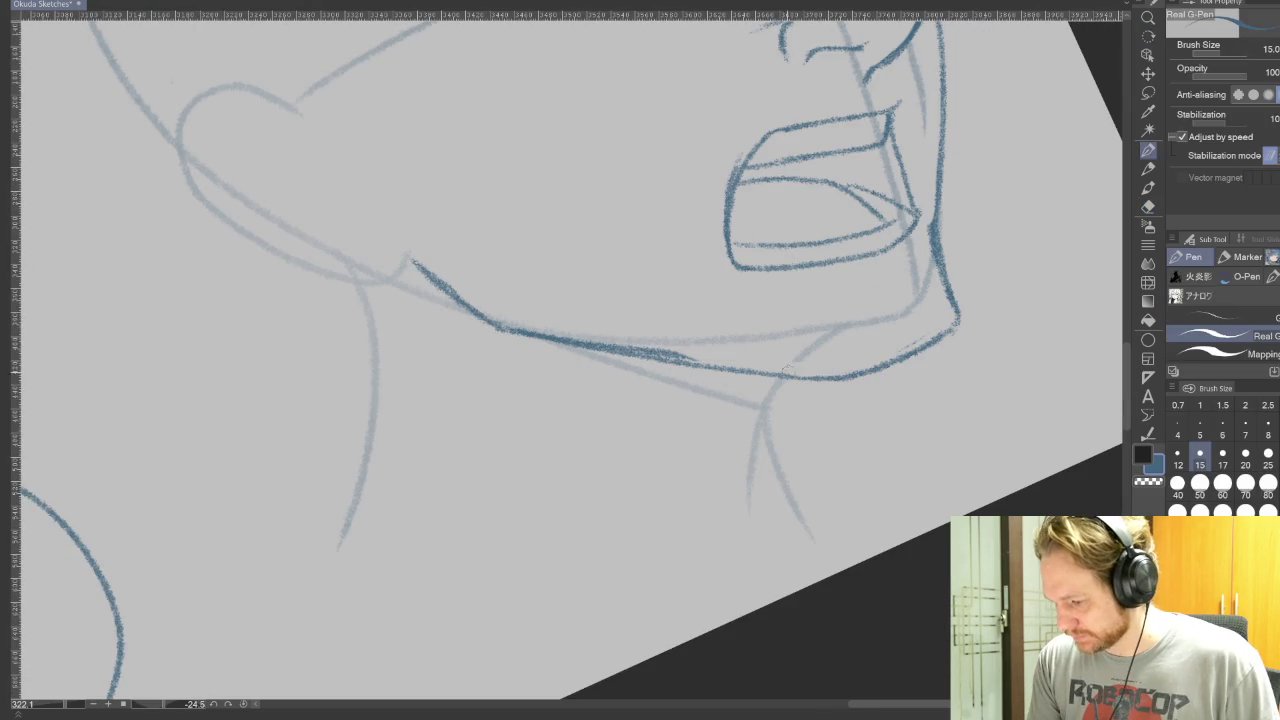
left_click(1148, 169)
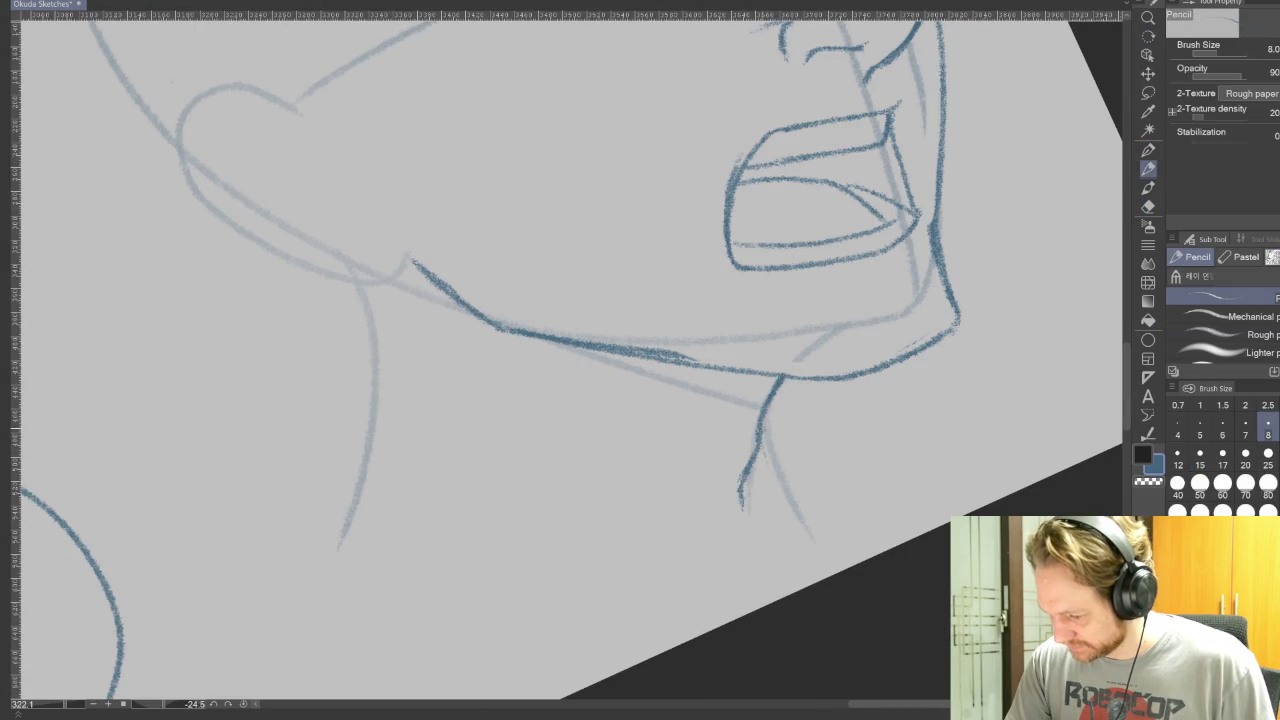
left_click_drag(770, 425, 785, 500)
left_click_drag(766, 452, 832, 548)
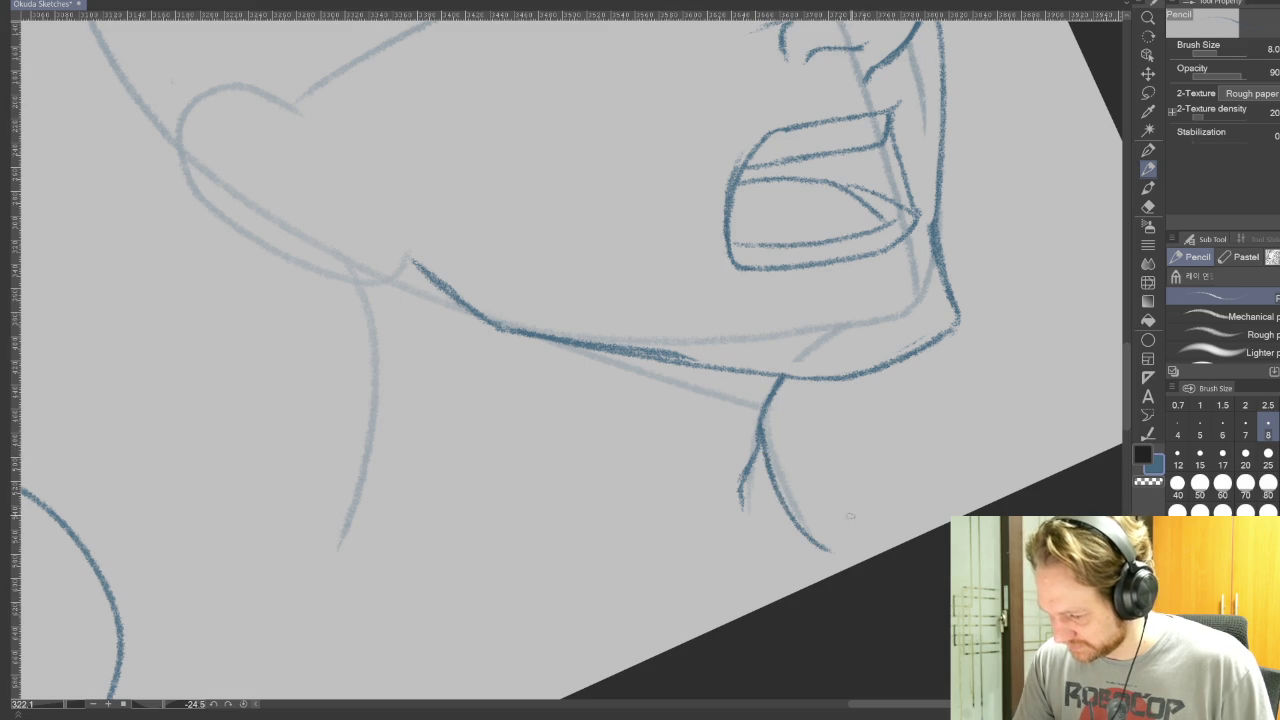
mouse_move(881, 490)
left_mouse_down()
mouse_move(843, 529)
mouse_move(934, 466)
mouse_move(732, 626)
mouse_move(847, 405)
left_mouse_up()
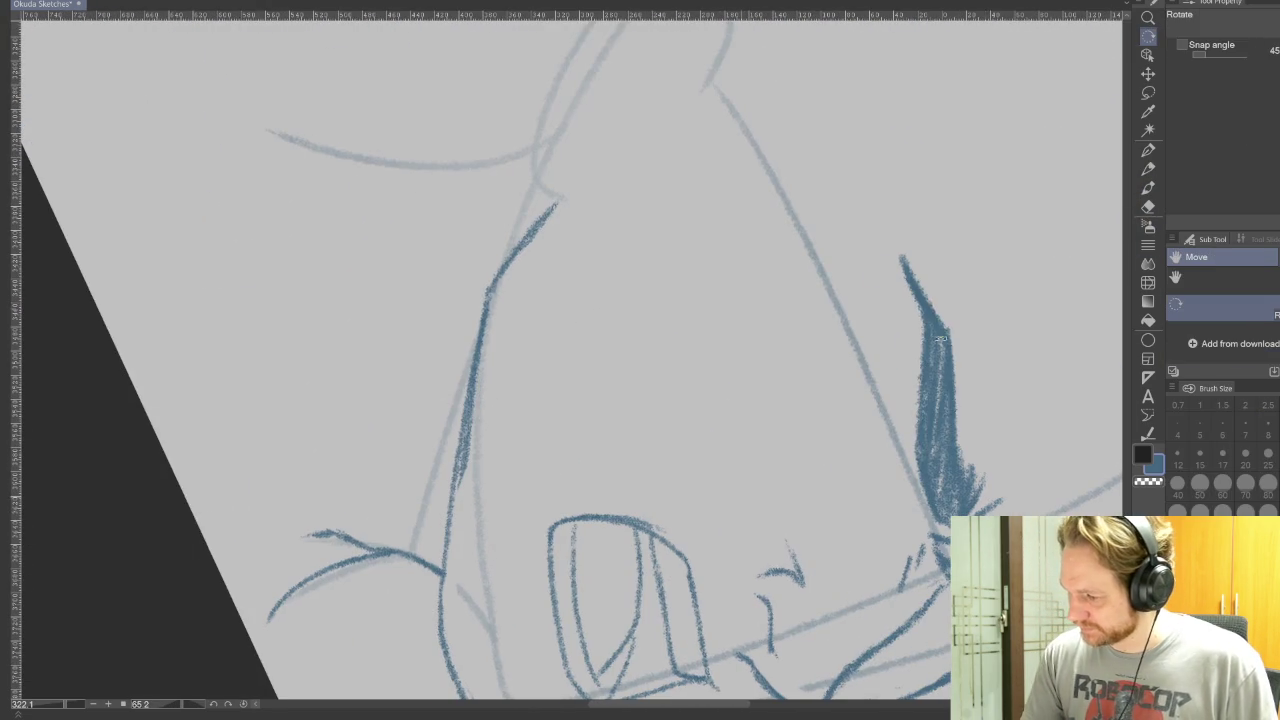
- Lighten sections of the head's side line with a size-10 eraser, then redraw it darker
key("e")
left_click_drag(467, 455, 485, 305)
key("ctrl+z")
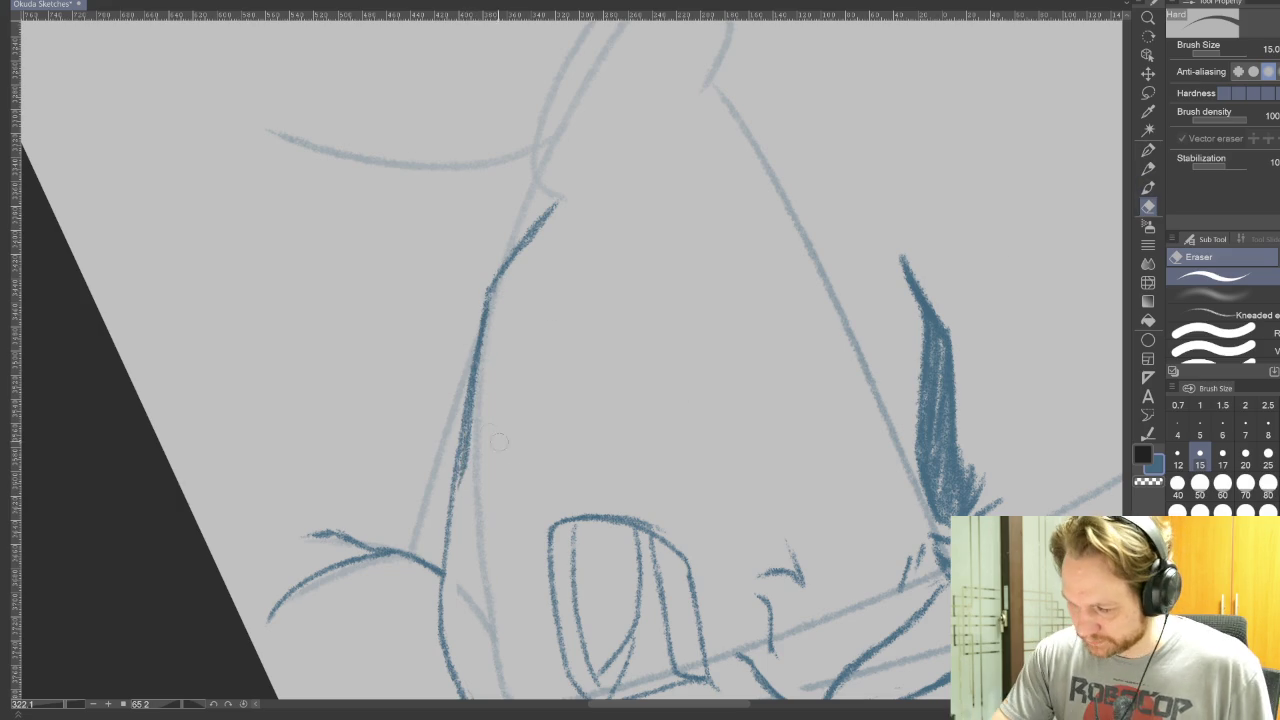
left_click_drag(467, 434, 463, 480)
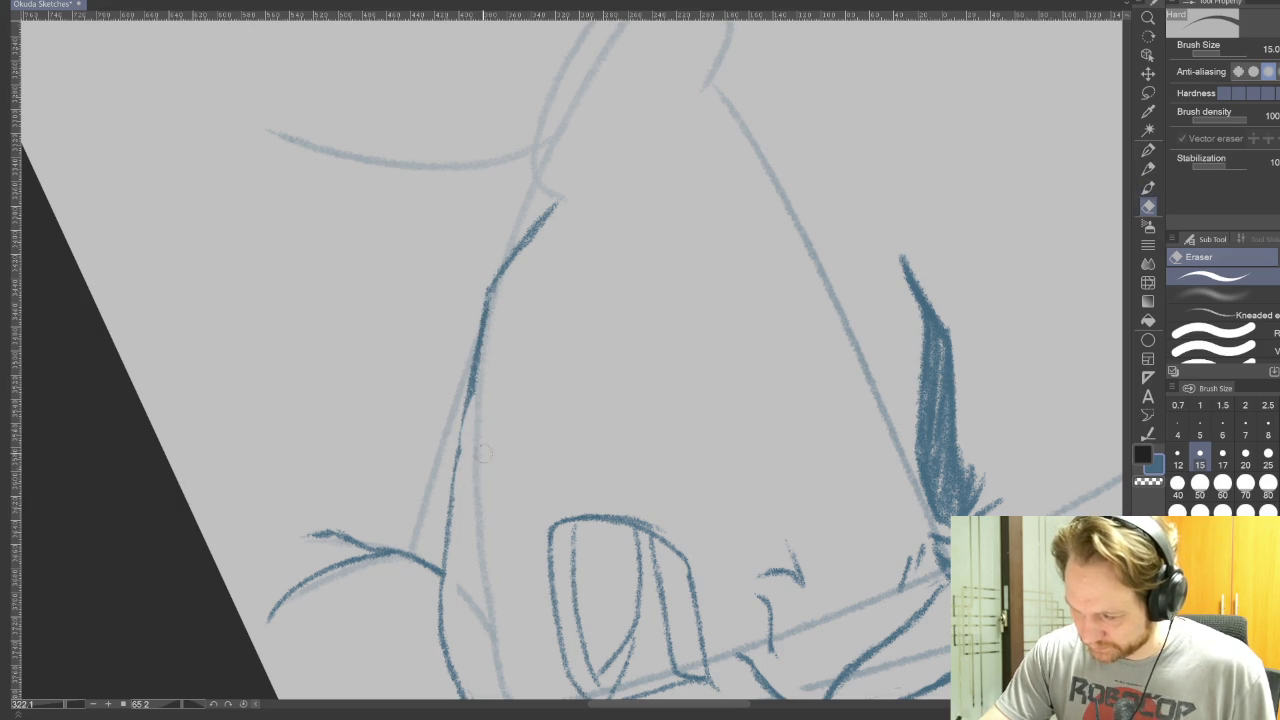
left_click_drag(1225, 50, 1212, 50)
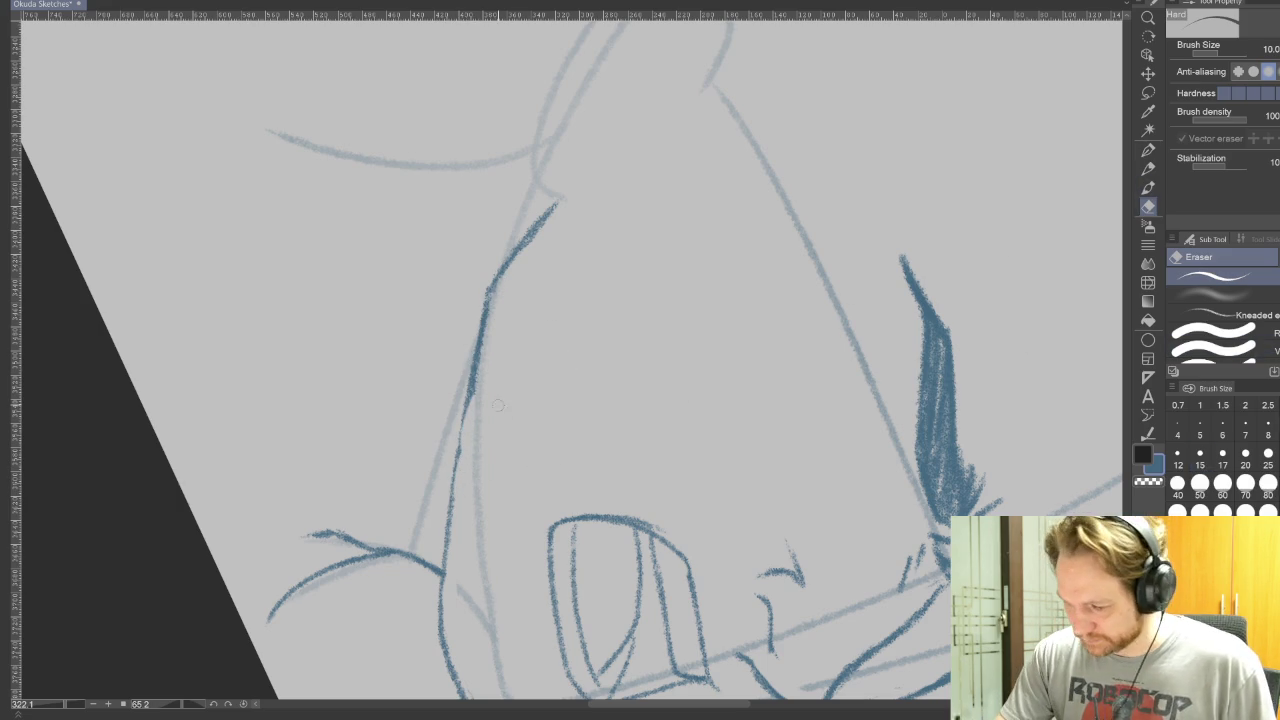
left_click_drag(464, 480, 470, 425)
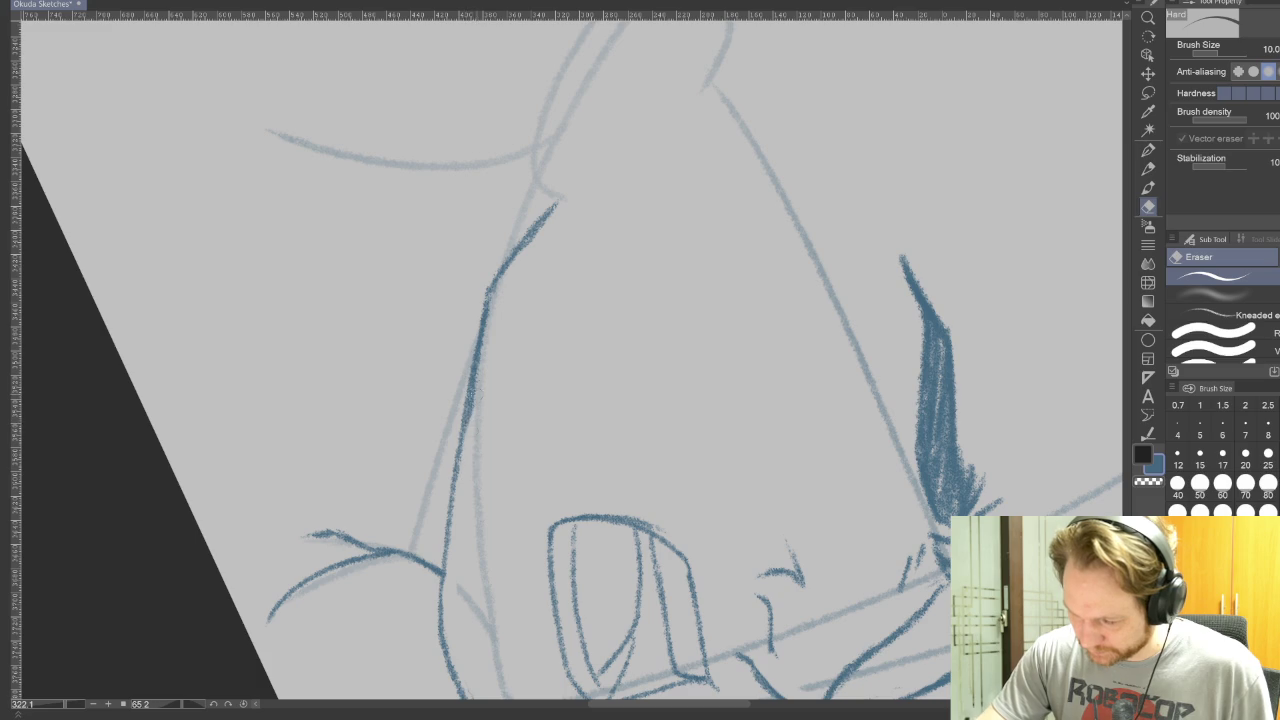
key("p")
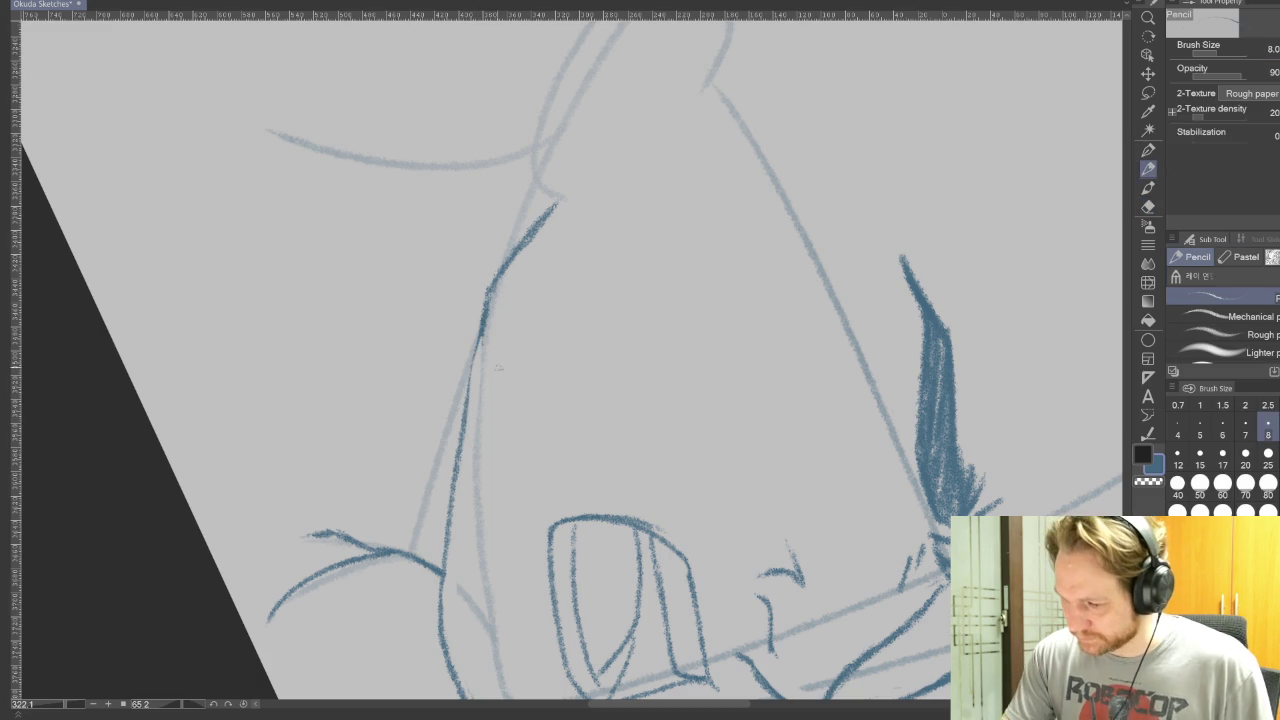
left_click_drag(492, 295, 470, 412)
left_click_drag(480, 345, 442, 566)
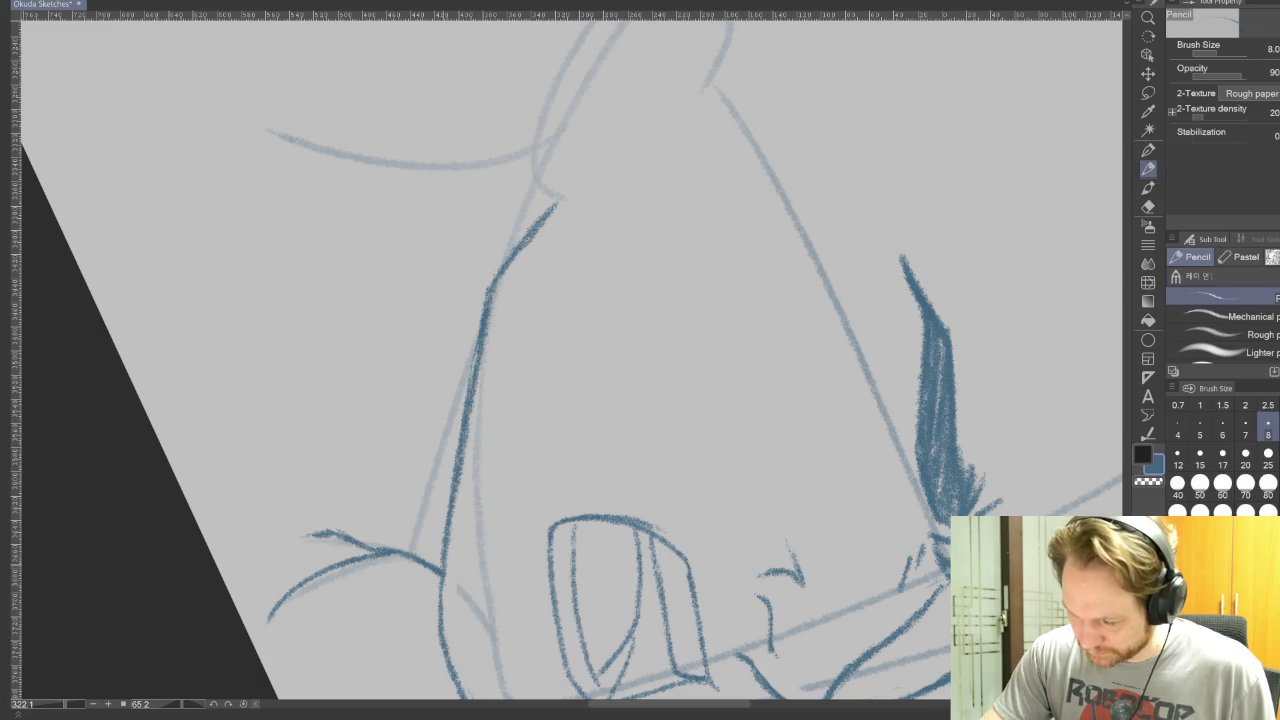
- Add a short stroke beside the eye, then reset the canvas view upright
left_click_drag(534, 578, 688, 300)
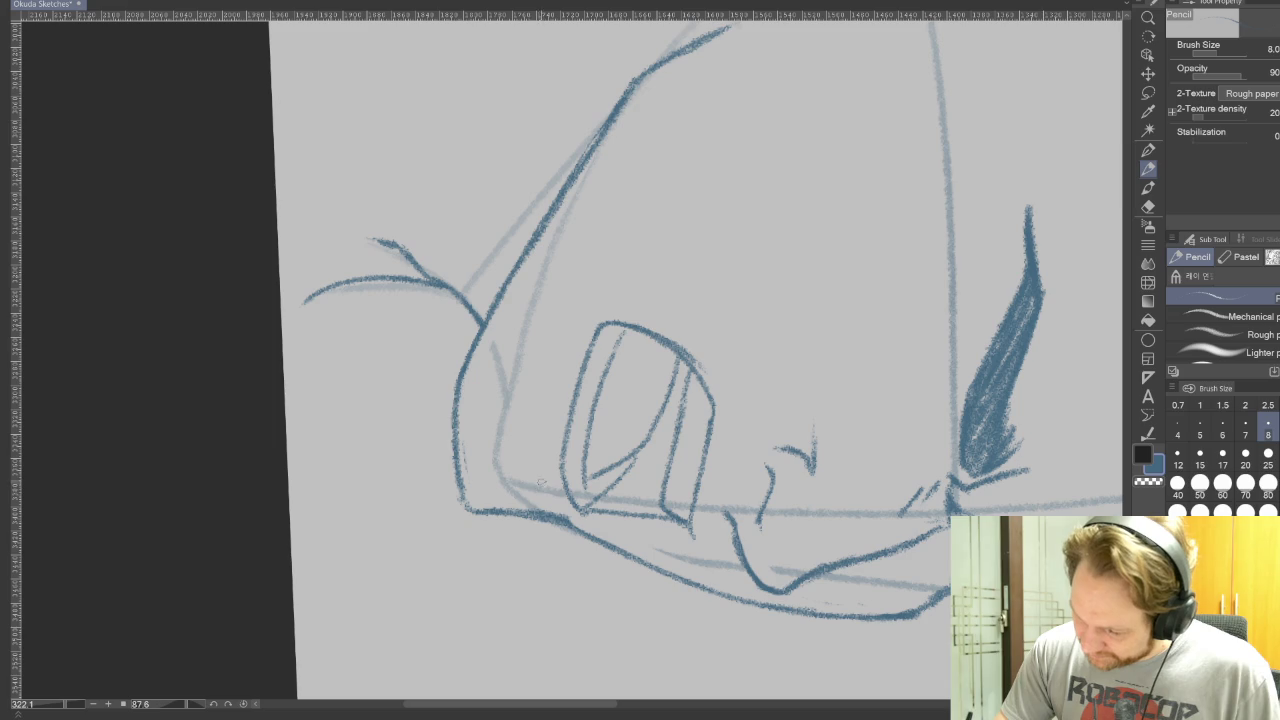
left_click_drag(541, 490, 530, 458)
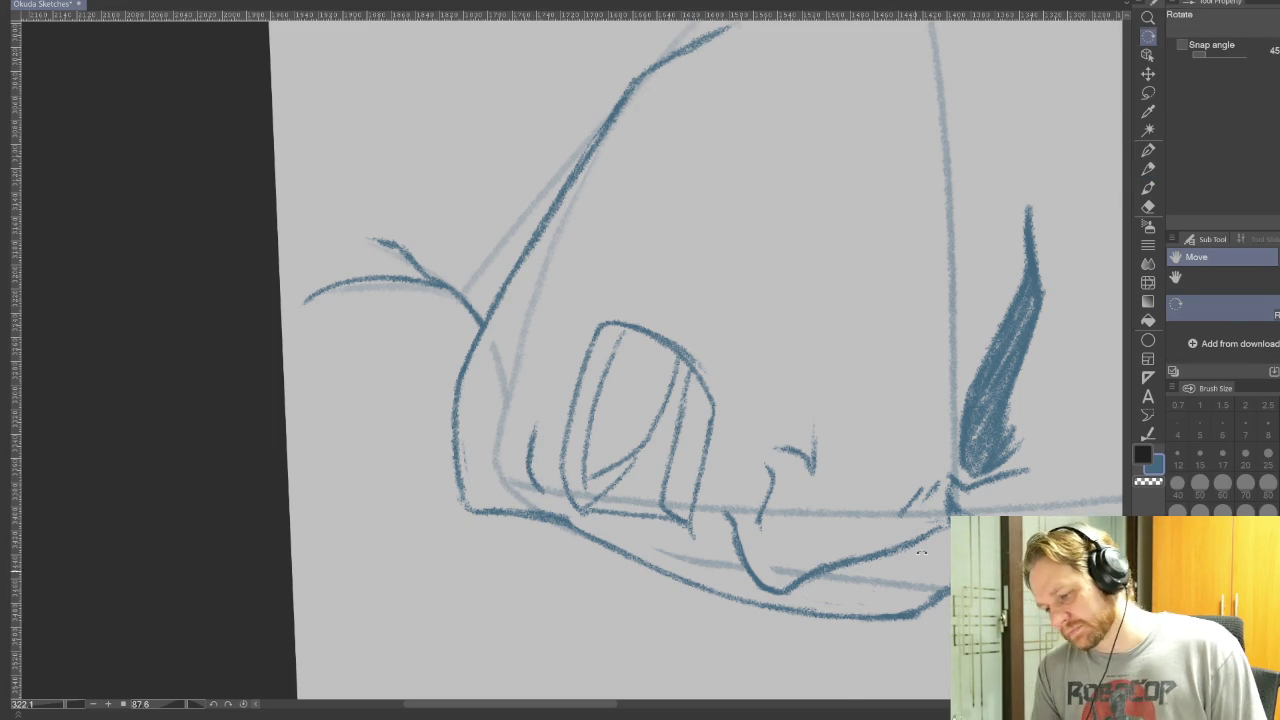
key("ctrl+at")
scroll(862, 461, "up", 1)
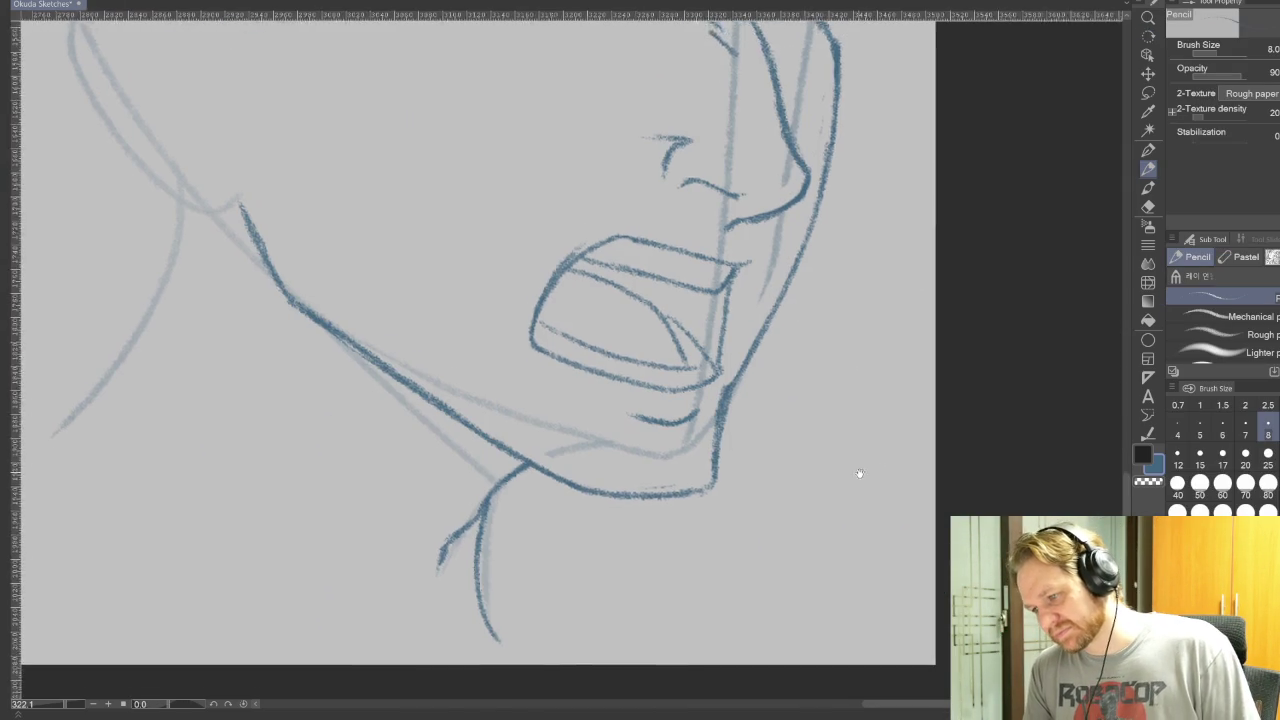
scroll(854, 471, "up", 2)
scroll(869, 517, "up", 1)
scroll(869, 517, "up", 2)
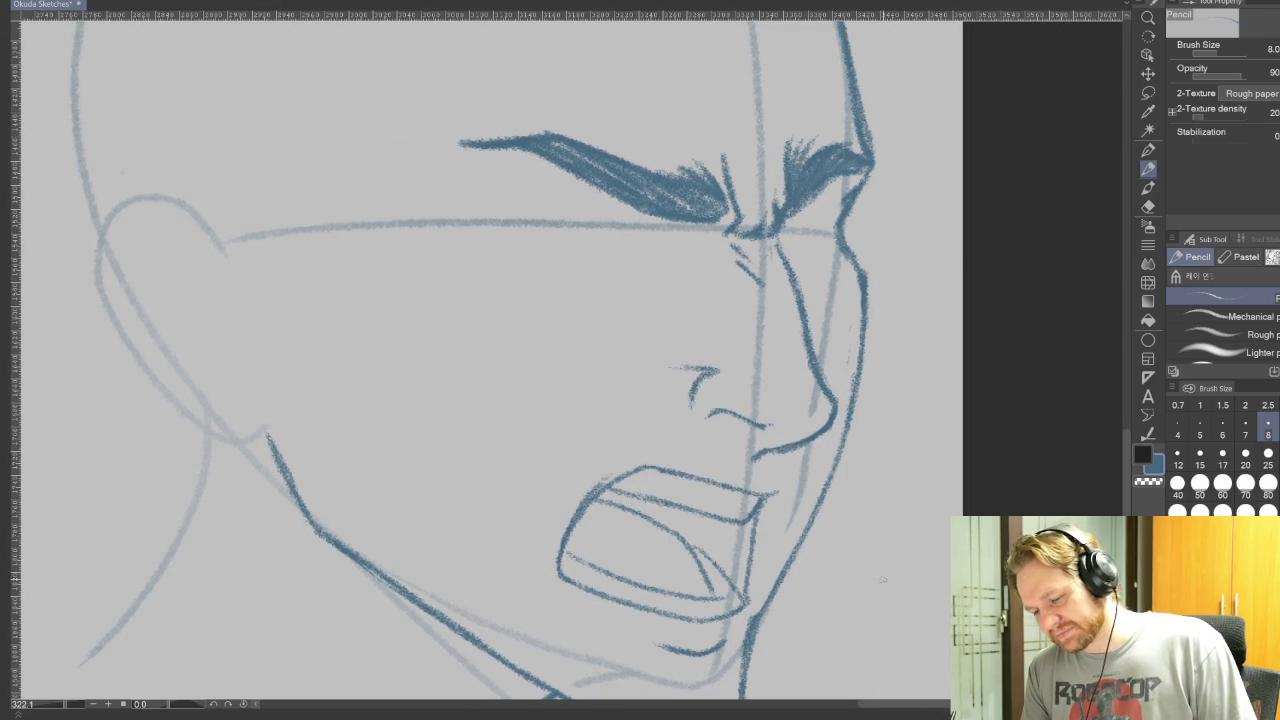
- Erase the two stray strokes inside the mouth and redraw one cleaner inner line
key("r")
mouse_move(922, 522)
left_mouse_down()
mouse_move(1000, 500)
mouse_move(1057, 449)
mouse_move(980, 321)
mouse_move(417, 490)
left_mouse_up()
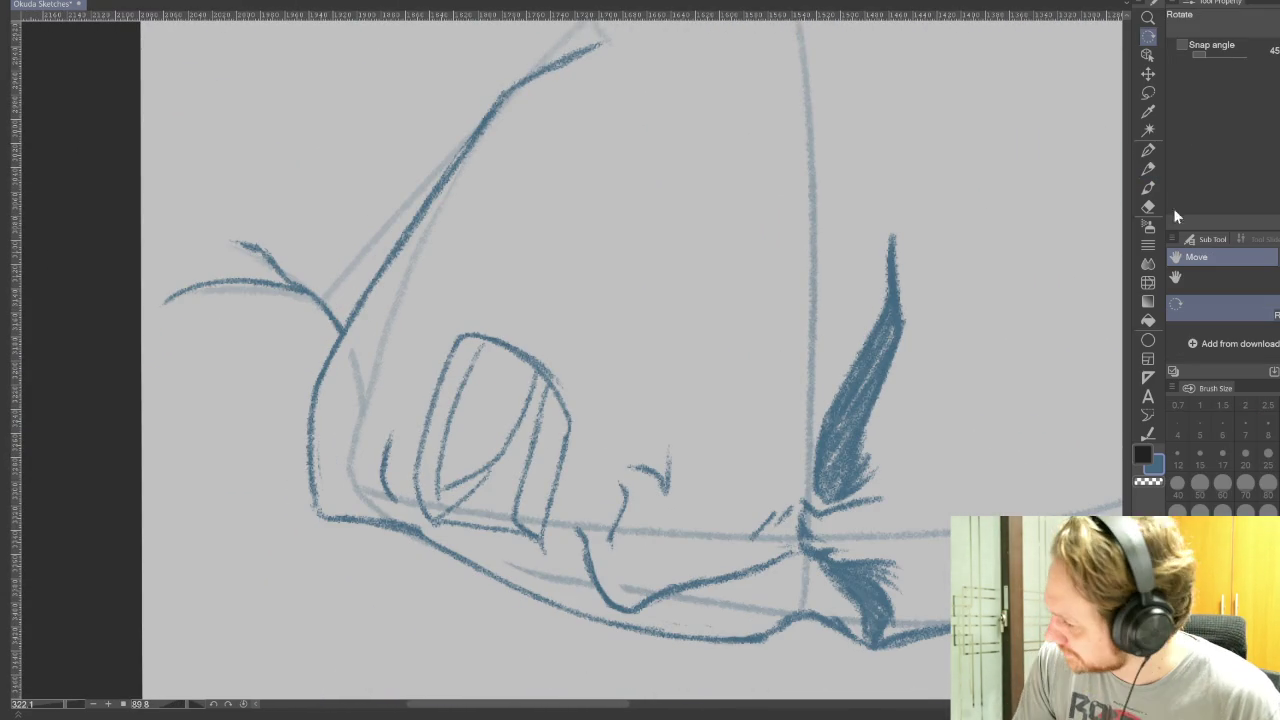
left_click(1148, 170)
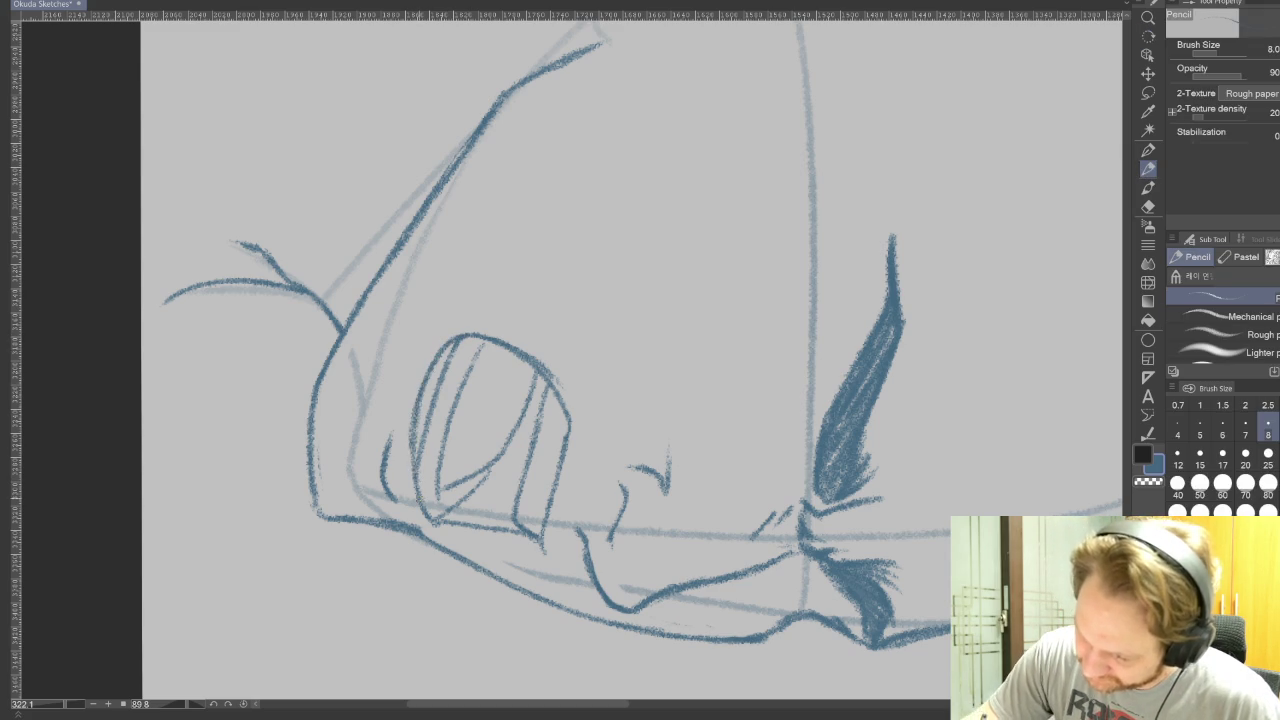
left_click(1147, 206)
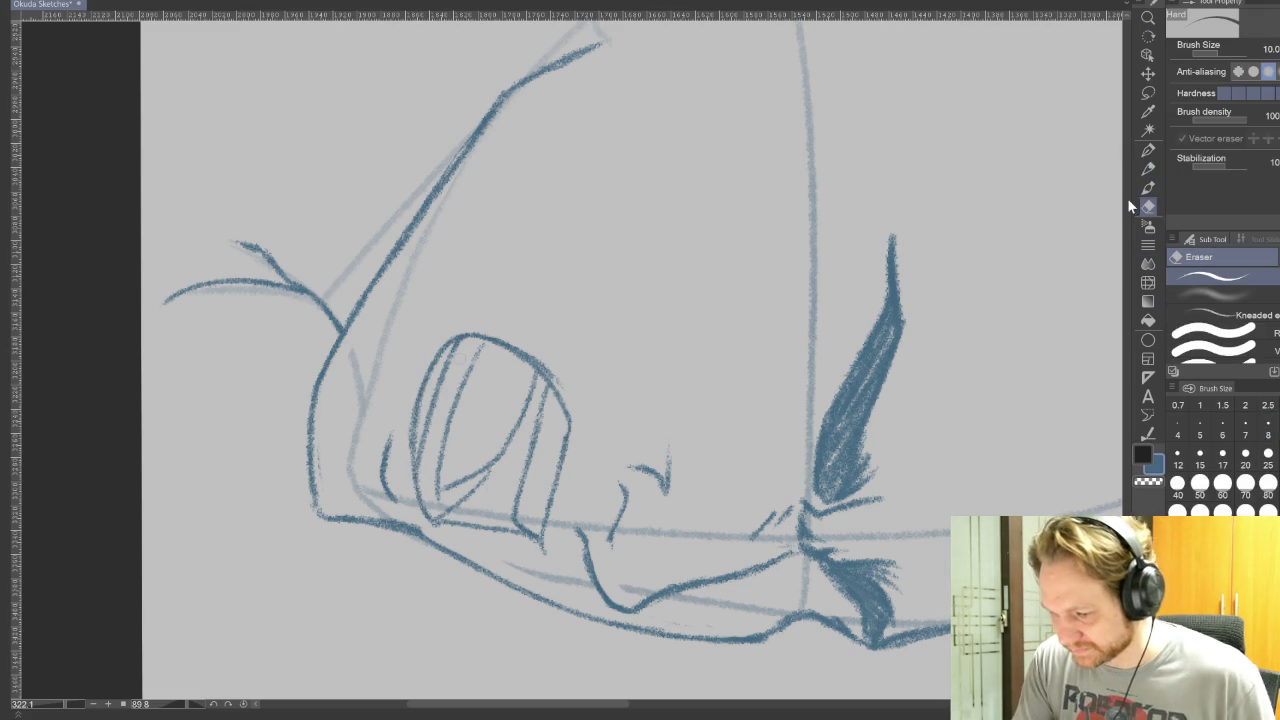
left_click_drag(457, 340, 420, 476)
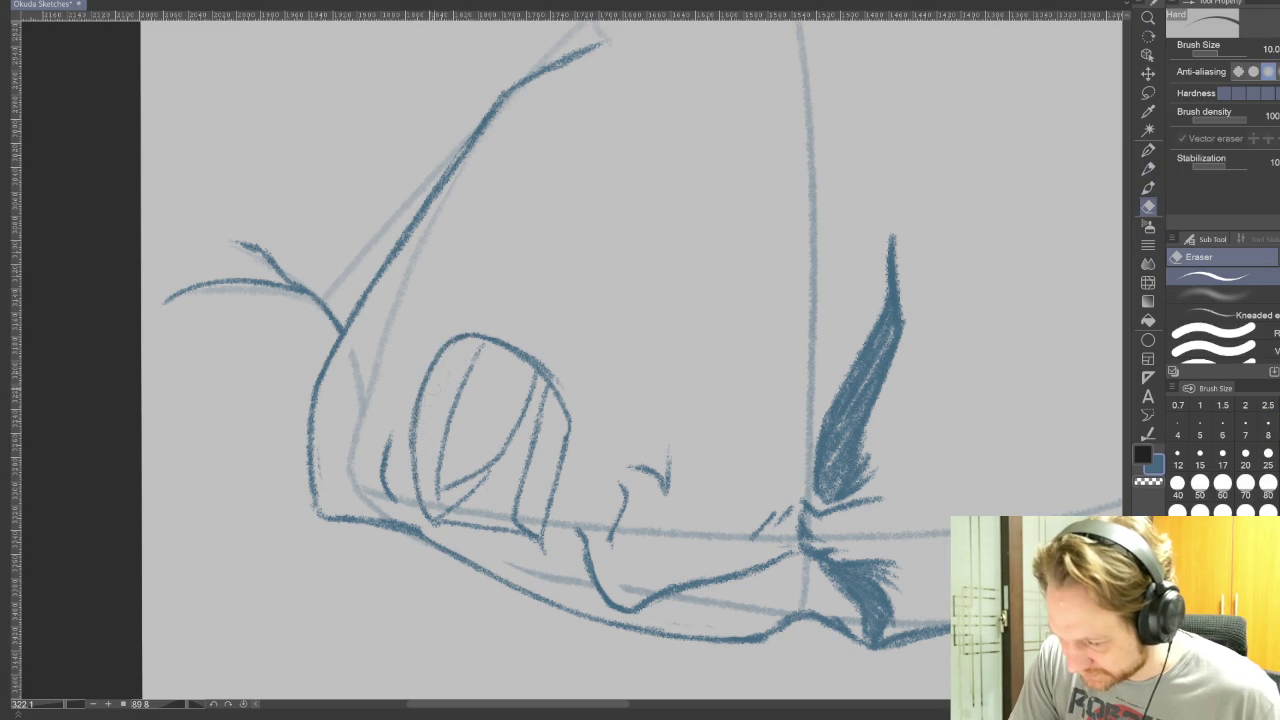
left_click_drag(484, 344, 437, 484)
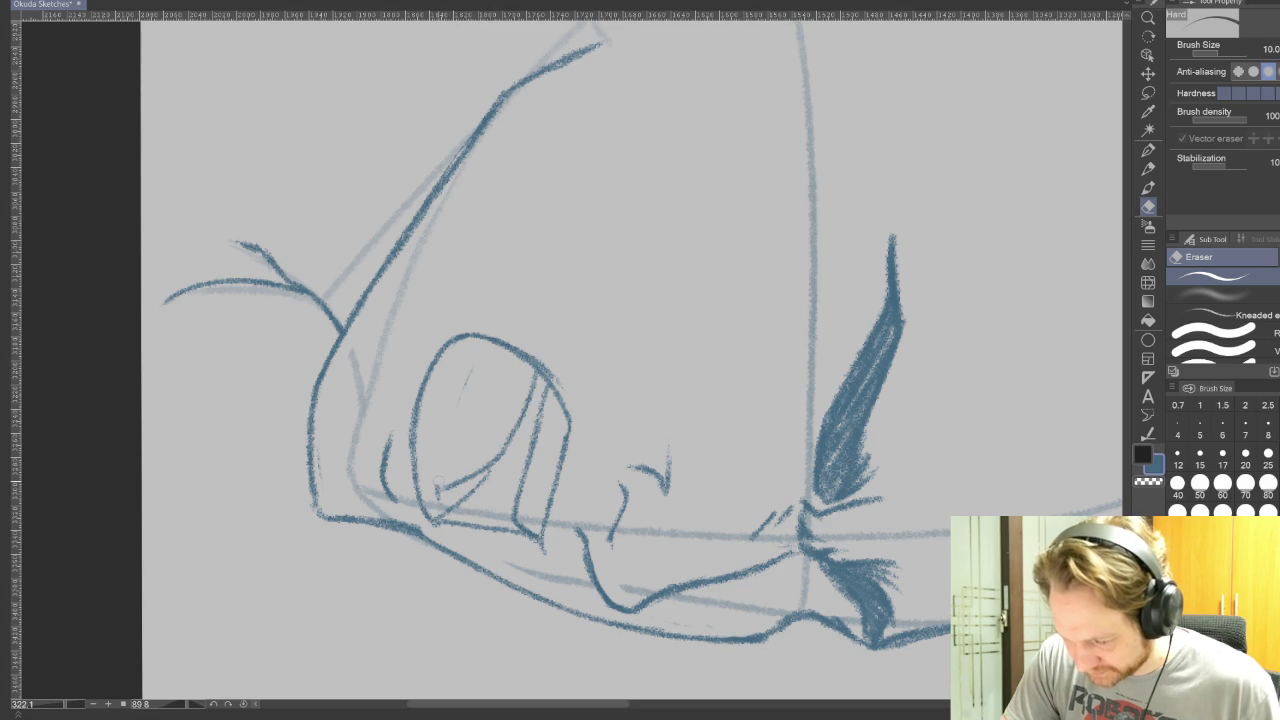
left_click(1148, 168)
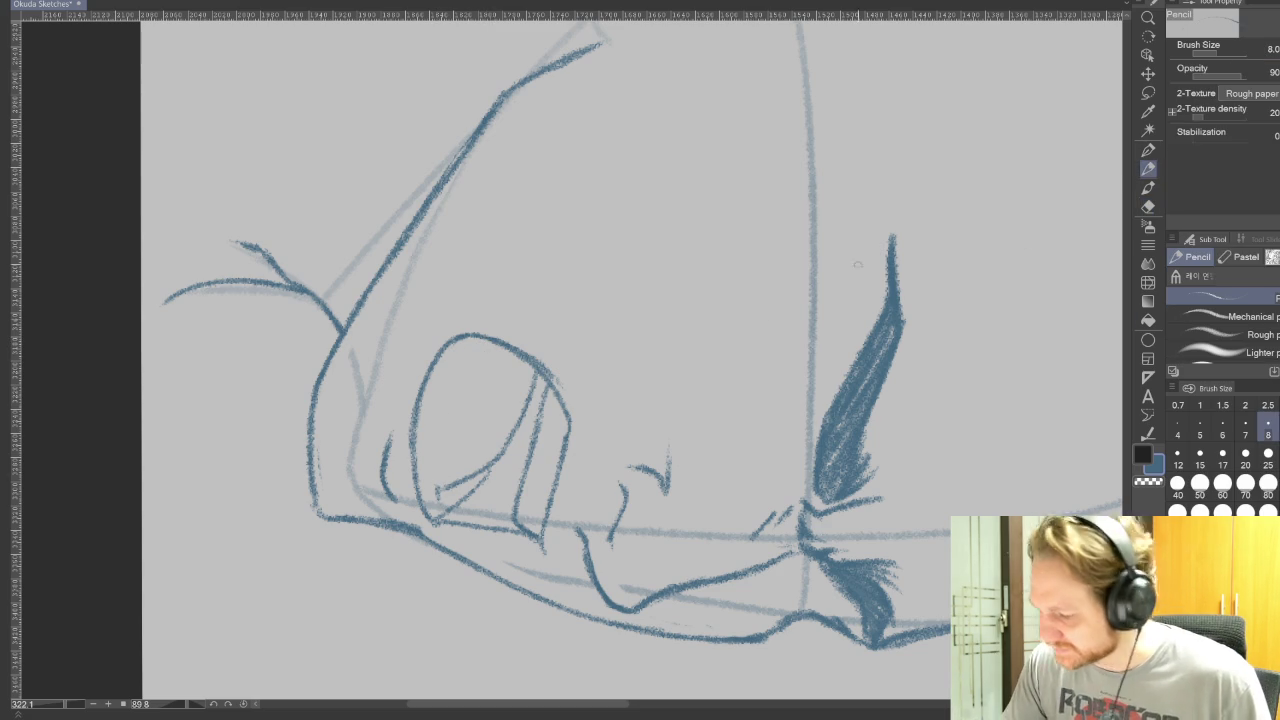
mouse_move(436, 494)
left_mouse_down()
mouse_move(441, 397)
mouse_move(474, 336)
left_mouse_up()
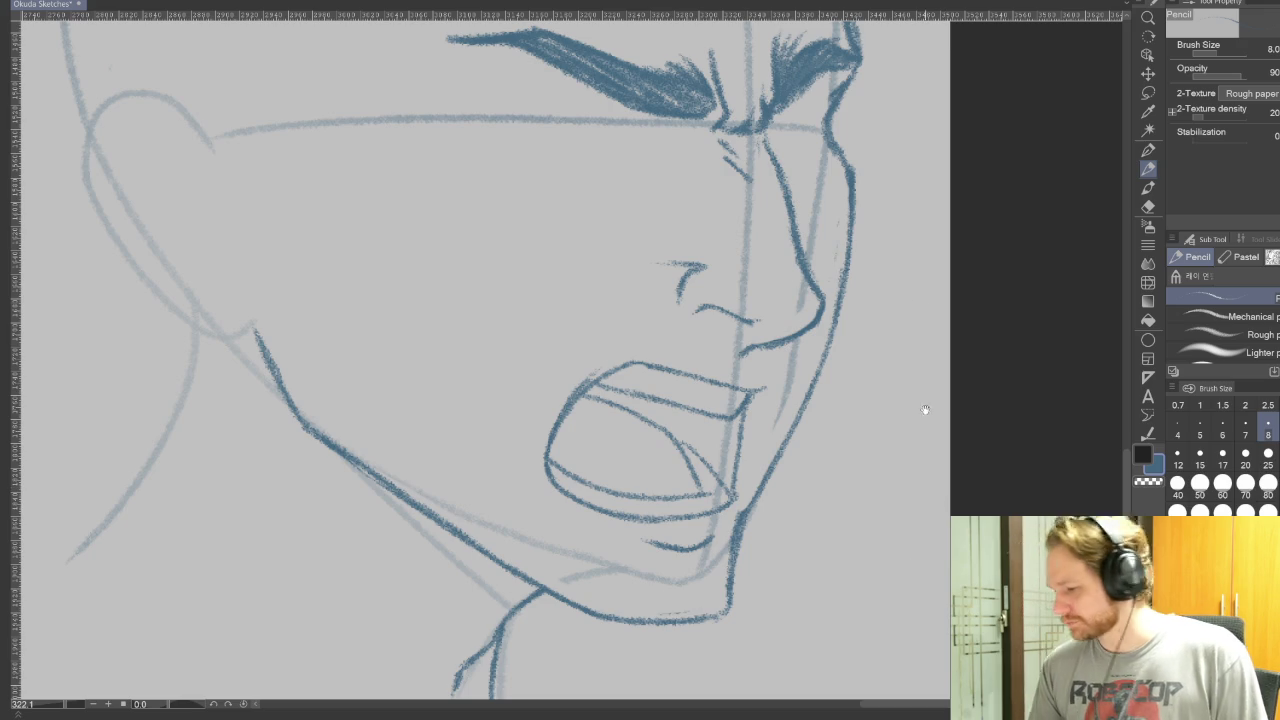
- Draw the near eye's lower eyelid under the brow and darken its corner
scroll(940, 458, "down", 2)
scroll(974, 449, "up", 2)
scroll(951, 486, "up", 1)
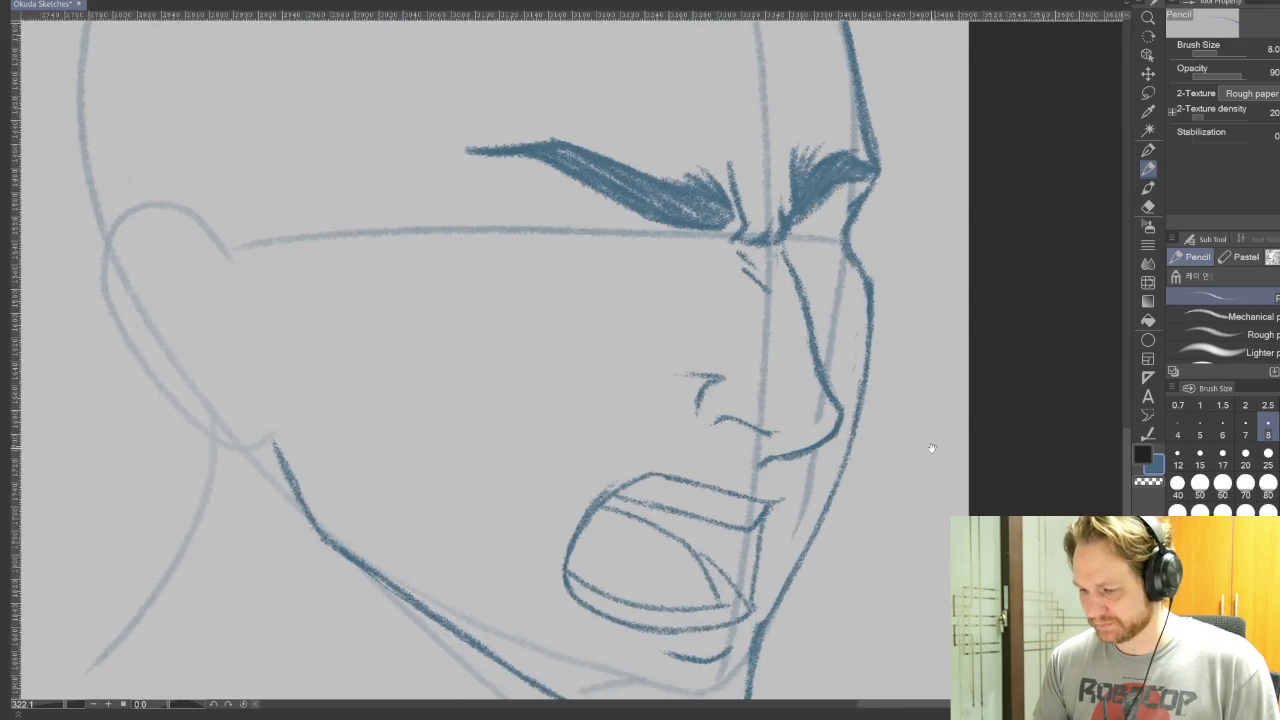
scroll(928, 447, "down", 1)
left_click_drag(928, 447, 1000, 300)
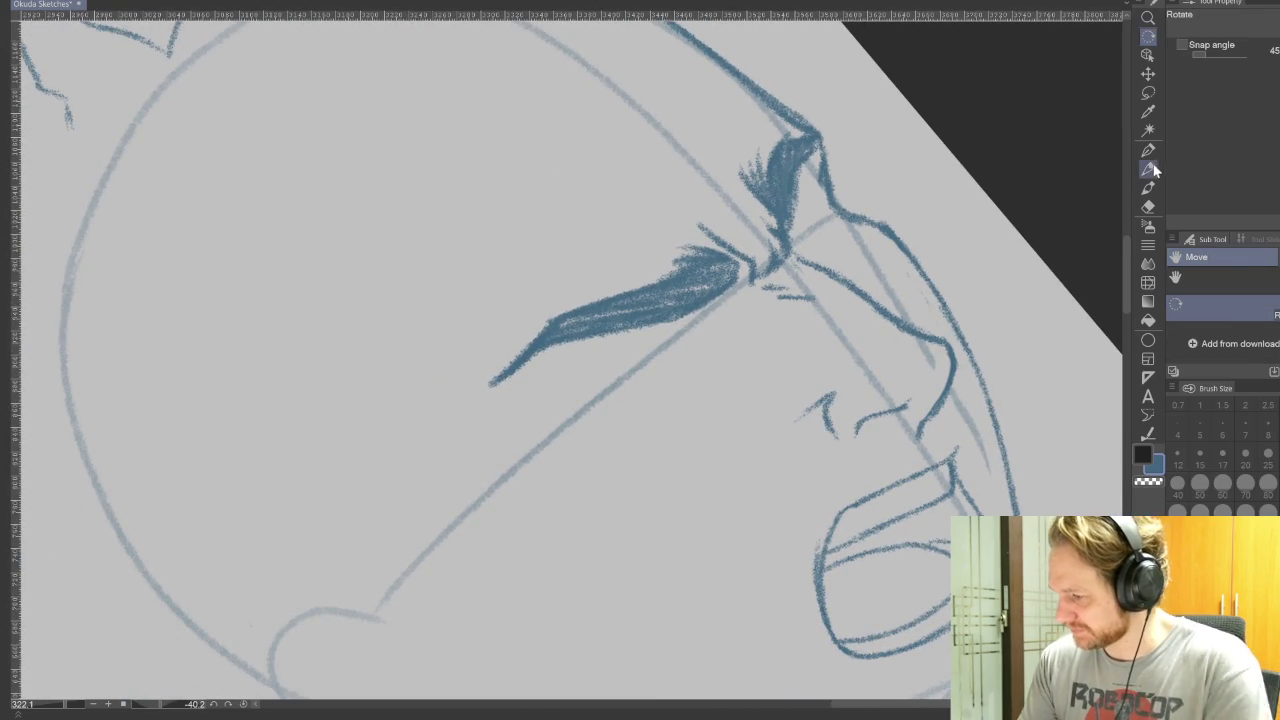
left_click(1148, 168)
mouse_move(668, 324)
left_mouse_down()
mouse_move(598, 360)
mouse_move(592, 394)
left_mouse_up()
left_click_drag(634, 336, 590, 392)
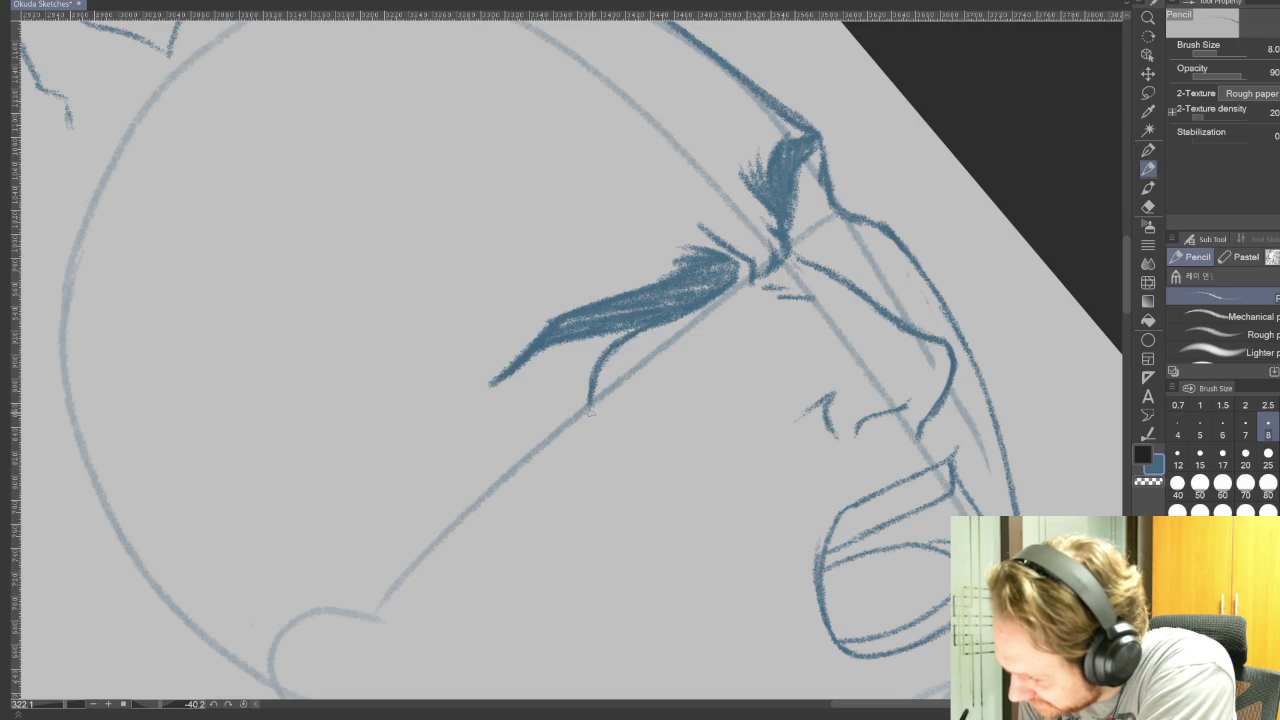
left_click_drag(630, 409, 652, 407)
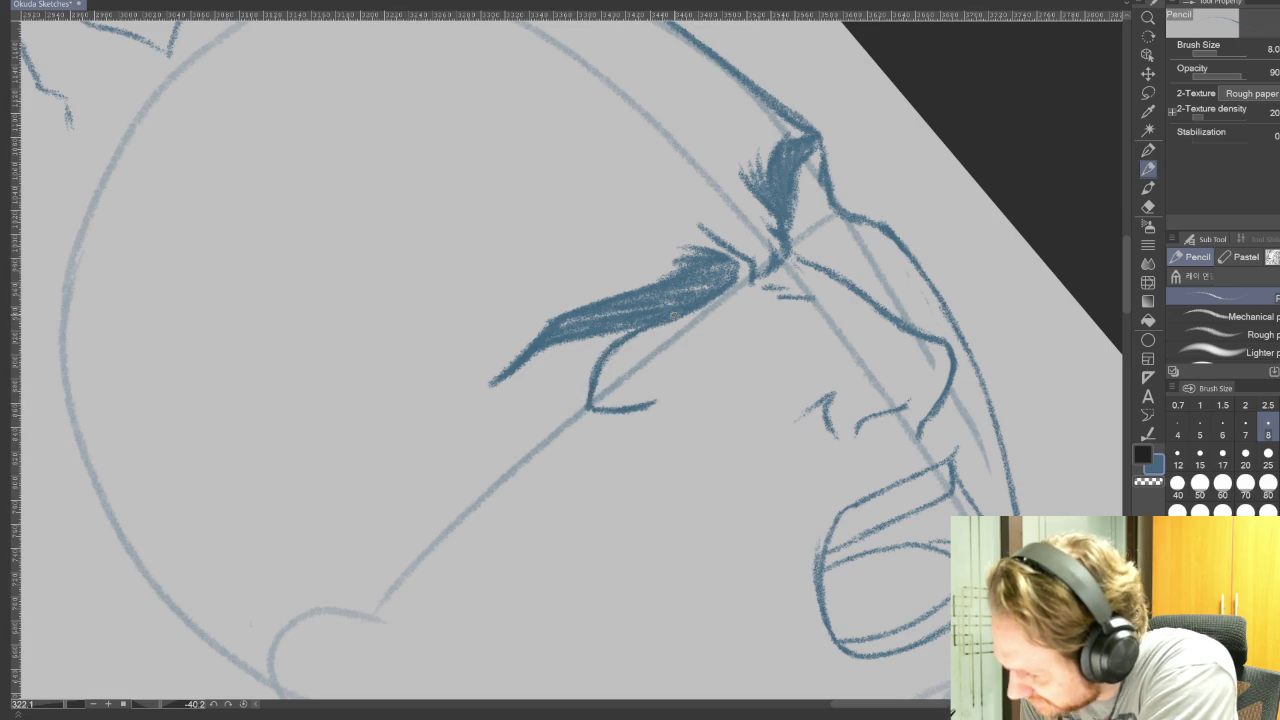
left_click_drag(698, 304, 730, 310)
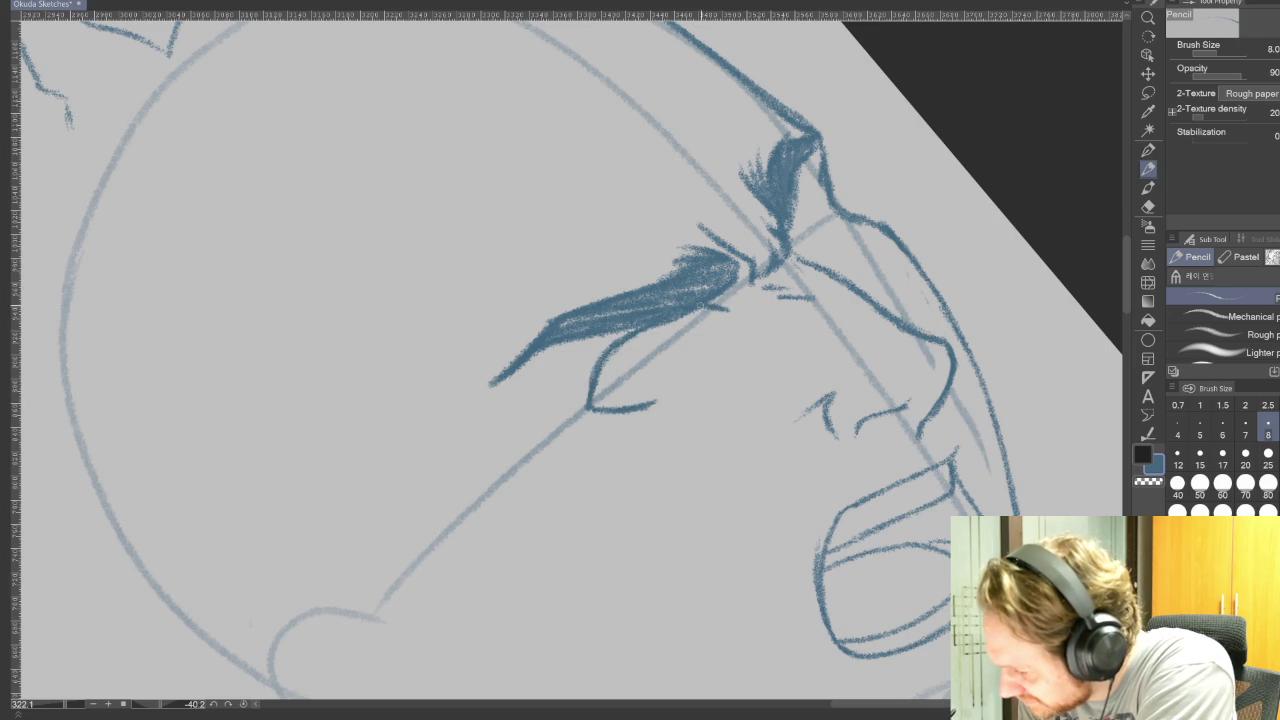
left_click_drag(596, 380, 582, 408)
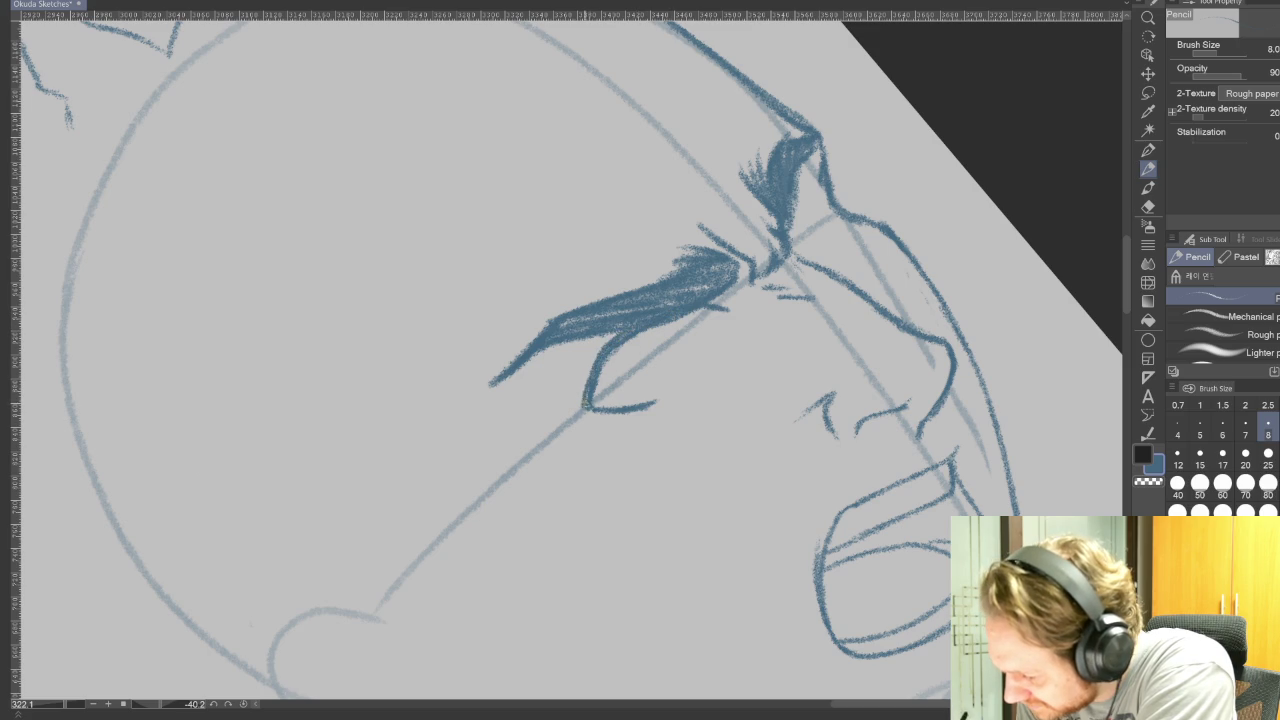
left_click_drag(602, 346, 582, 400)
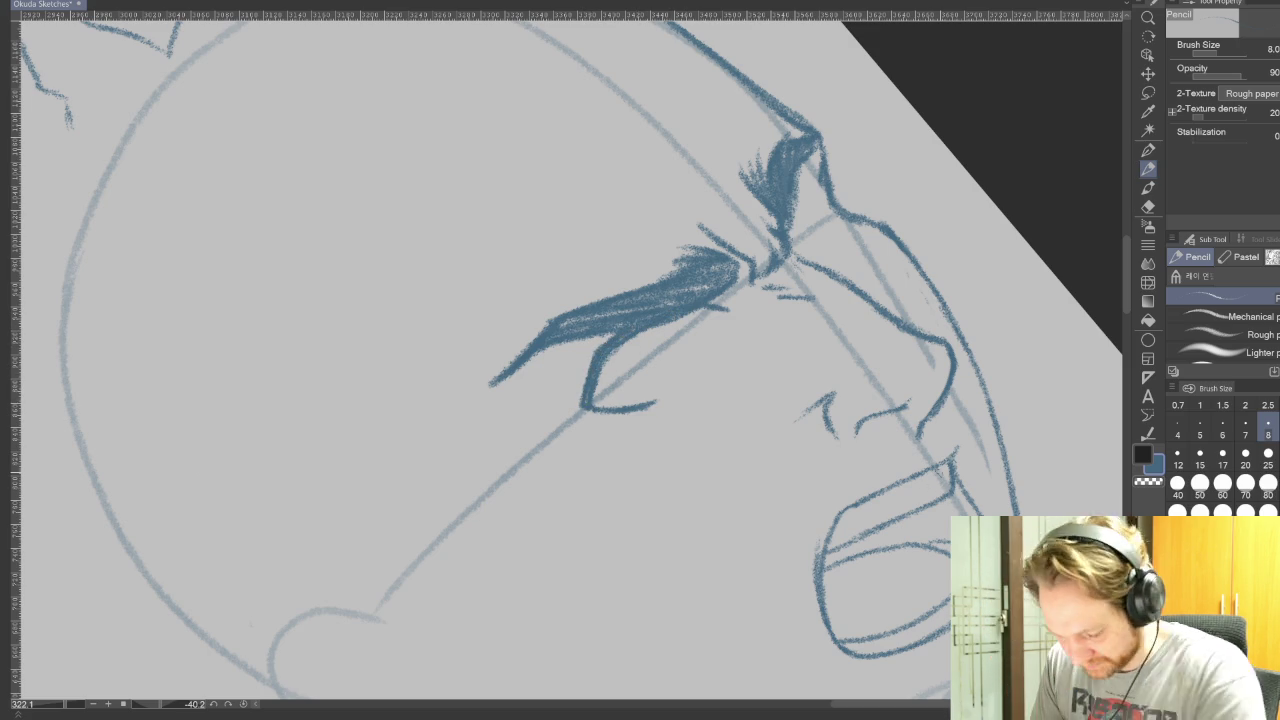
- Hatch the far eyebrow and draw both round irises, then switch brush size 5 to 10
left_click_drag(790, 505, 477, 612)
key("p")
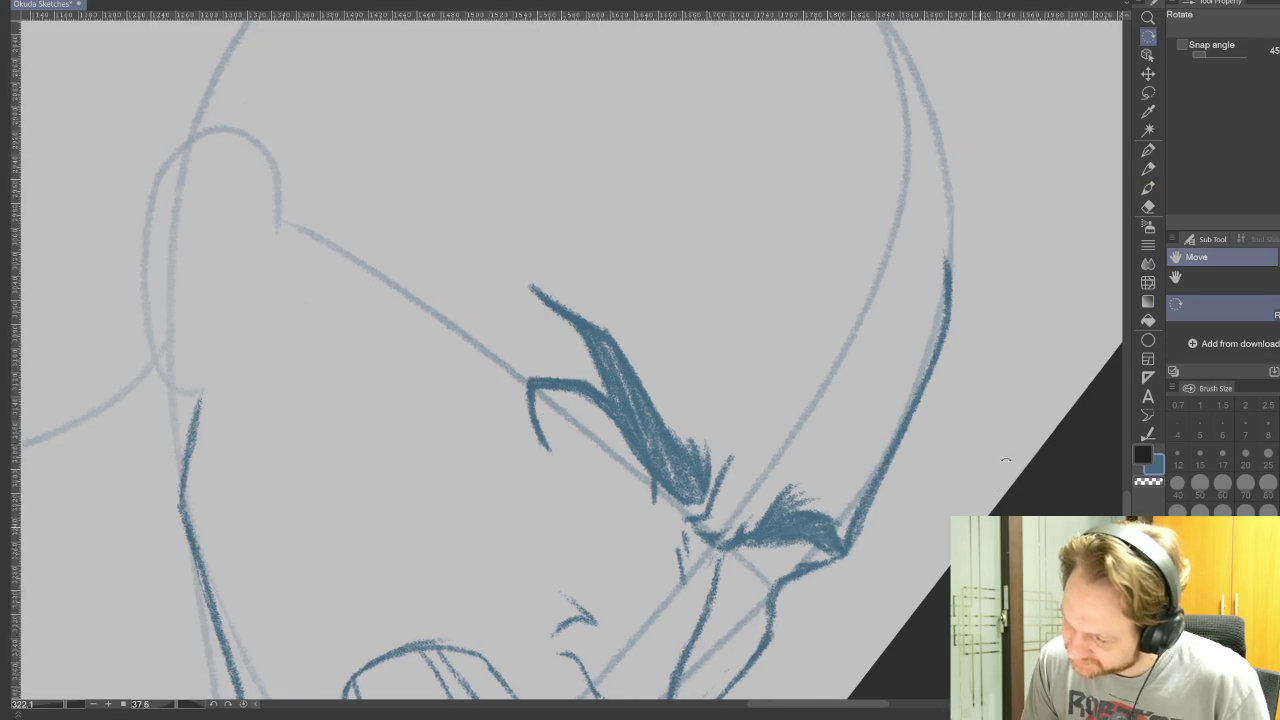
left_click_drag(480, 610, 790, 500)
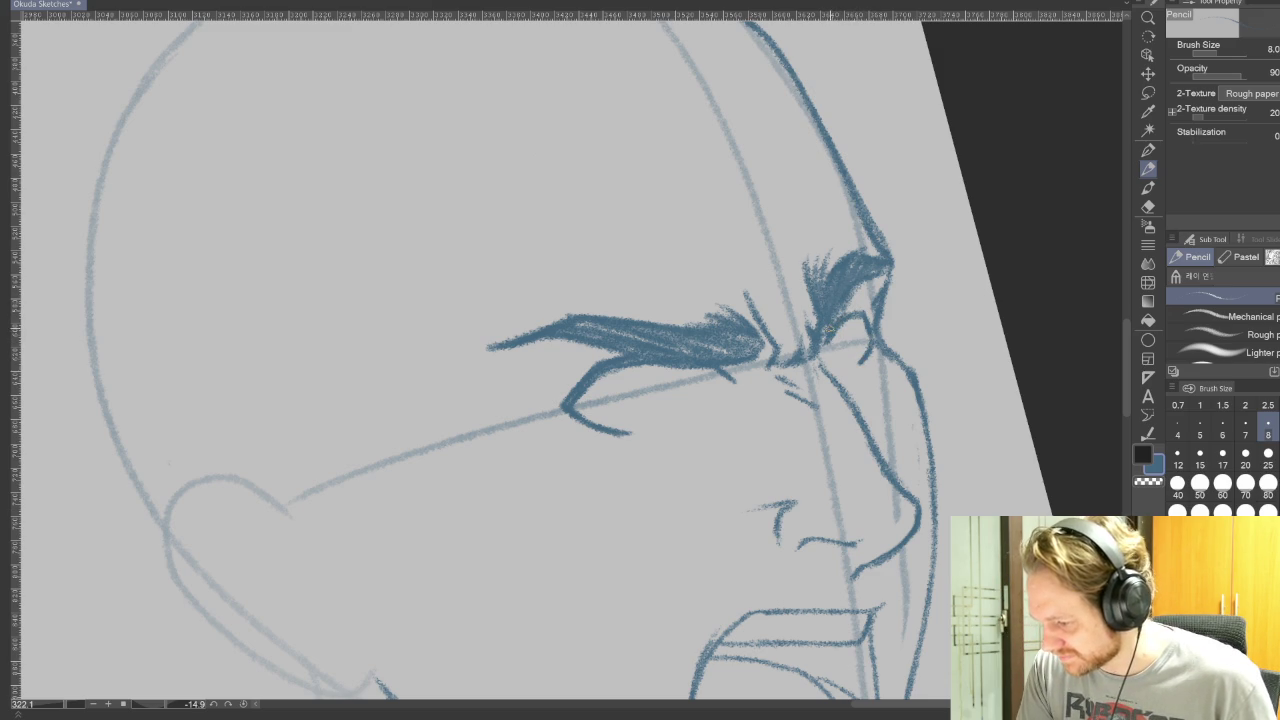
left_click_drag(838, 322, 852, 292)
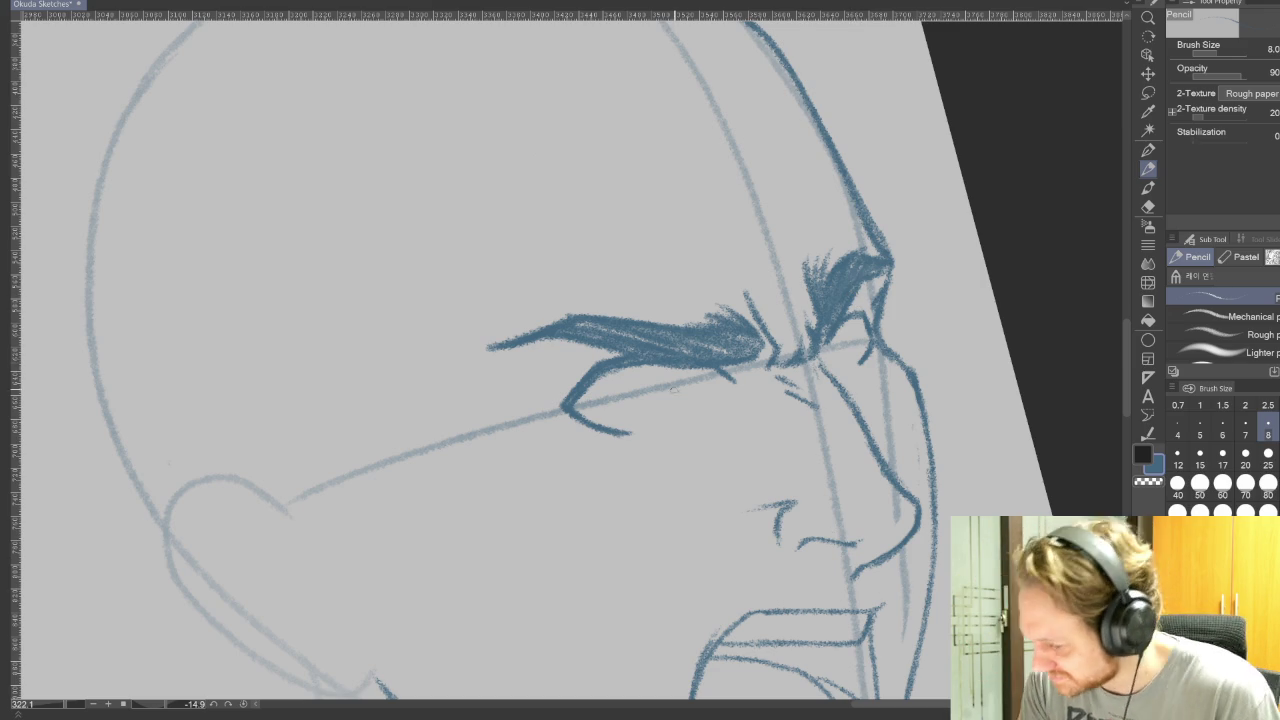
mouse_move(663, 378)
left_mouse_down()
mouse_move(698, 404)
mouse_move(705, 385)
mouse_move(704, 400)
left_mouse_up()
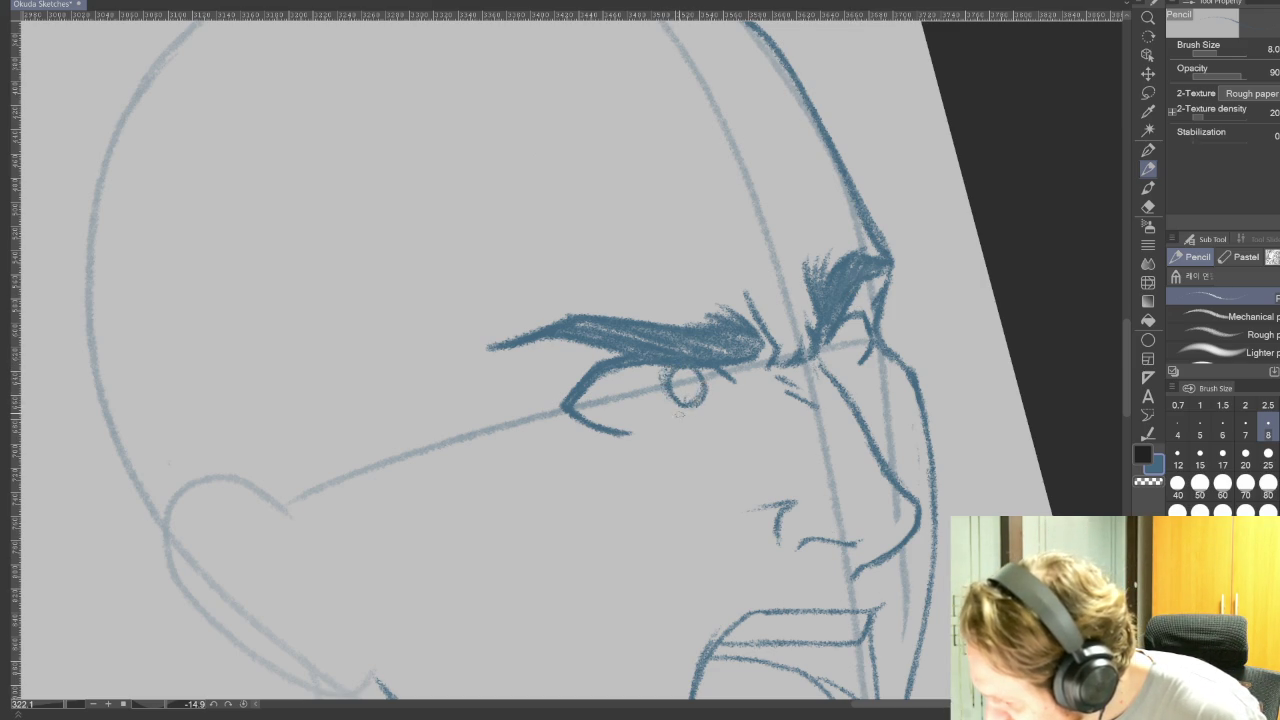
left_click_drag(850, 324, 852, 356)
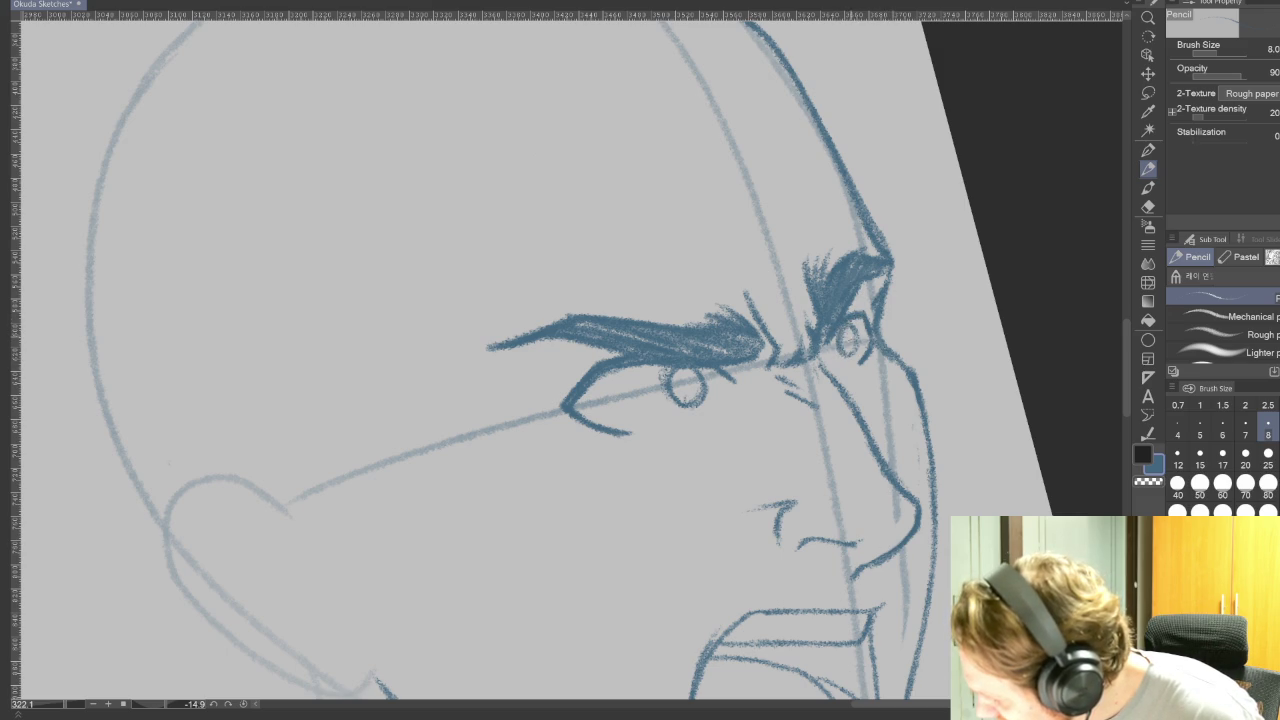
key("bracketleft")
key("bracketleft")
key("bracketleft")
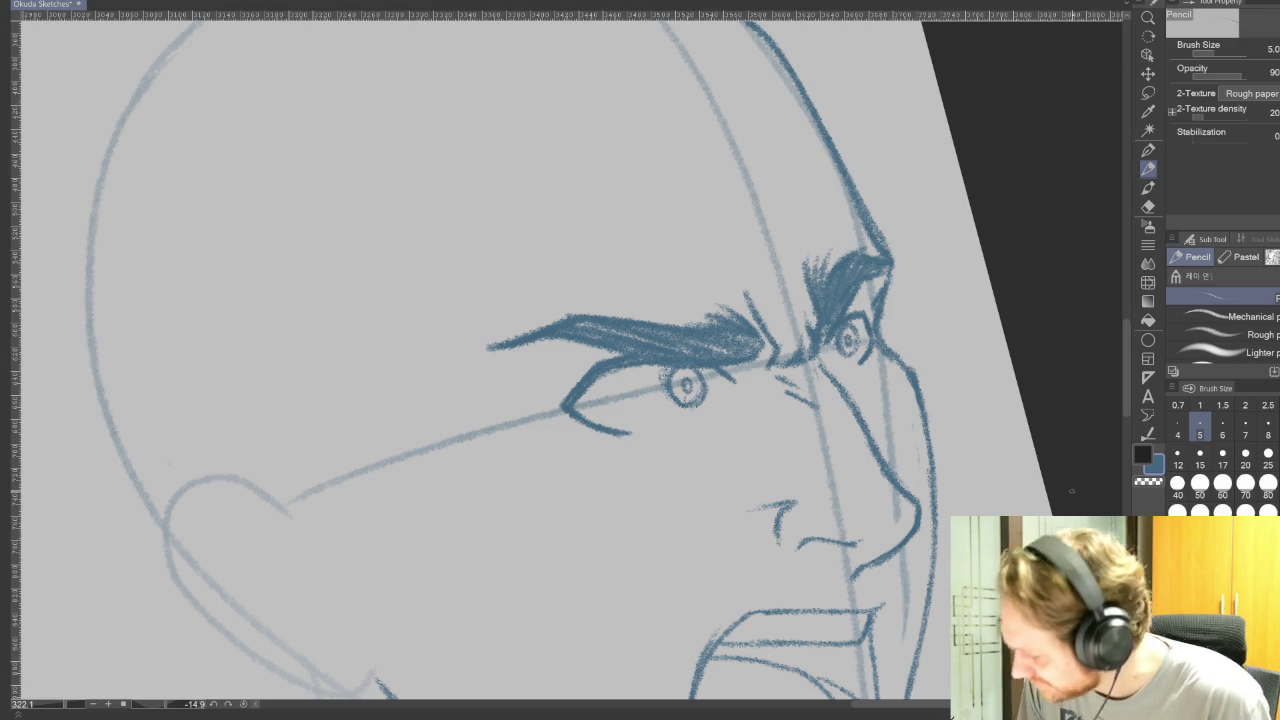
left_click_drag(1004, 640, 964, 468)
key("bracketright")
key("bracketright")
key("bracketright")
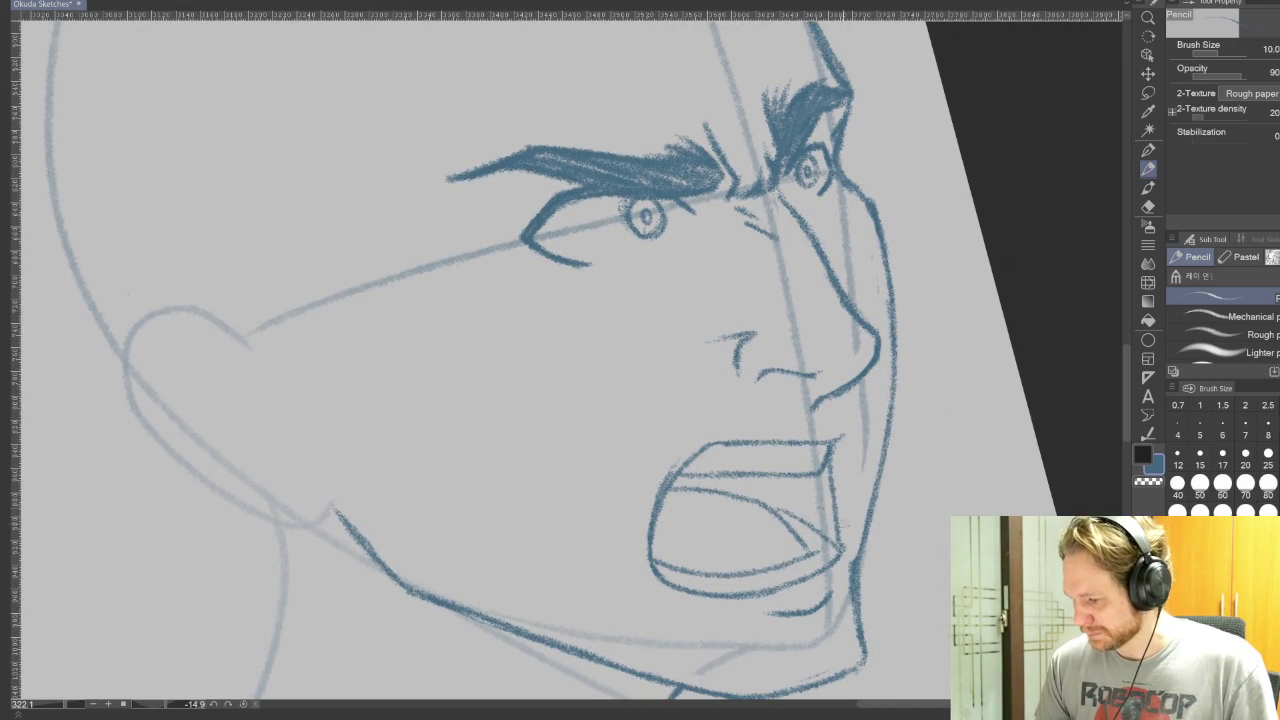
- Hatch a mustache under the shouting head's nose, extending it left and darkening its right end
mouse_move(785, 400)
left_mouse_down()
mouse_move(755, 425)
mouse_move(700, 428)
mouse_move(662, 454)
left_mouse_up()
left_click_drag(698, 400, 606, 486)
left_click_drag(656, 400, 586, 498)
left_click_drag(638, 410, 582, 490)
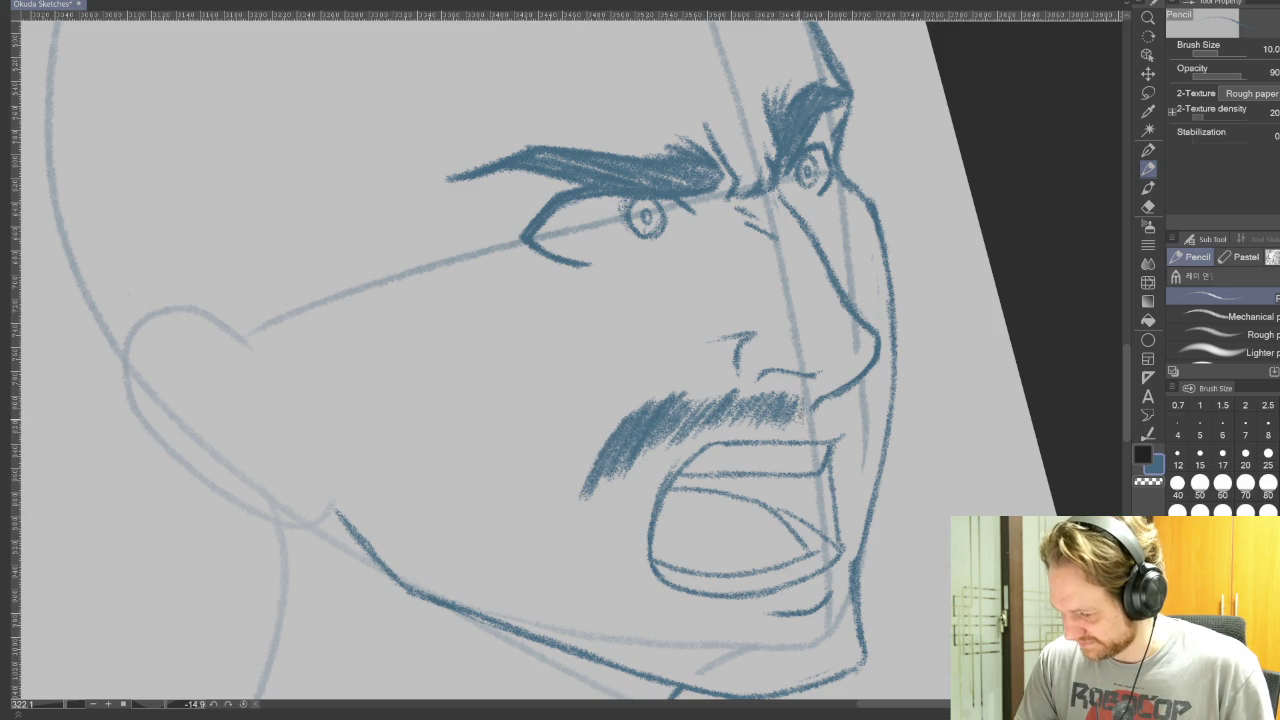
mouse_move(838, 398)
left_mouse_down()
mouse_move(822, 432)
mouse_move(830, 422)
mouse_move(852, 436)
left_mouse_up()
mouse_move(876, 384)
left_mouse_down()
mouse_move(862, 446)
mouse_move(874, 450)
left_mouse_up()
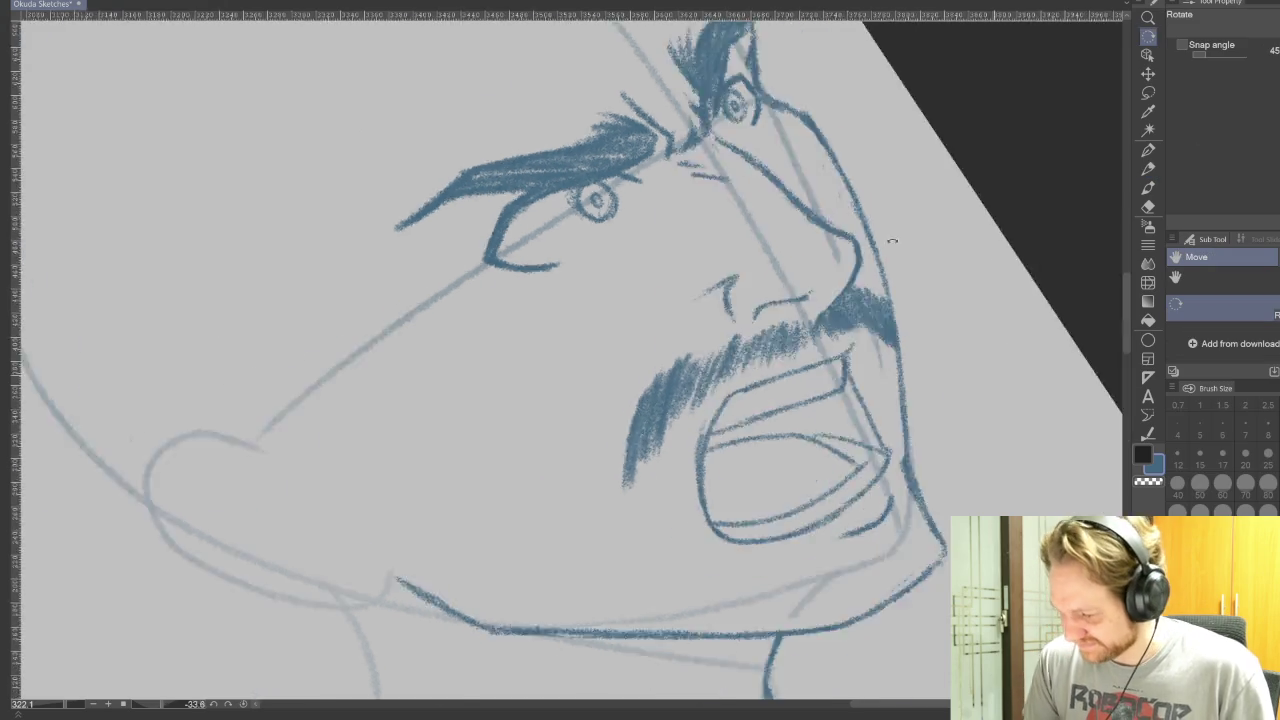
- Rotate the canvas, build up denser mustache hatching, then turn the drawing upside down
left_click_drag(943, 286, 197, 495)
mouse_move(344, 348)
left_mouse_down()
mouse_move(332, 378)
mouse_move(348, 372)
left_mouse_up()
mouse_move(388, 334)
left_mouse_down()
mouse_move(358, 374)
mouse_move(376, 374)
left_mouse_up()
mouse_move(420, 318)
left_mouse_down()
mouse_move(386, 370)
mouse_move(400, 364)
left_mouse_up()
mouse_move(460, 296)
left_mouse_down()
mouse_move(420, 354)
mouse_move(446, 340)
left_mouse_up()
left_click_drag(508, 250, 464, 326)
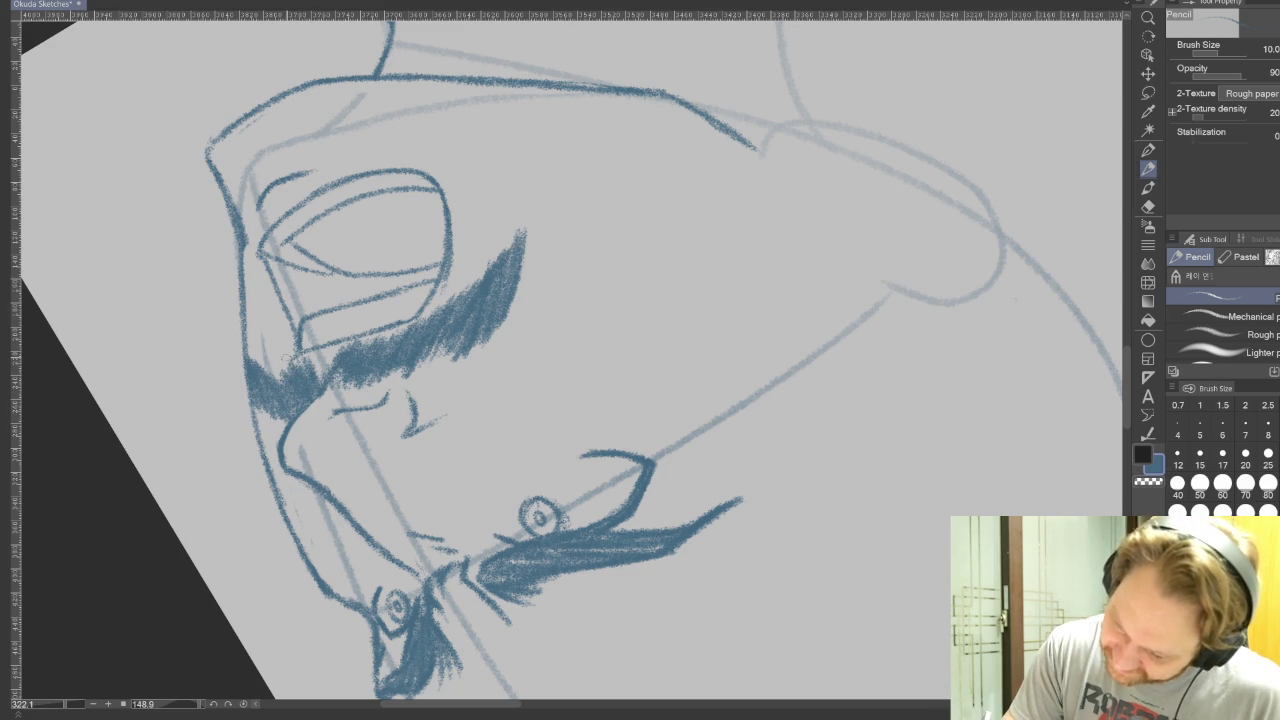
key("r")
left_click_drag(1058, 115, 72, 605)
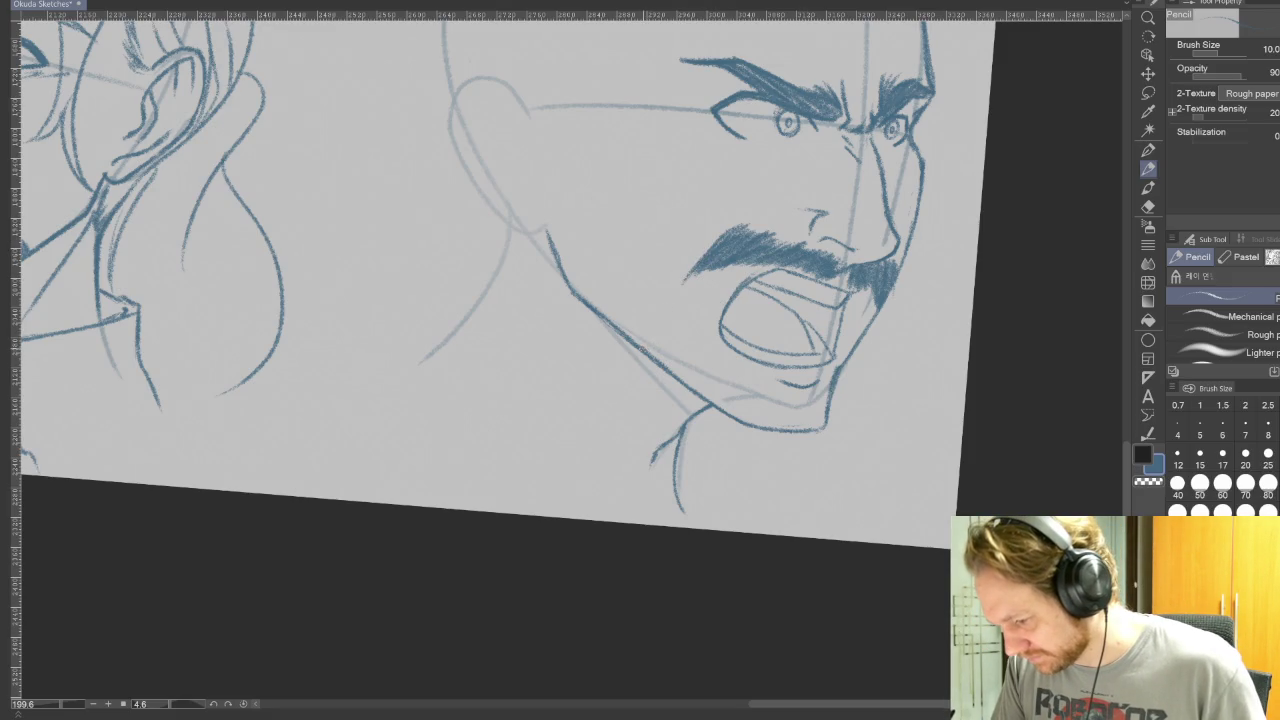
- Hatch stubble along the shouting head's jaw and chin, rotating the canvas between pencil strokes
left_click_drag(677, 322, 649, 352)
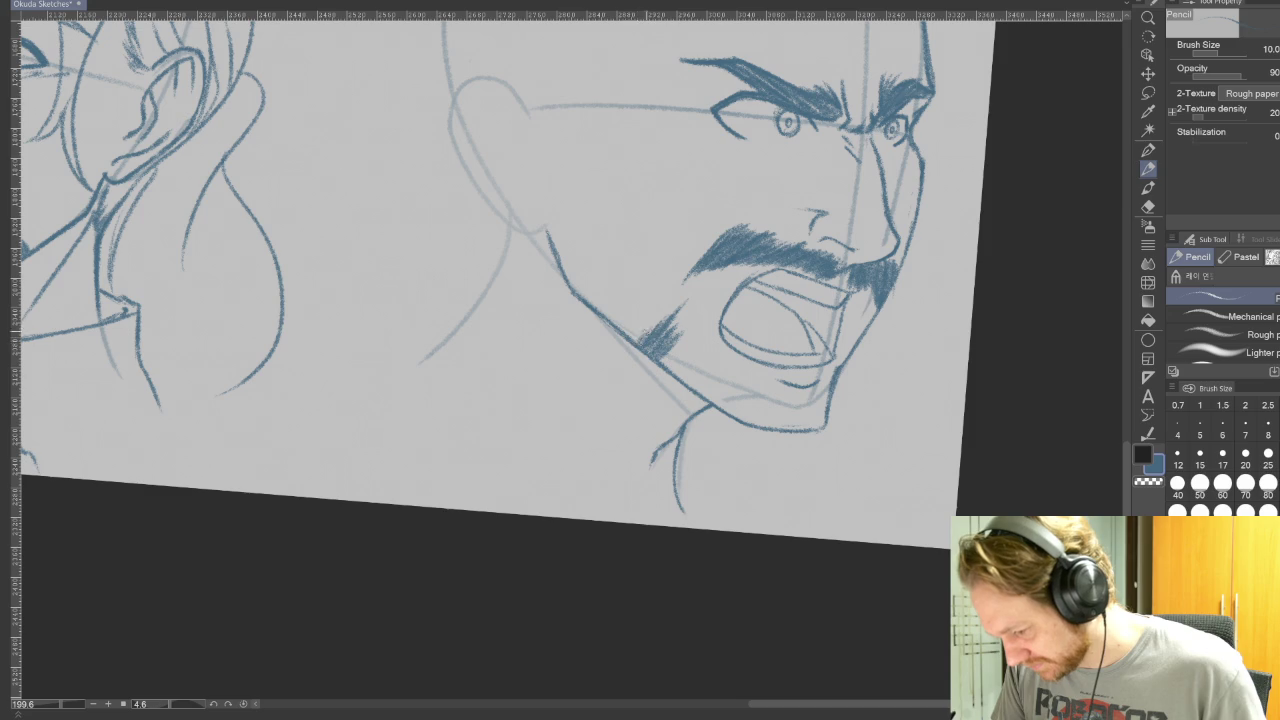
mouse_move(666, 312)
left_mouse_down()
mouse_move(638, 342)
mouse_move(661, 358)
left_mouse_up()
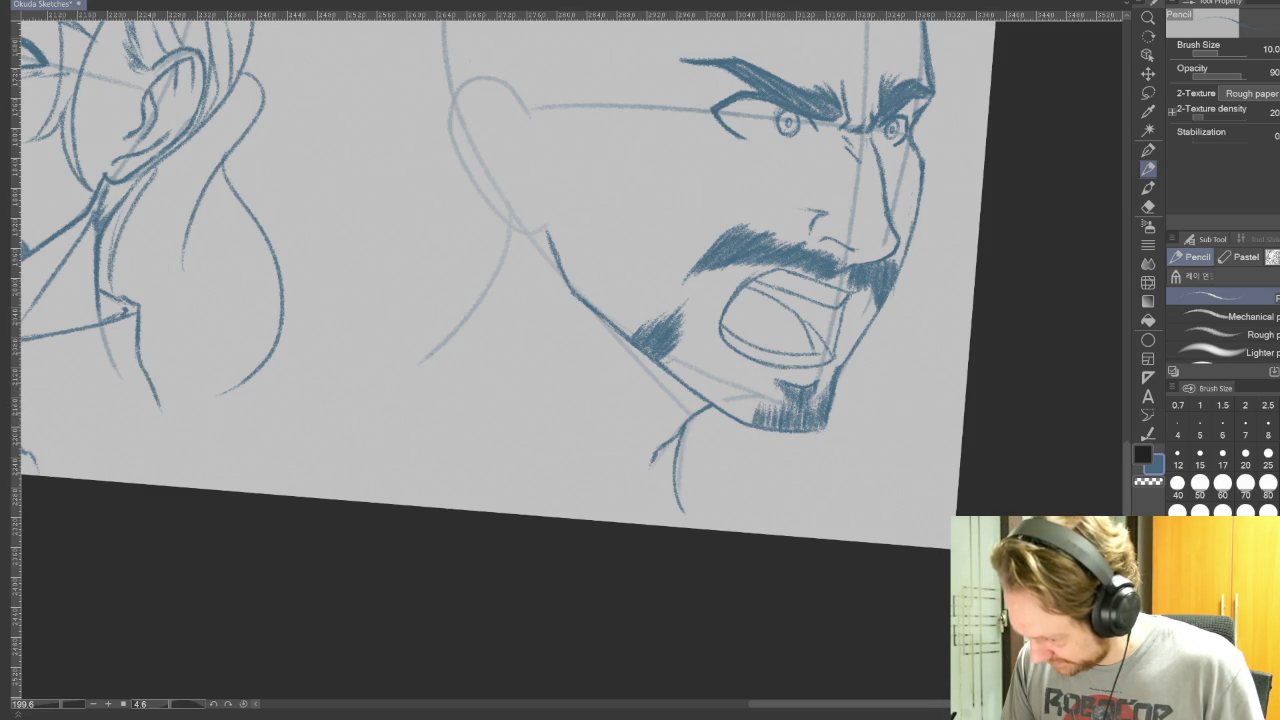
key("r")
left_click_drag(790, 420, 688, 496)
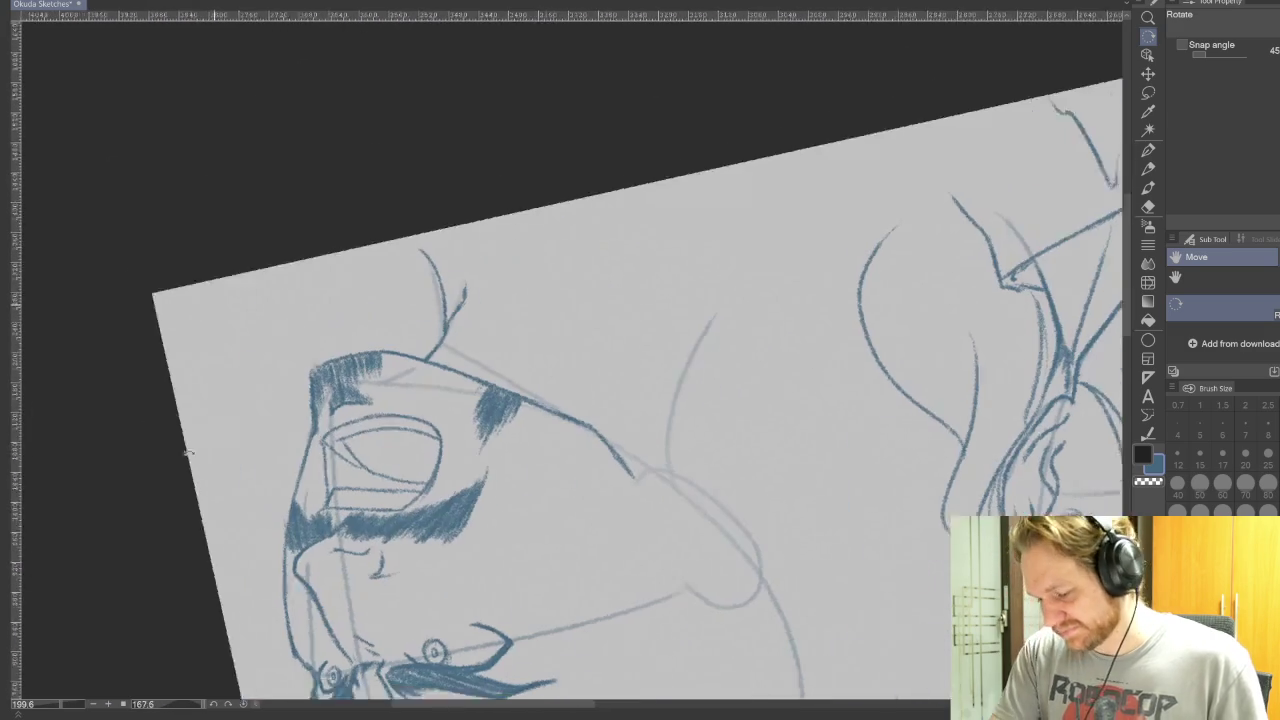
key("p")
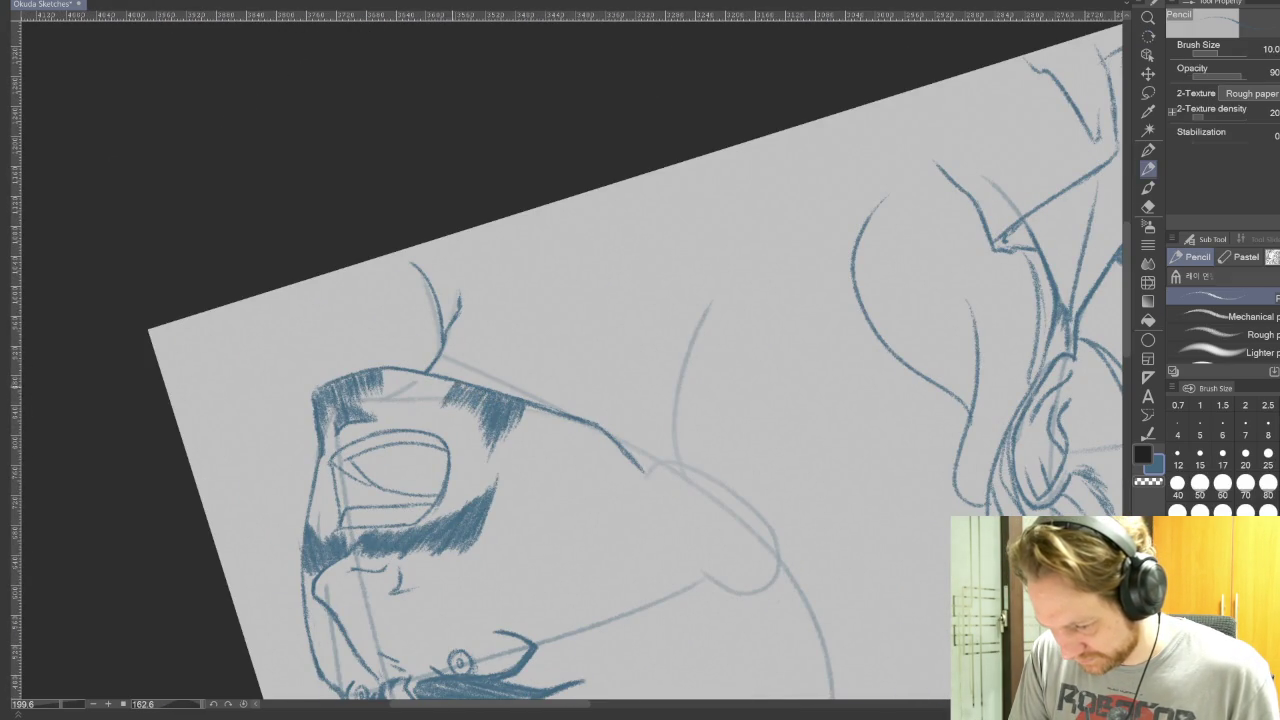
mouse_move(420, 370)
left_mouse_down()
mouse_move(410, 394)
mouse_move(390, 392)
left_mouse_up()
key("r")
left_click_drag(700, 300, 773, 613)
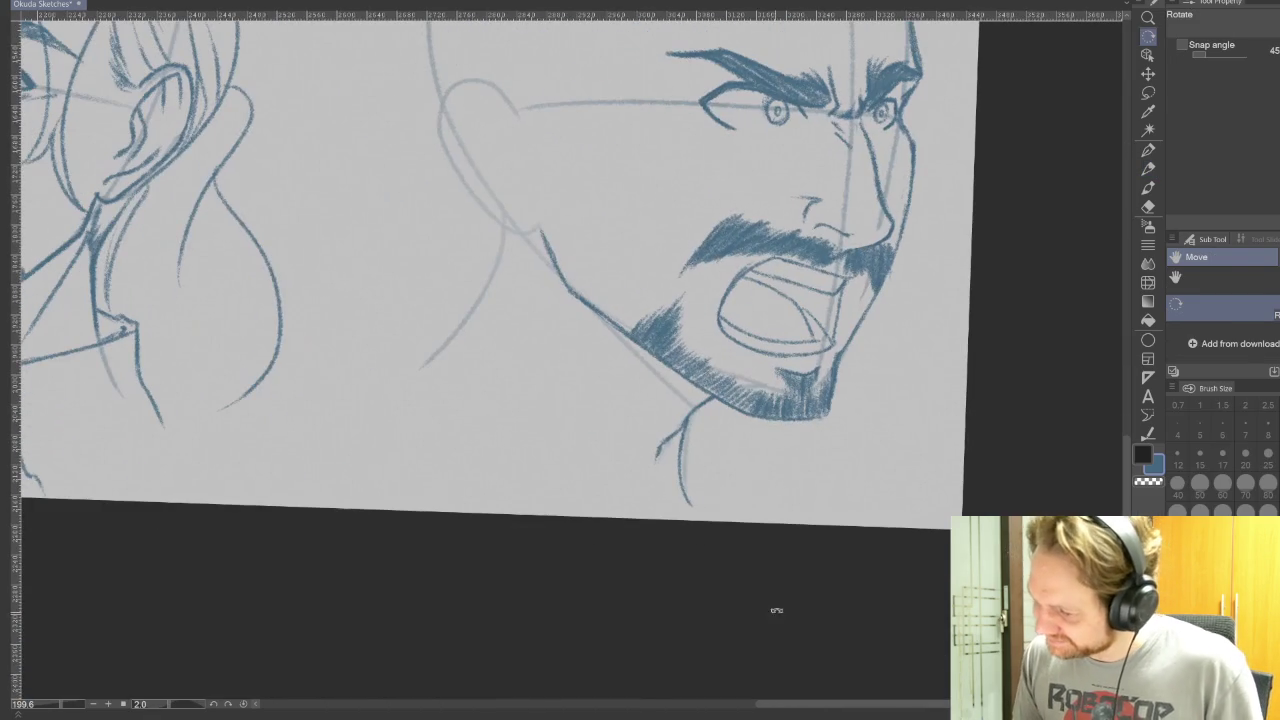
key("p")
left_click_drag(1015, 339, 1030, 487)
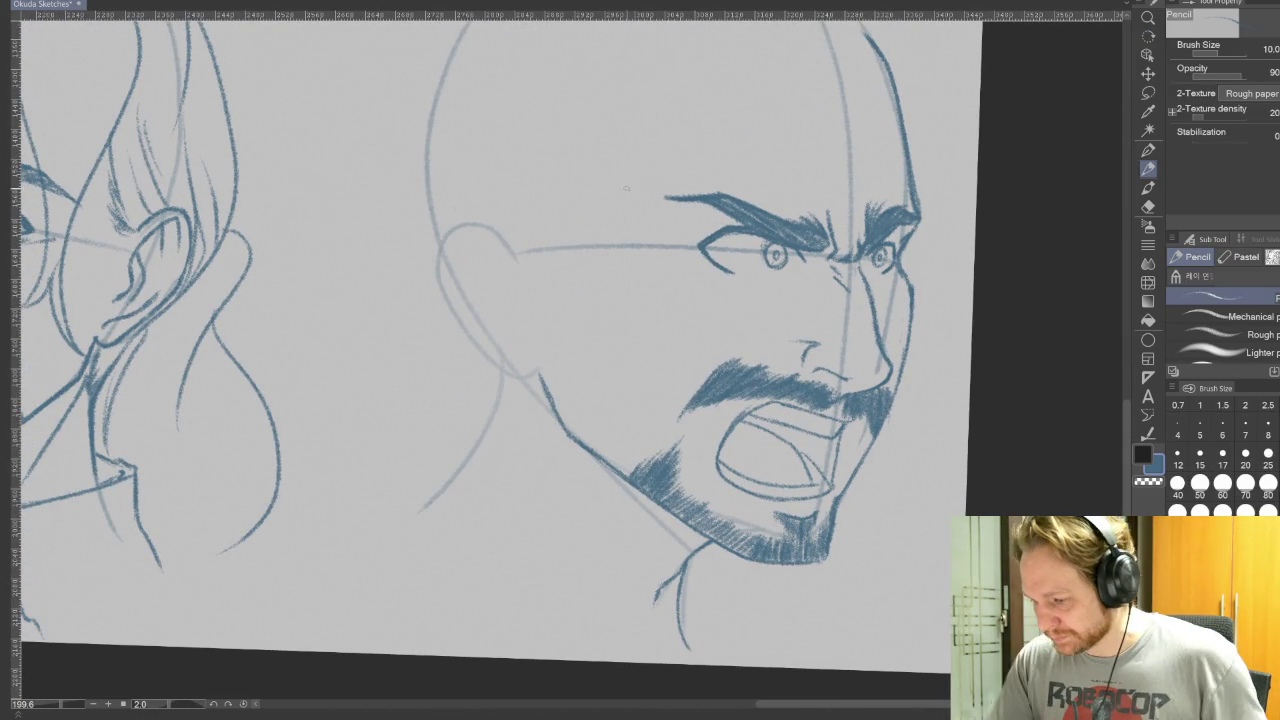
- Add short cheek and mustache strokes, then redraw the cheek line under the eye flatter
left_click_drag(677, 333, 672, 360)
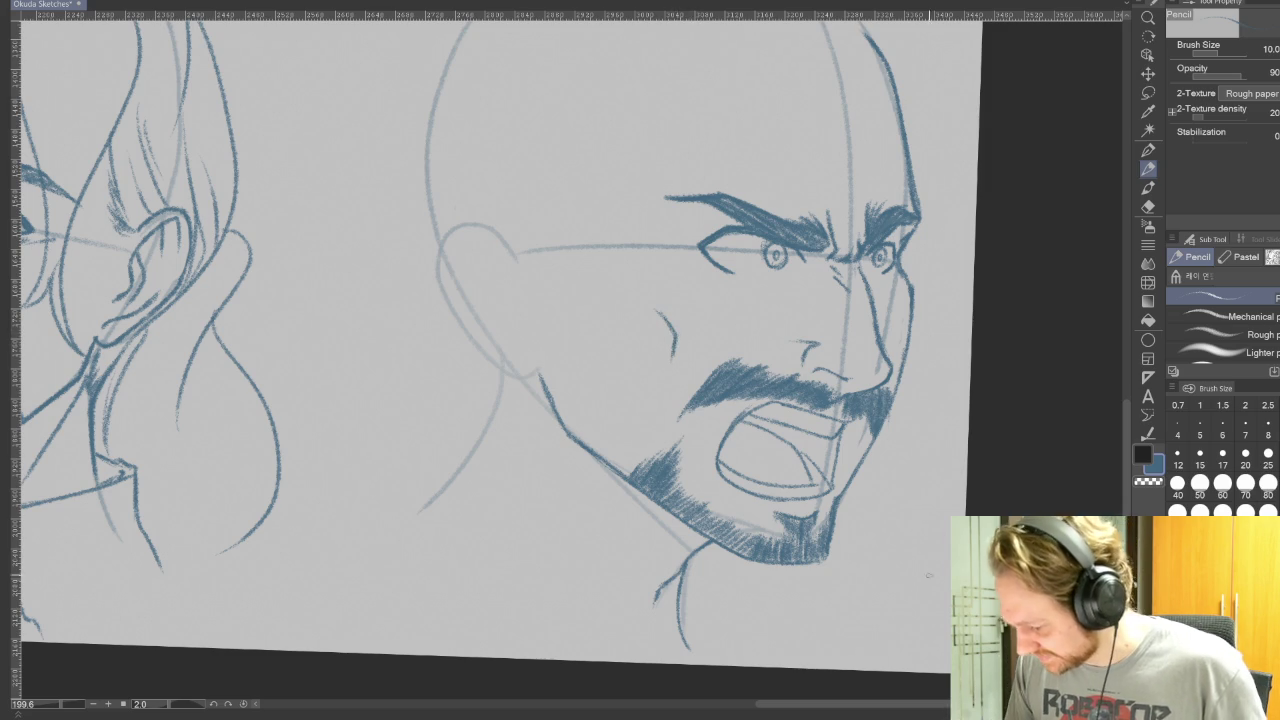
left_click_drag(739, 334, 702, 360)
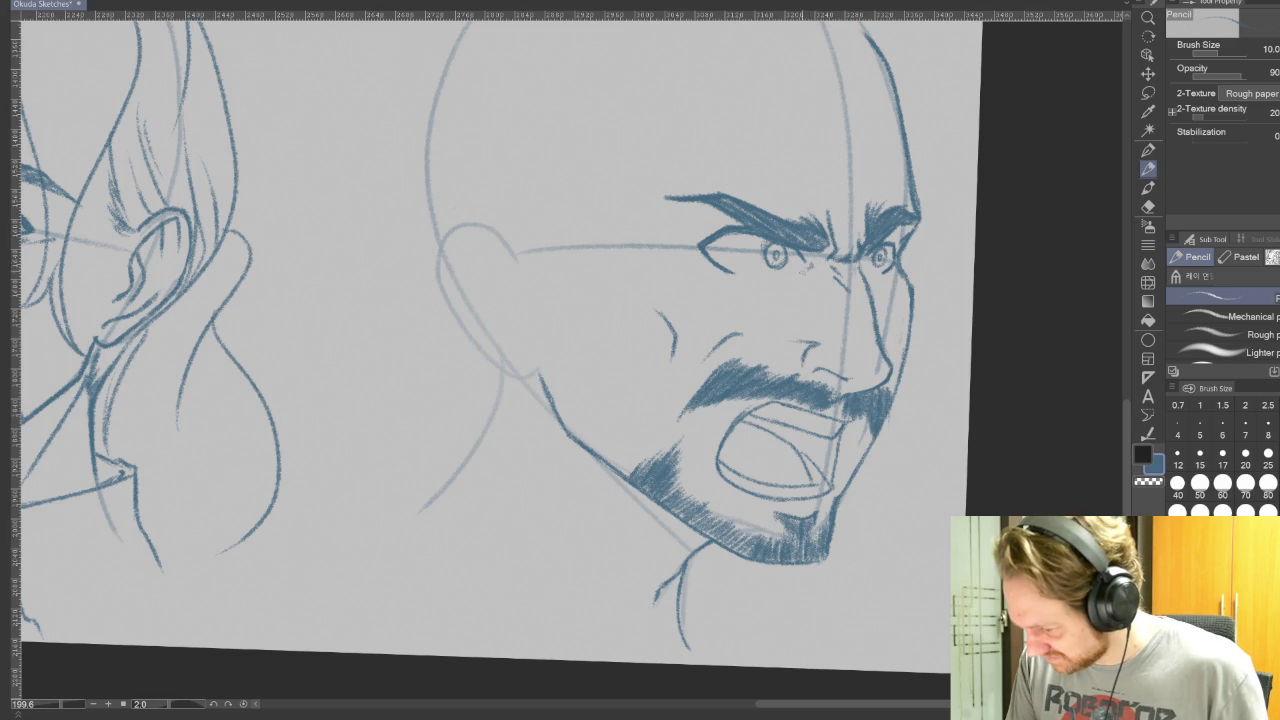
key("ctrl+z")
left_click_drag(818, 272, 765, 284)
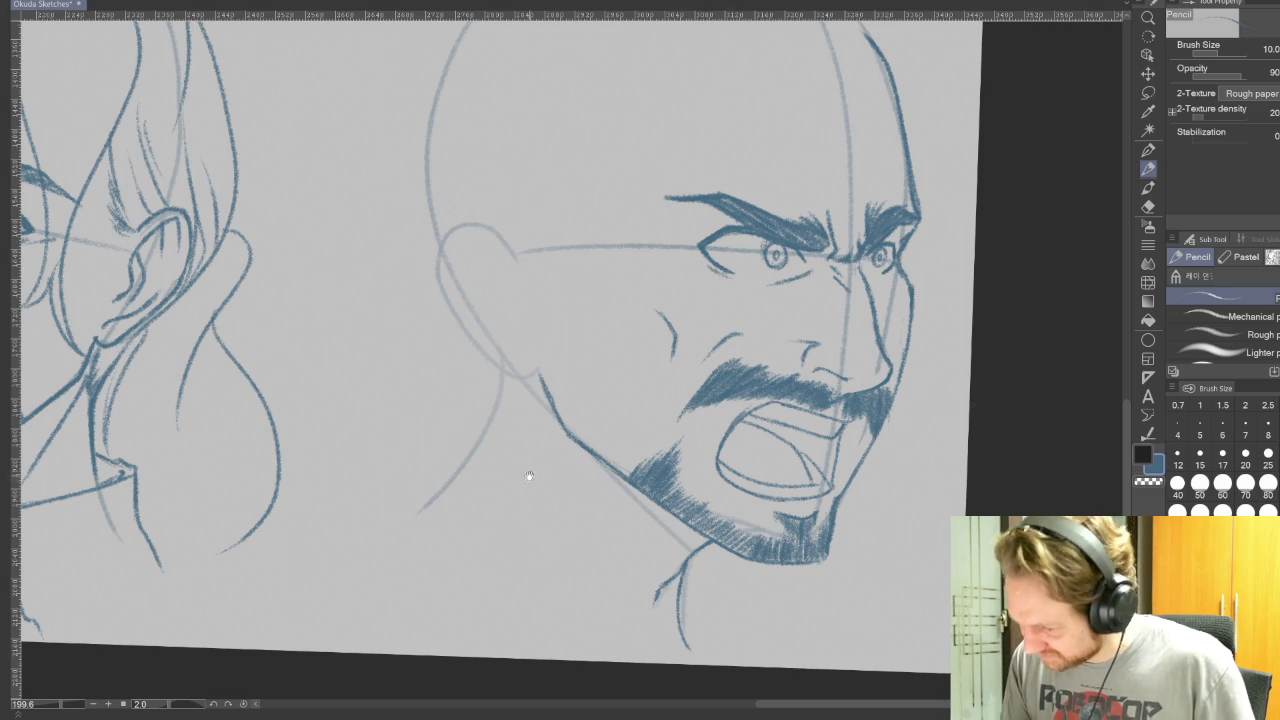
- Pan over the other faces on the sheet and toggle the pencil size between 5 and 10
left_click_drag(538, 481, 1198, 533)
left_click_drag(695, 345, 1100, 420)
left_click_drag(700, 700, 470, 660)
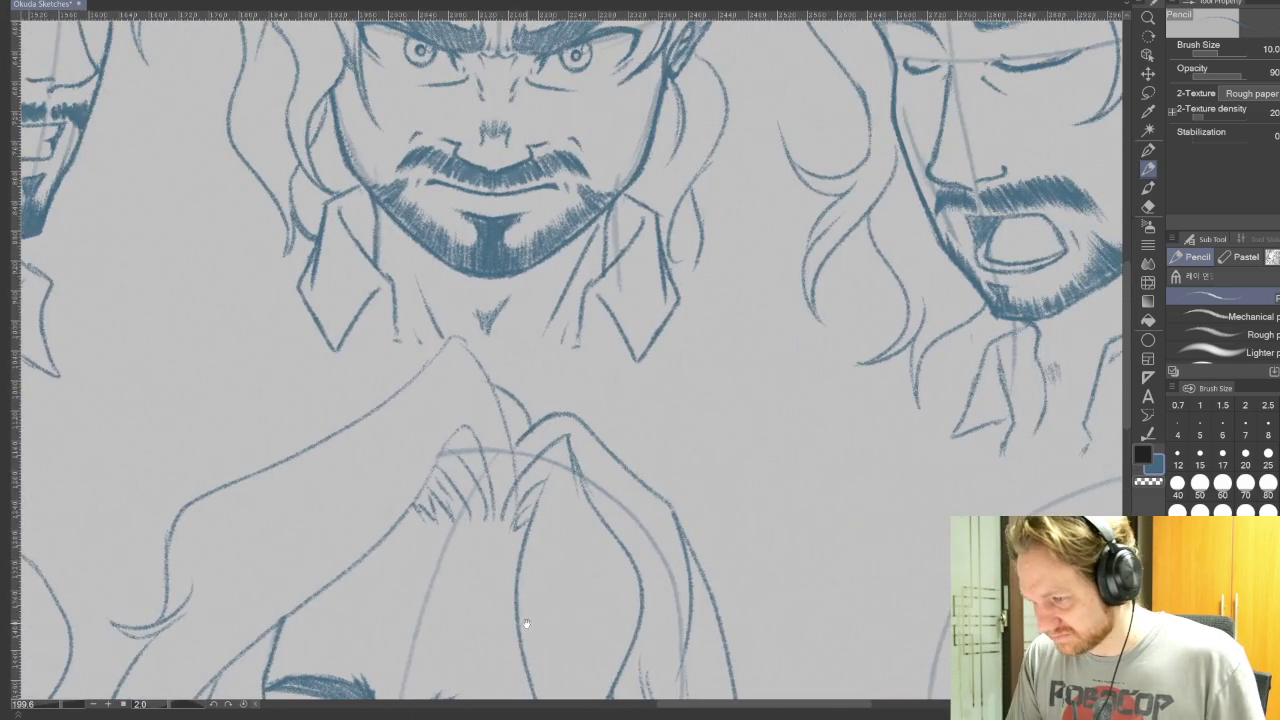
mouse_move(923, 563)
left_mouse_down()
mouse_move(749, 534)
mouse_move(687, 500)
mouse_move(594, 342)
left_mouse_up()
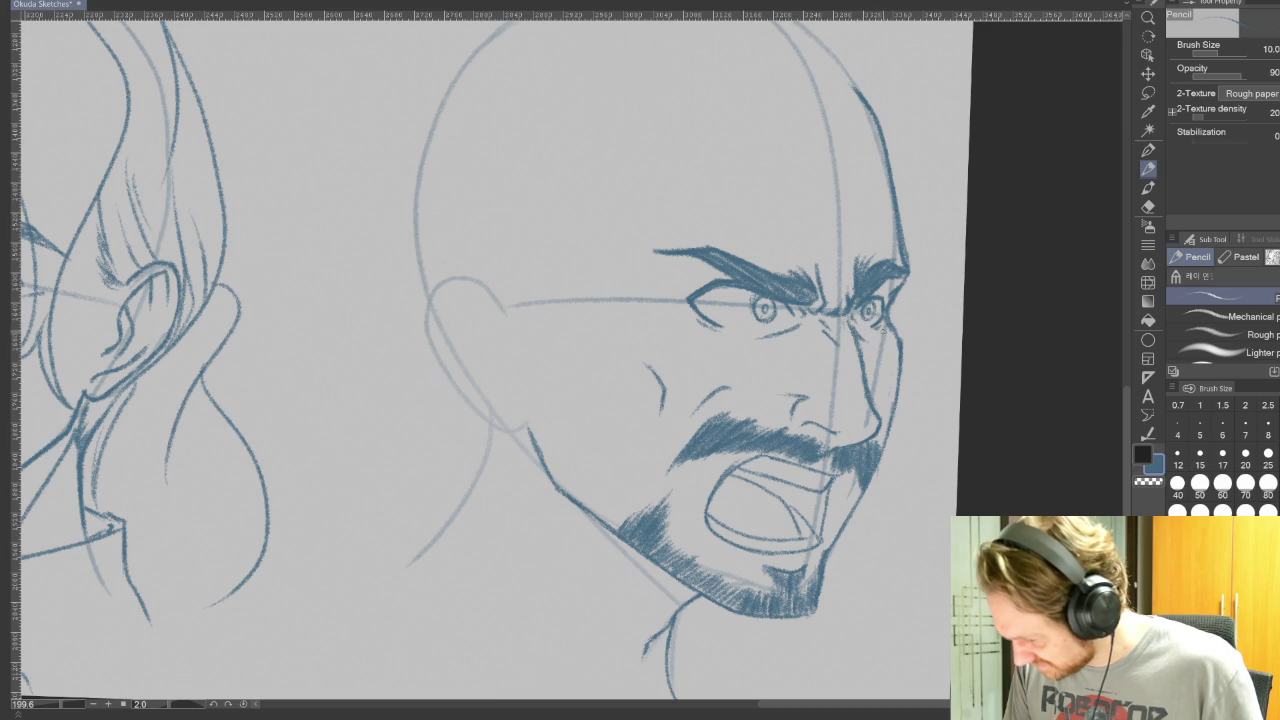
left_click(1200, 427)
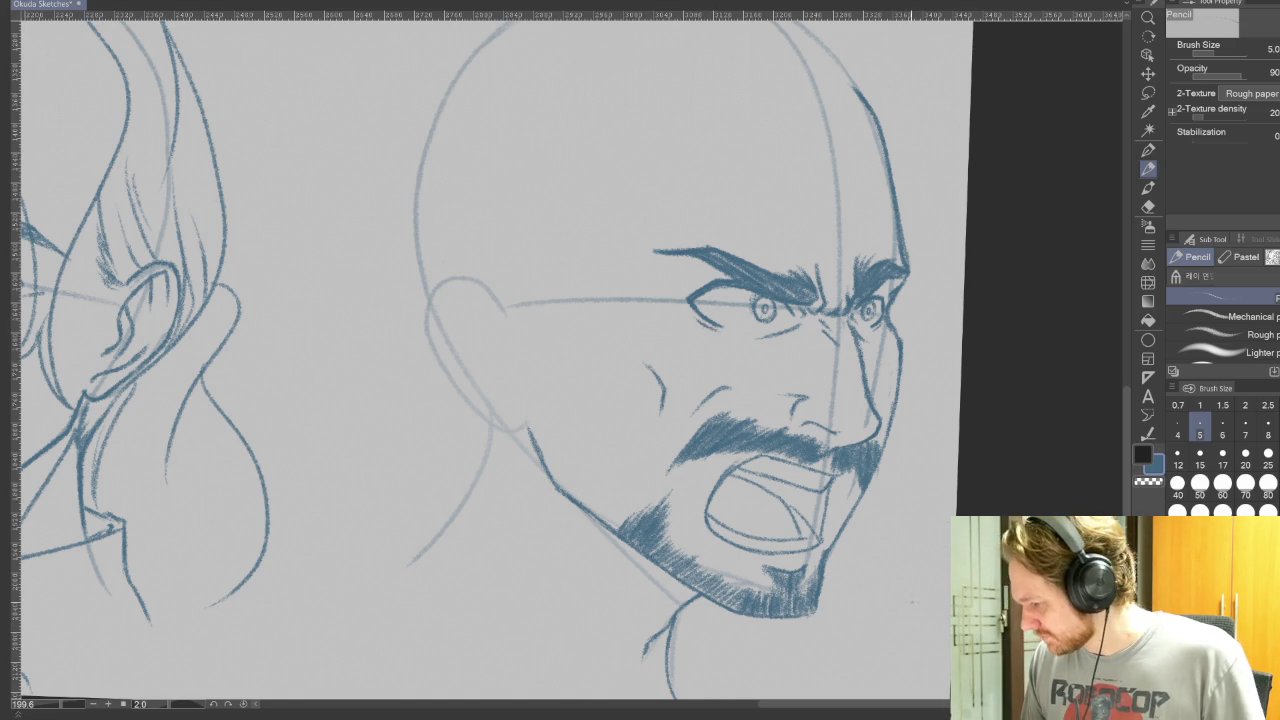
key("bracketright")
key("bracketright")
key("bracketright")
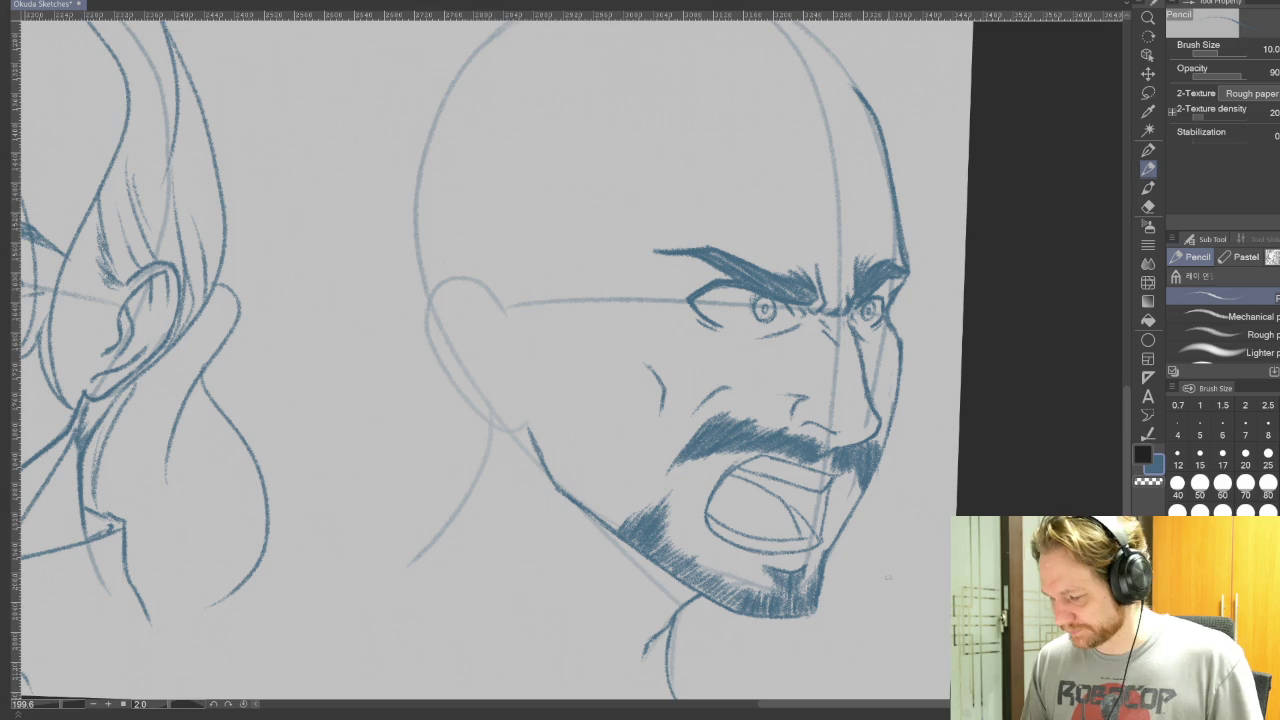
scroll(882, 596, "down", 3)
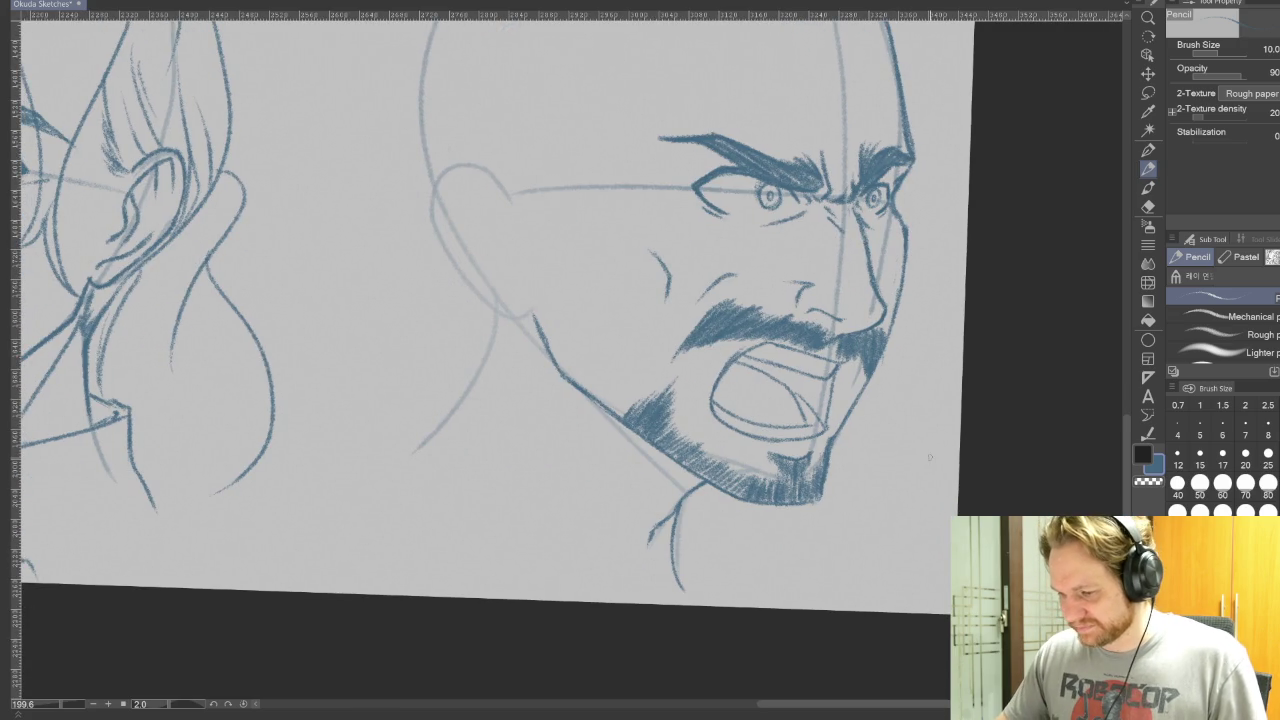
- Zoom in and draw the bald head's left jaw, neck line and diagonal collar line
scroll(922, 497, "down", 2)
scroll(922, 497, "down", 3)
scroll(810, 472, "up", 2)
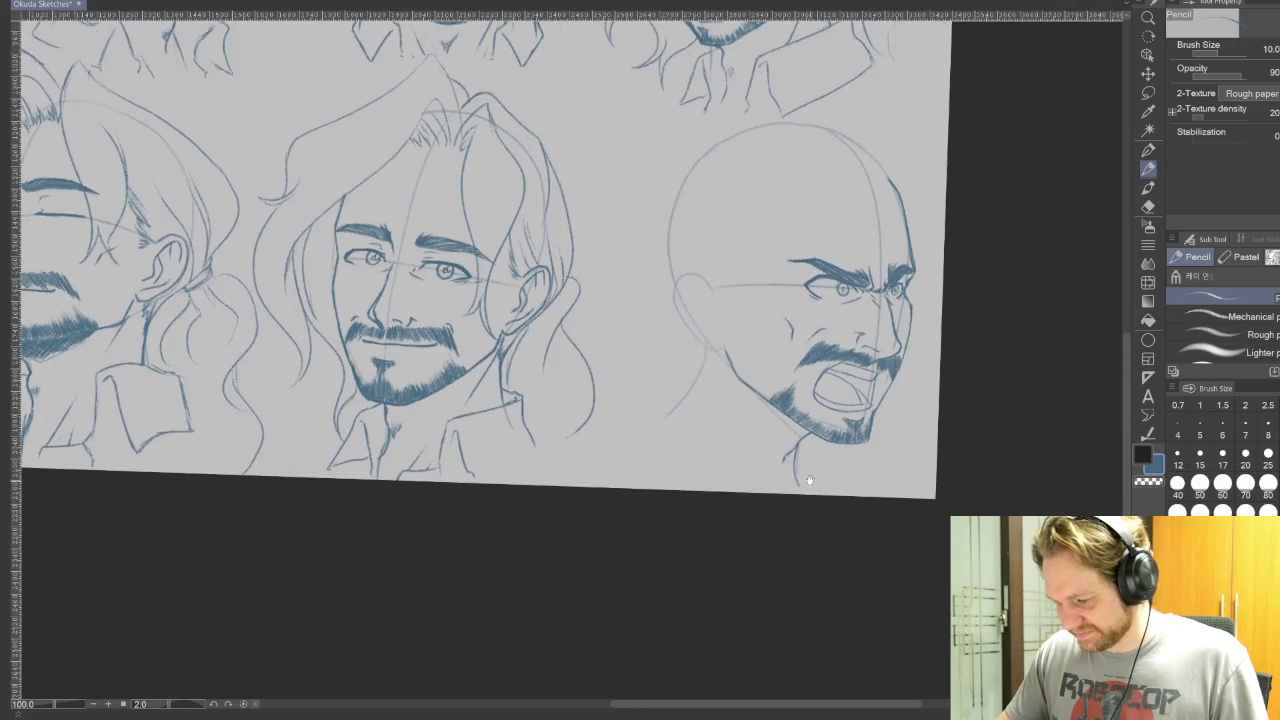
scroll(764, 410, "up", 2)
scroll(764, 410, "up", 1)
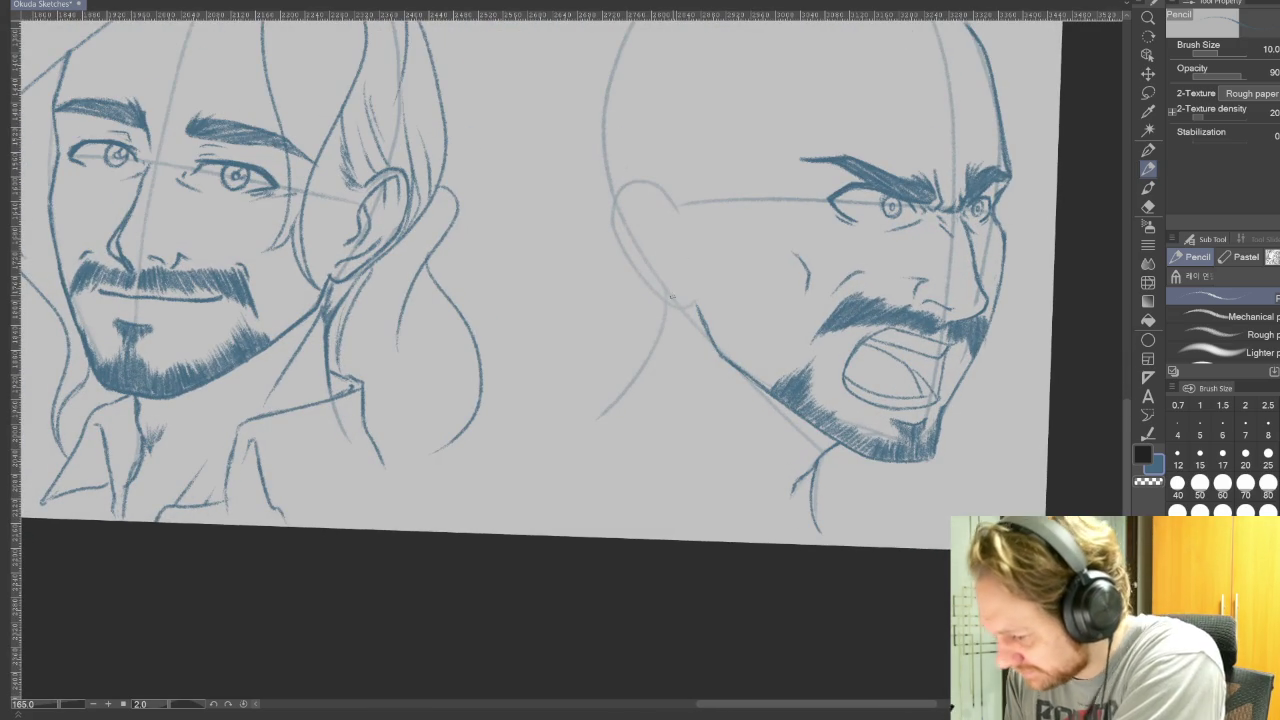
left_click_drag(668, 302, 604, 426)
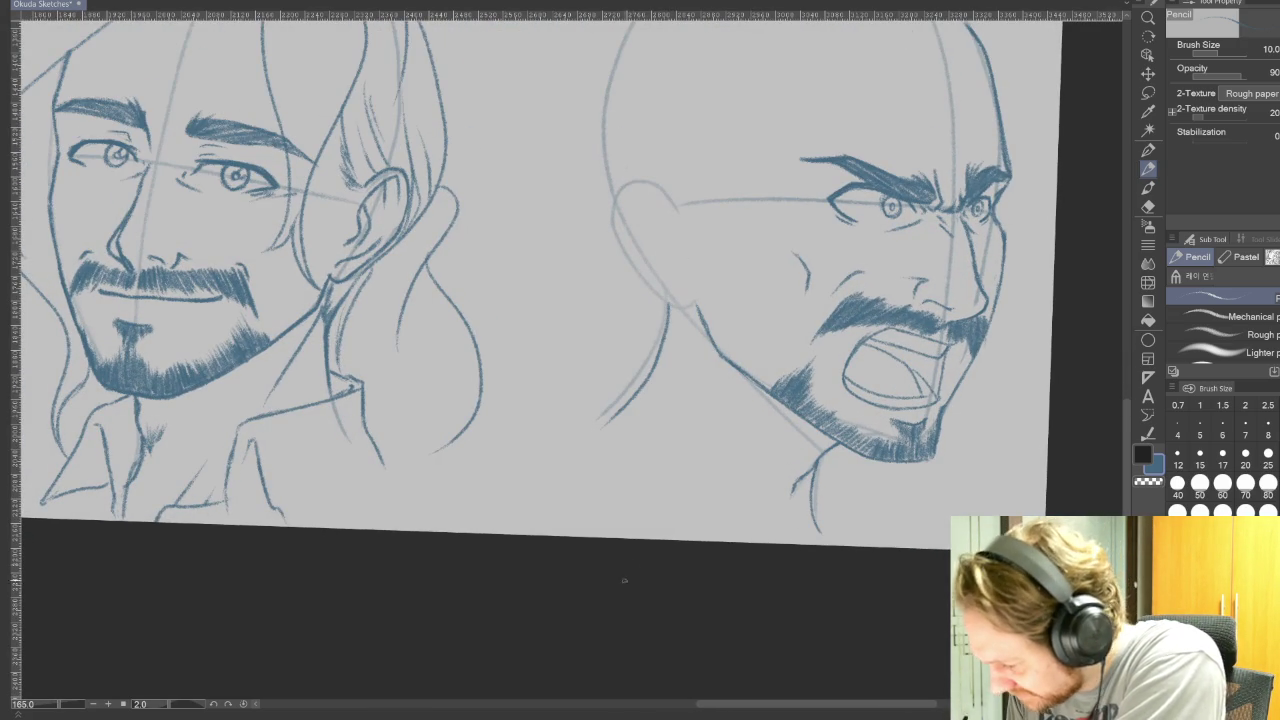
left_click_drag(630, 383, 706, 482)
left_click_drag(626, 376, 556, 462)
mouse_move(708, 484)
left_mouse_down()
mouse_move(730, 542)
mouse_move(668, 540)
left_mouse_up()
left_click_drag(566, 462, 642, 524)
key("ctrl+z")
key("ctrl+z")
left_click_drag(558, 466, 634, 538)
- Draw the collar edge down from the right of the jaw, then zoom out and straighten the canvas
left_click_drag(848, 452, 936, 522)
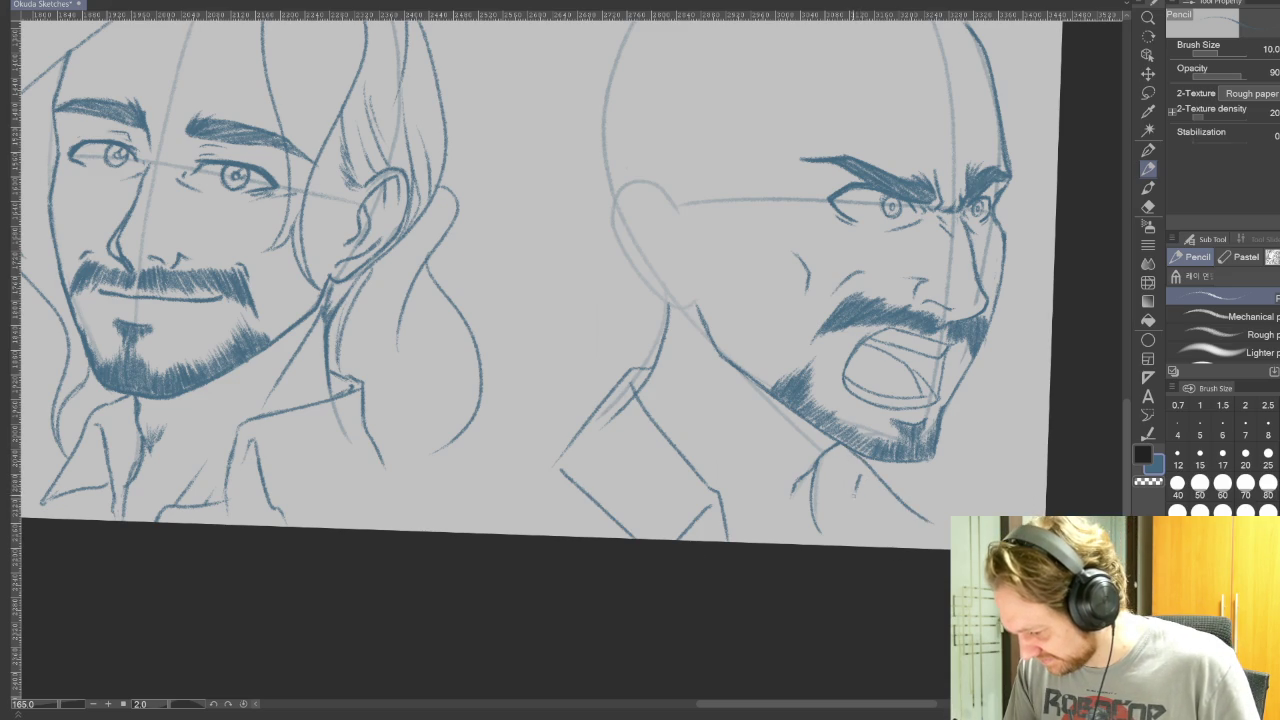
left_click_drag(857, 480, 849, 546)
key("ctrl+z")
key("ctrl+z")
key("ctrl+z")
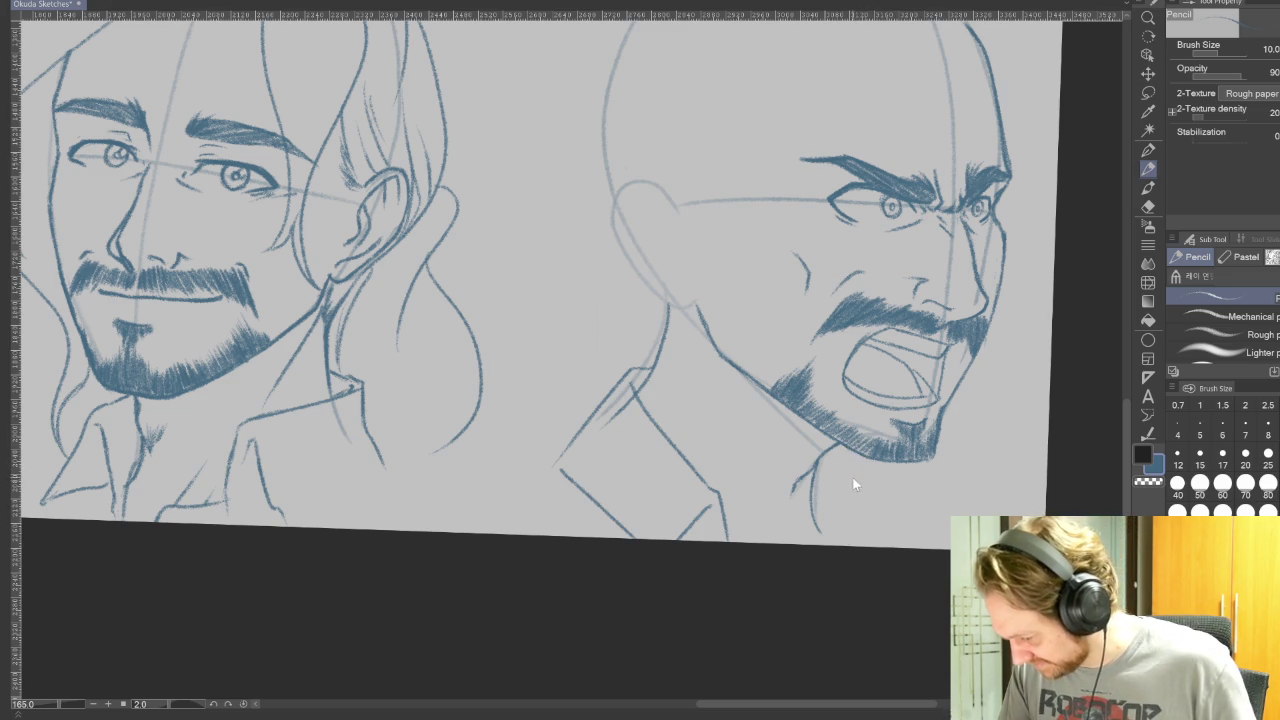
mouse_move(833, 453)
left_mouse_down()
mouse_move(855, 474)
mouse_move(866, 546)
left_mouse_up()
key("ctrl+z")
left_click_drag(852, 470, 880, 530)
mouse_move(851, 485)
left_mouse_down()
mouse_move(833, 532)
mouse_move(870, 534)
left_mouse_up()
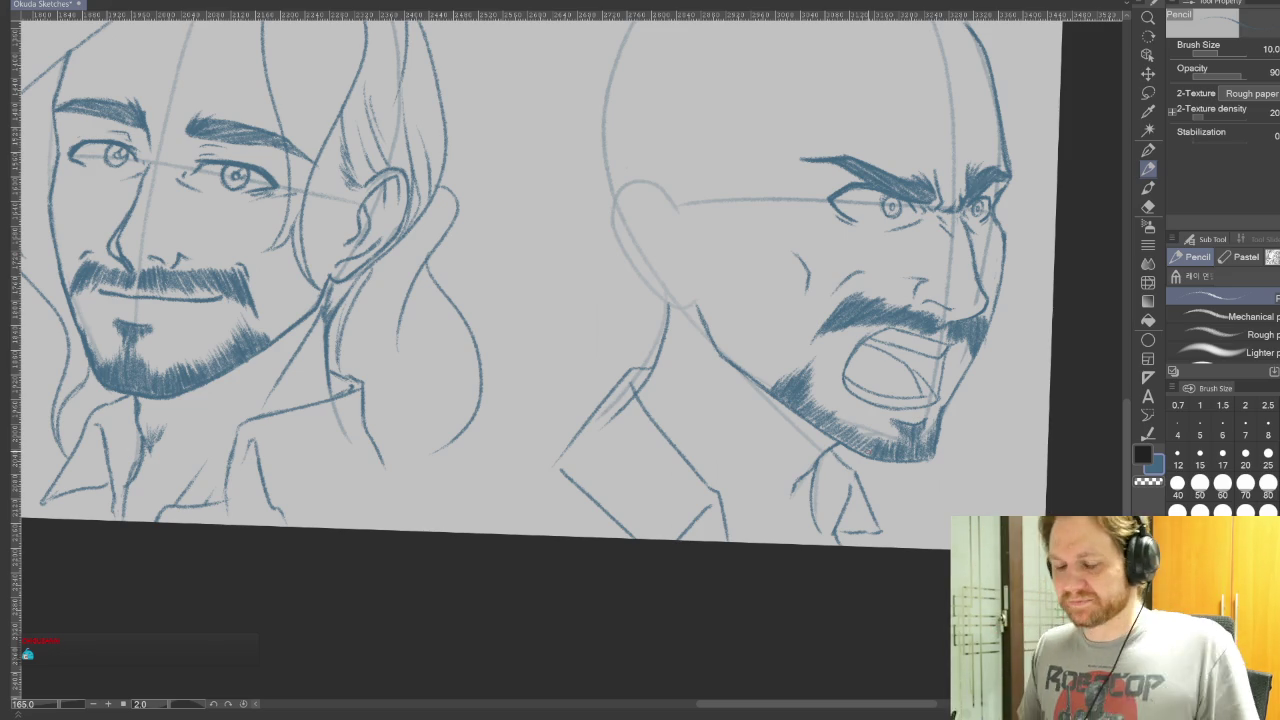
mouse_move(700, 300)
left_mouse_down()
mouse_move(661, 473)
mouse_move(670, 414)
left_mouse_up()
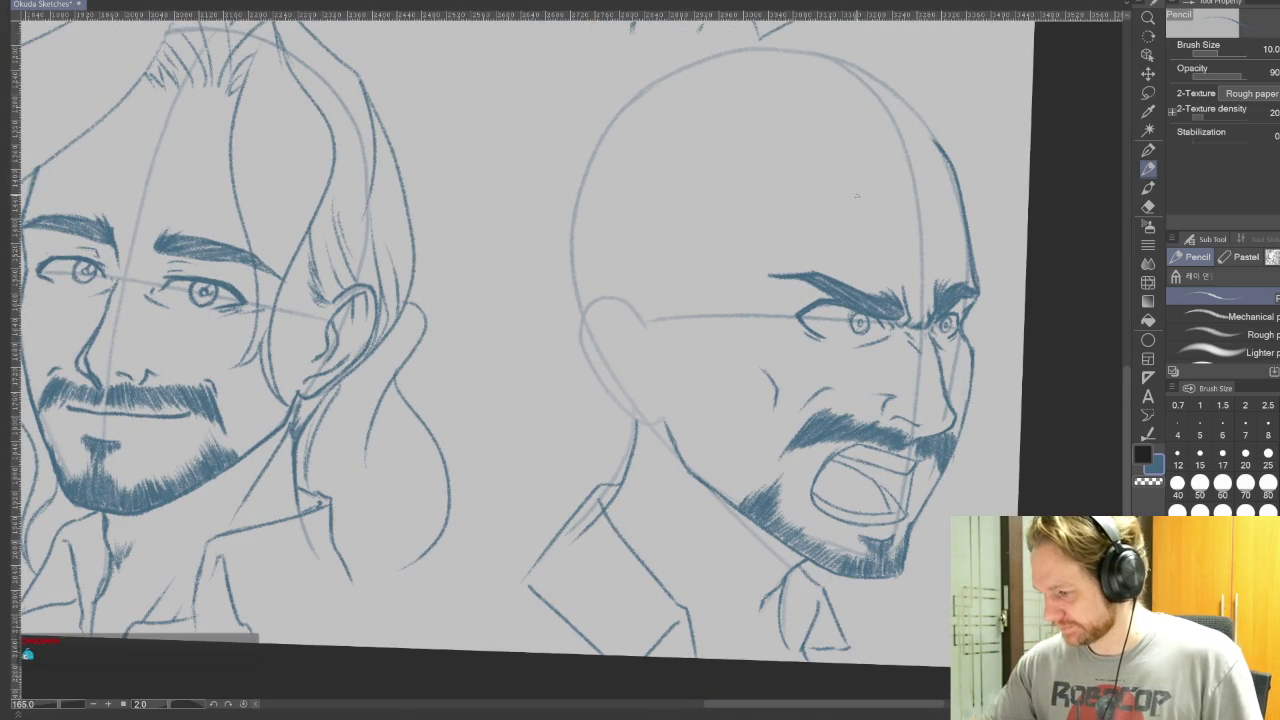
left_click_drag(883, 216, 896, 264)
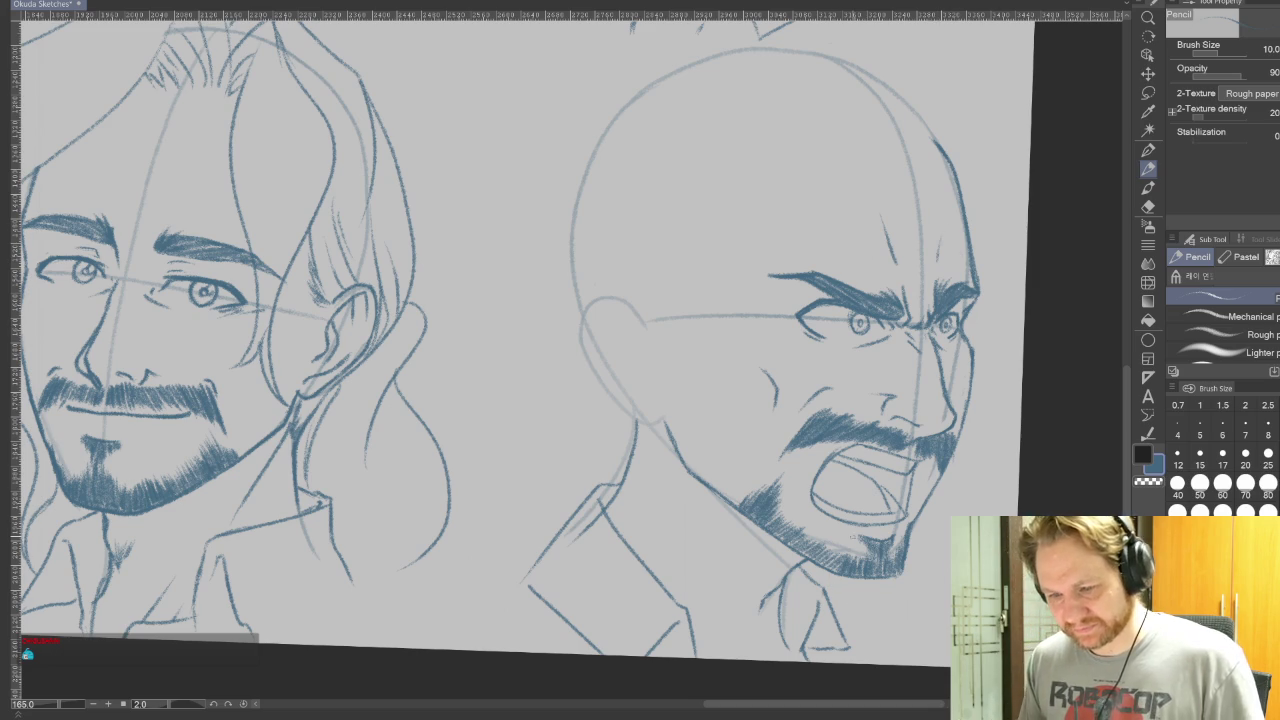
scroll(582, 453, "down", 2)
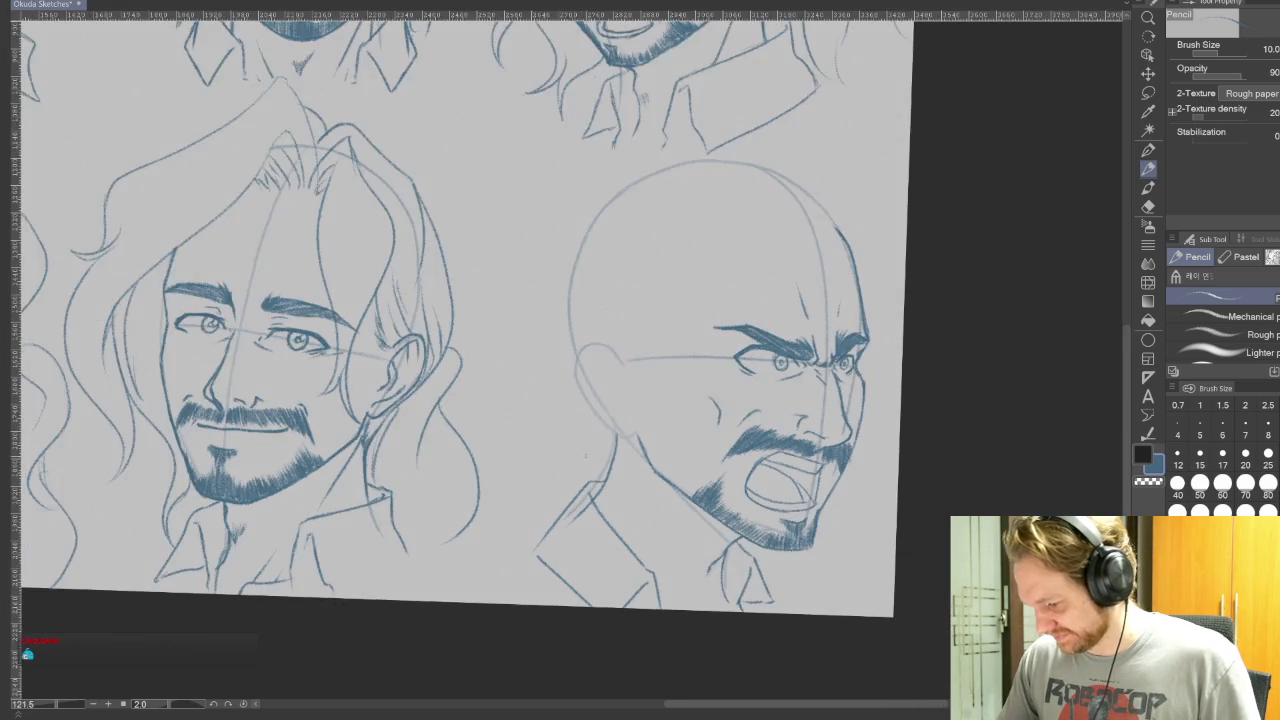
scroll(582, 453, "down", 2)
left_click_drag(740, 232, 806, 455)
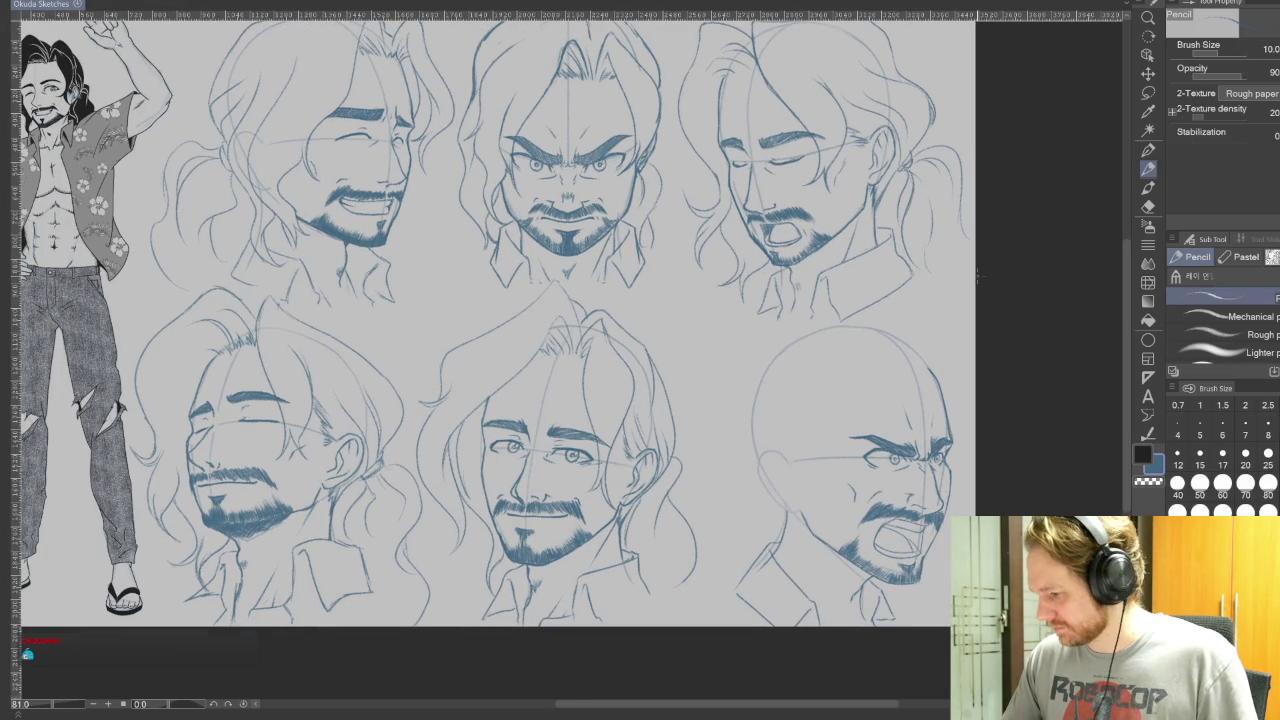
- Zoom in and sketch a hair strand from the head's crown, redrawing it twice
left_click_drag(794, 380, 900, 362)
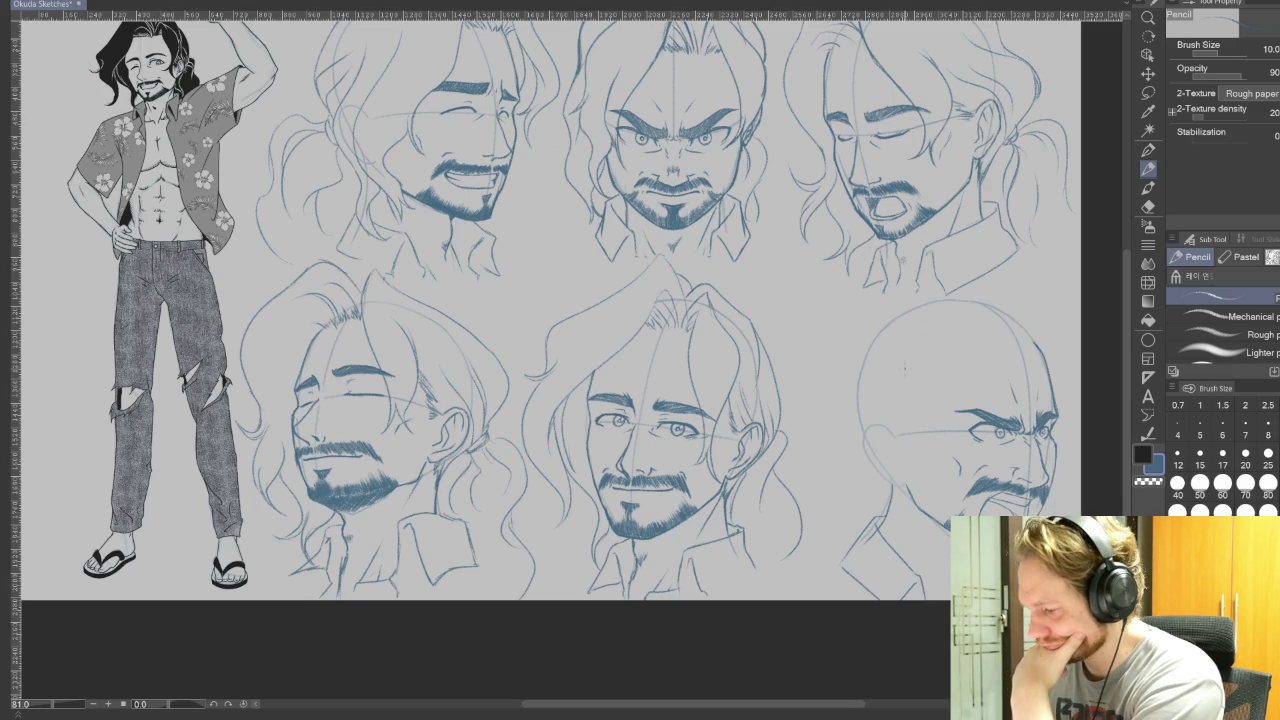
scroll(1127, 392, "up", 2)
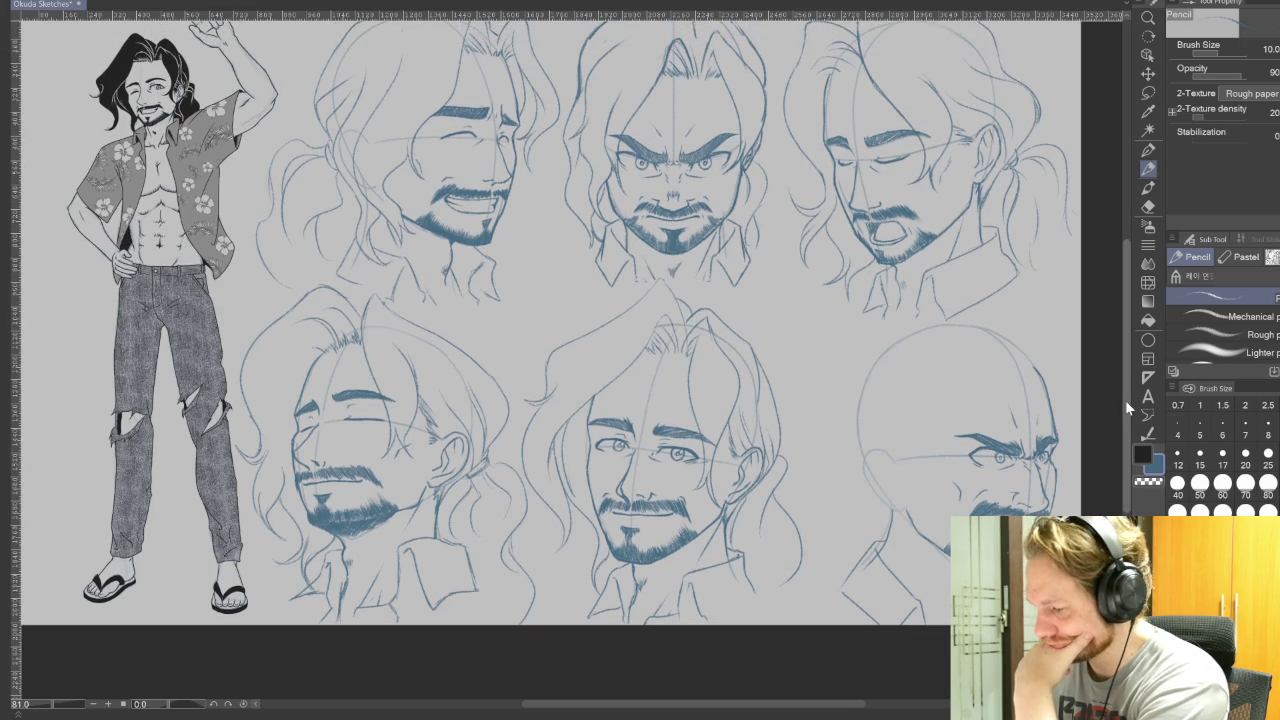
scroll(1126, 395, "up", 2)
scroll(1127, 398, "up", 2)
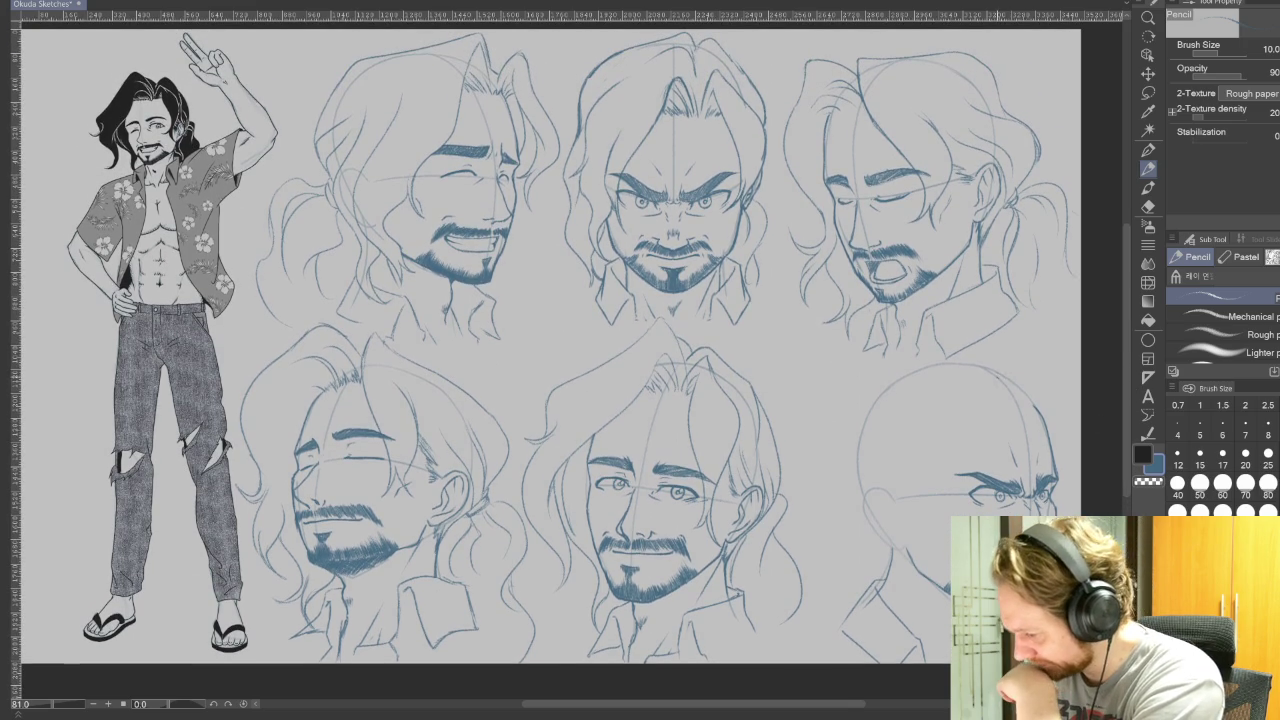
left_click_drag(1000, 372, 924, 505)
key("ctrl+z")
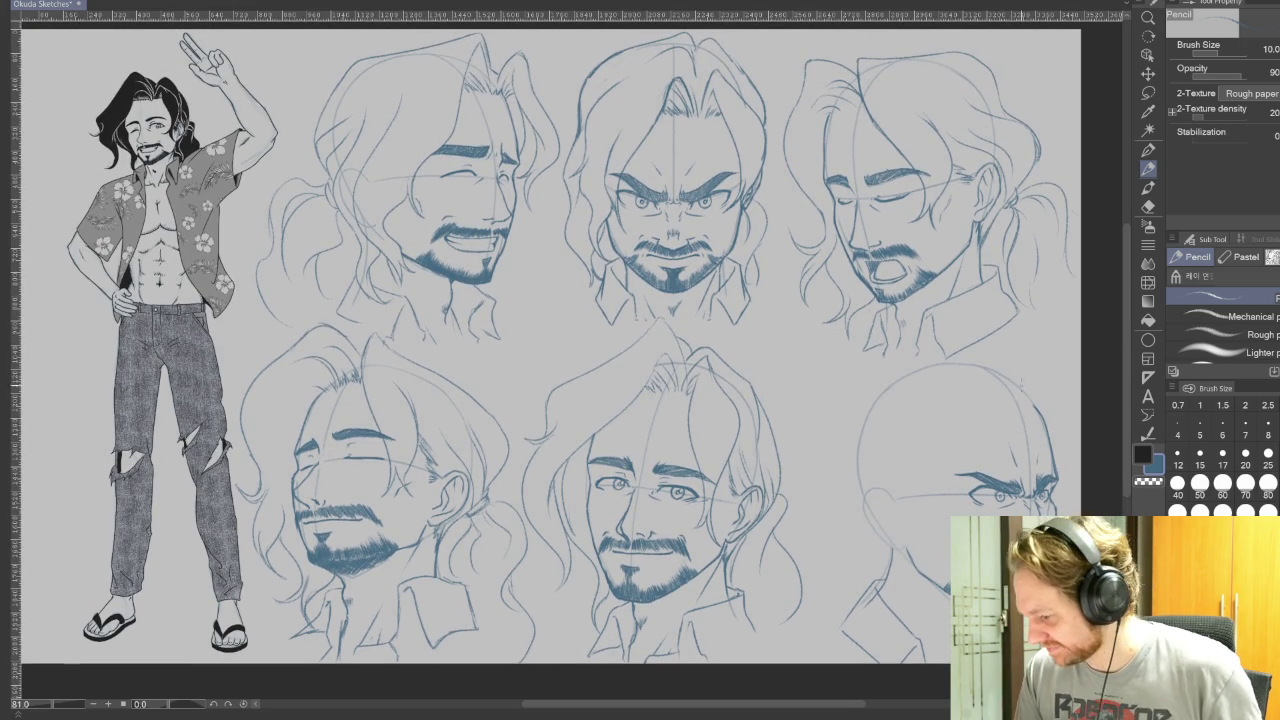
left_click_drag(996, 392, 924, 522)
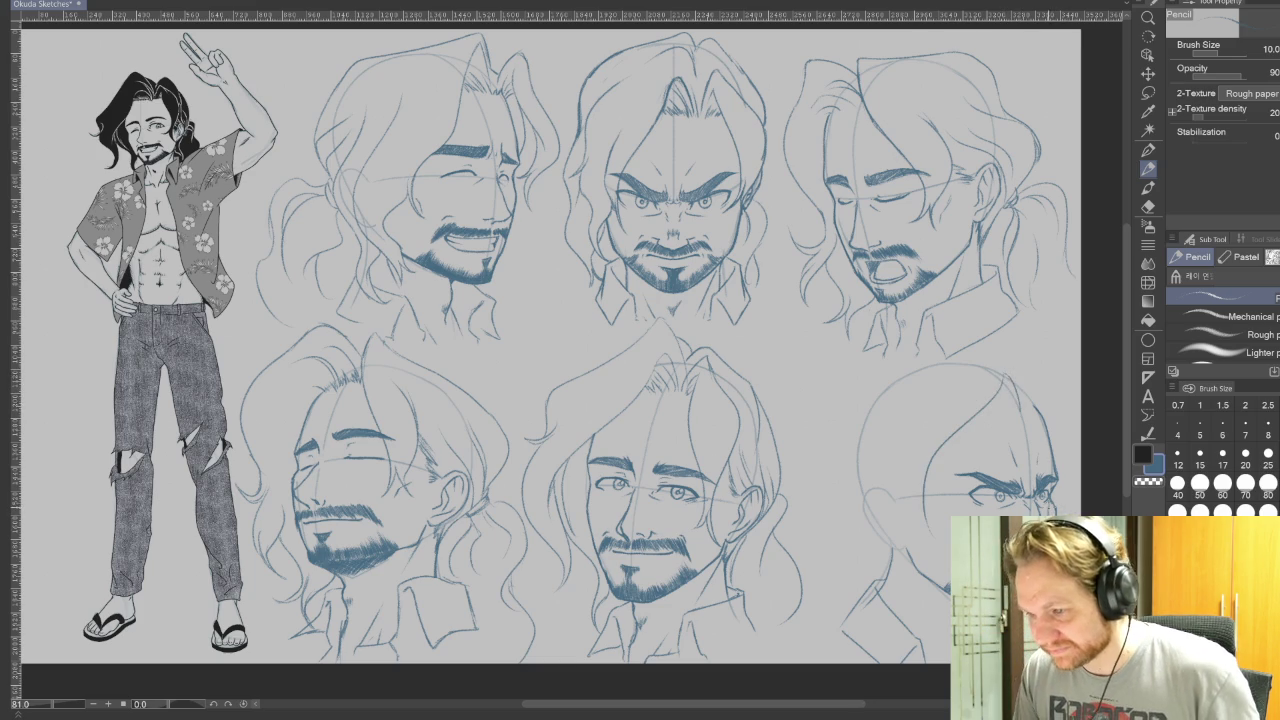
key("ctrl+z")
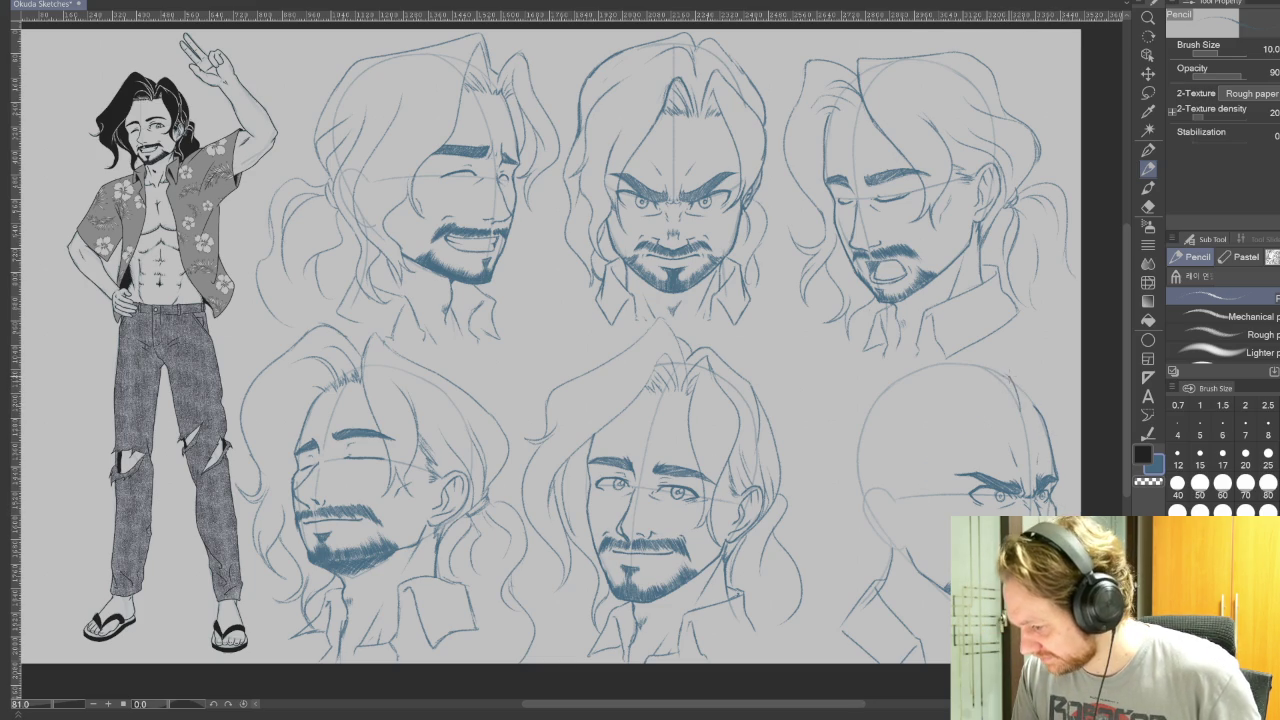
left_click_drag(994, 390, 922, 546)
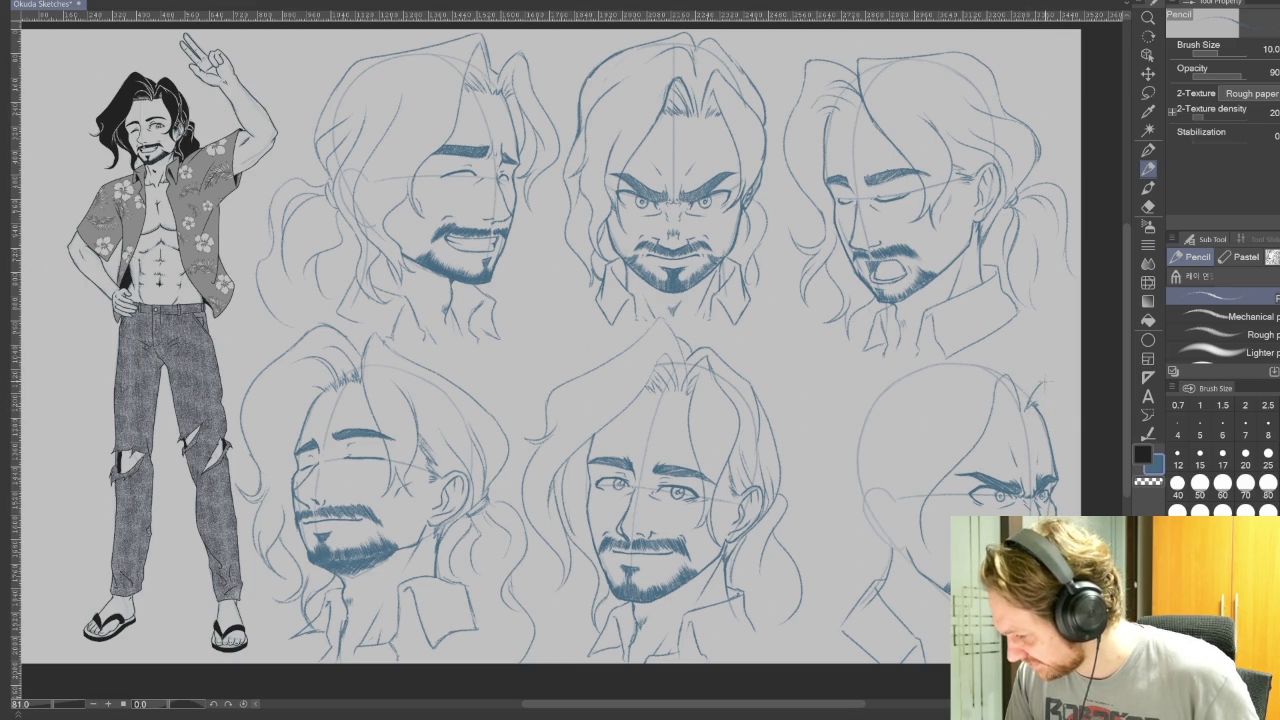
- Sketch hair along the head's right edge and a faint hairline across its top
left_click_drag(1046, 372, 1058, 444)
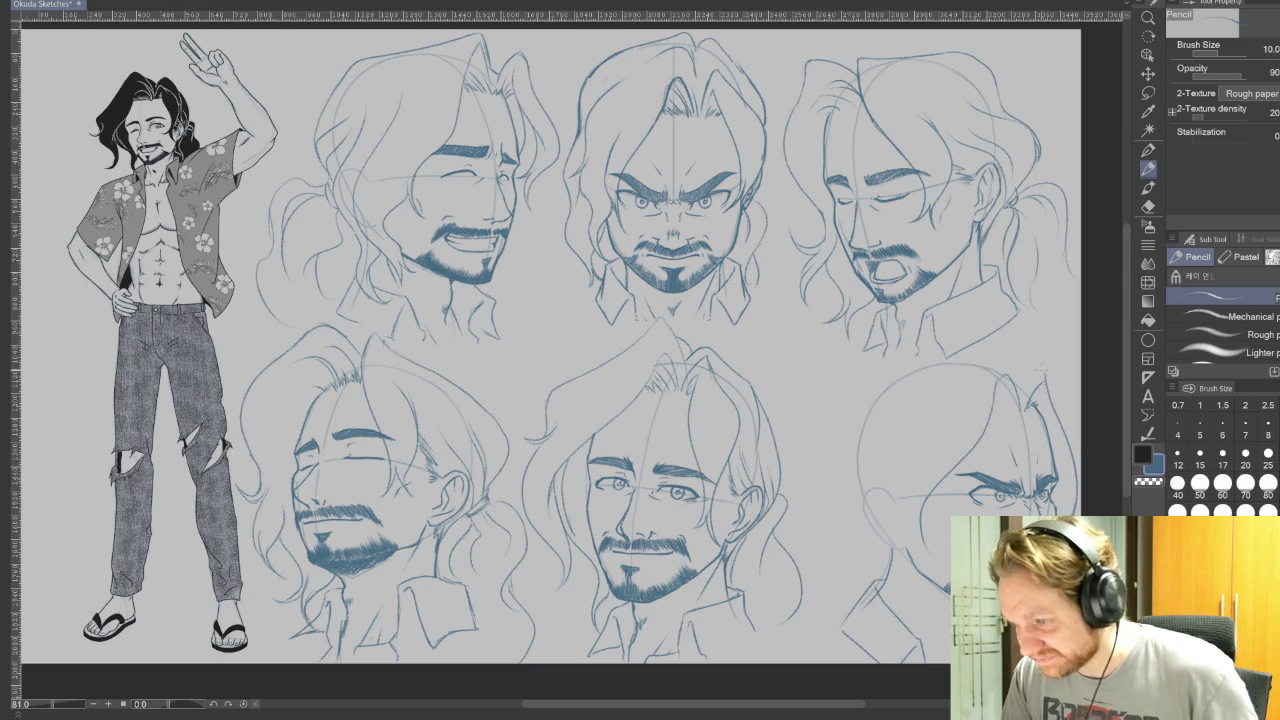
mouse_move(1032, 374)
left_mouse_down()
mouse_move(1062, 379)
mouse_move(1052, 366)
mouse_move(1080, 420)
left_mouse_up()
key("ctrl+z")
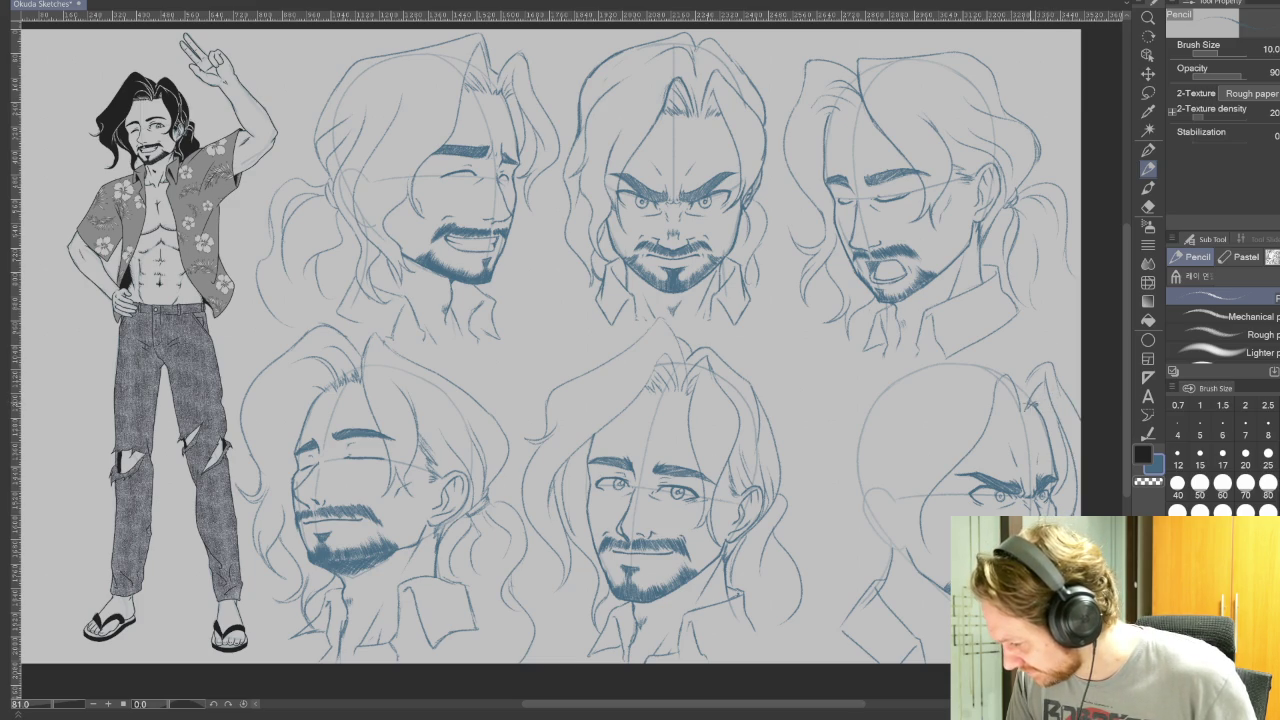
left_click_drag(1042, 400, 1036, 386)
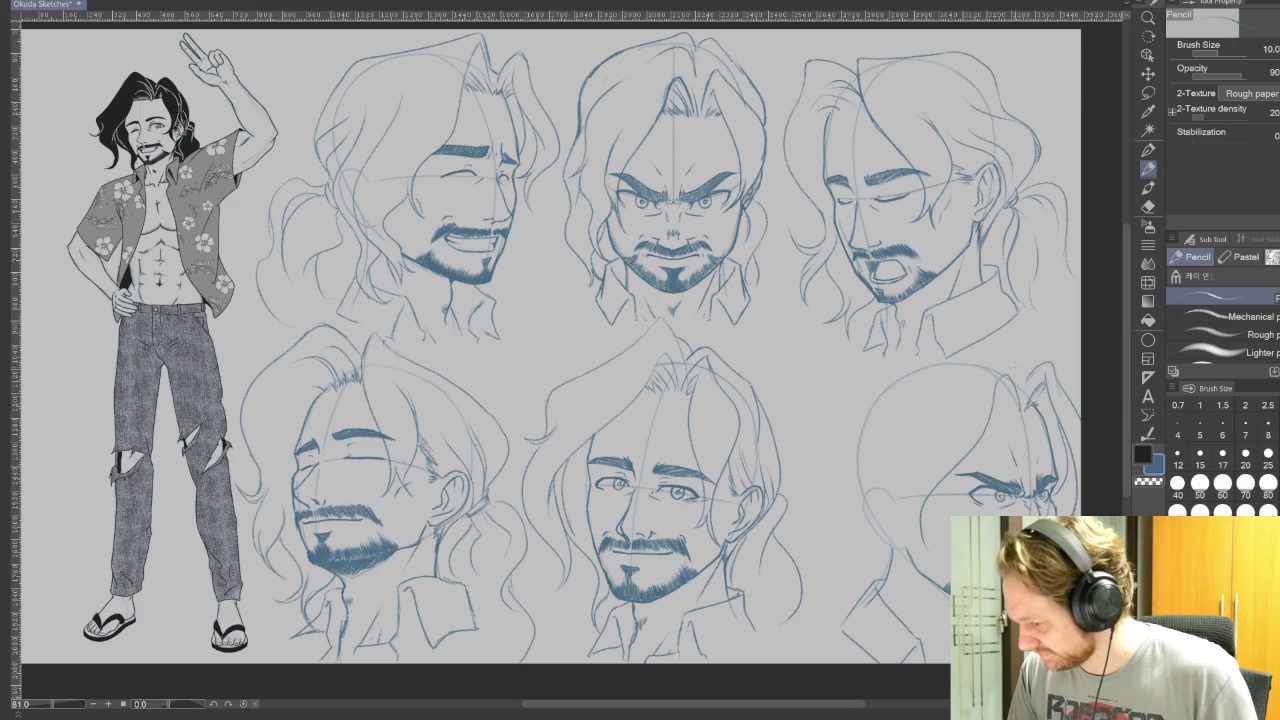
mouse_move(1018, 380)
left_mouse_down()
mouse_move(994, 354)
mouse_move(870, 378)
left_mouse_up()
key("ctrl+z")
key("ctrl+z")
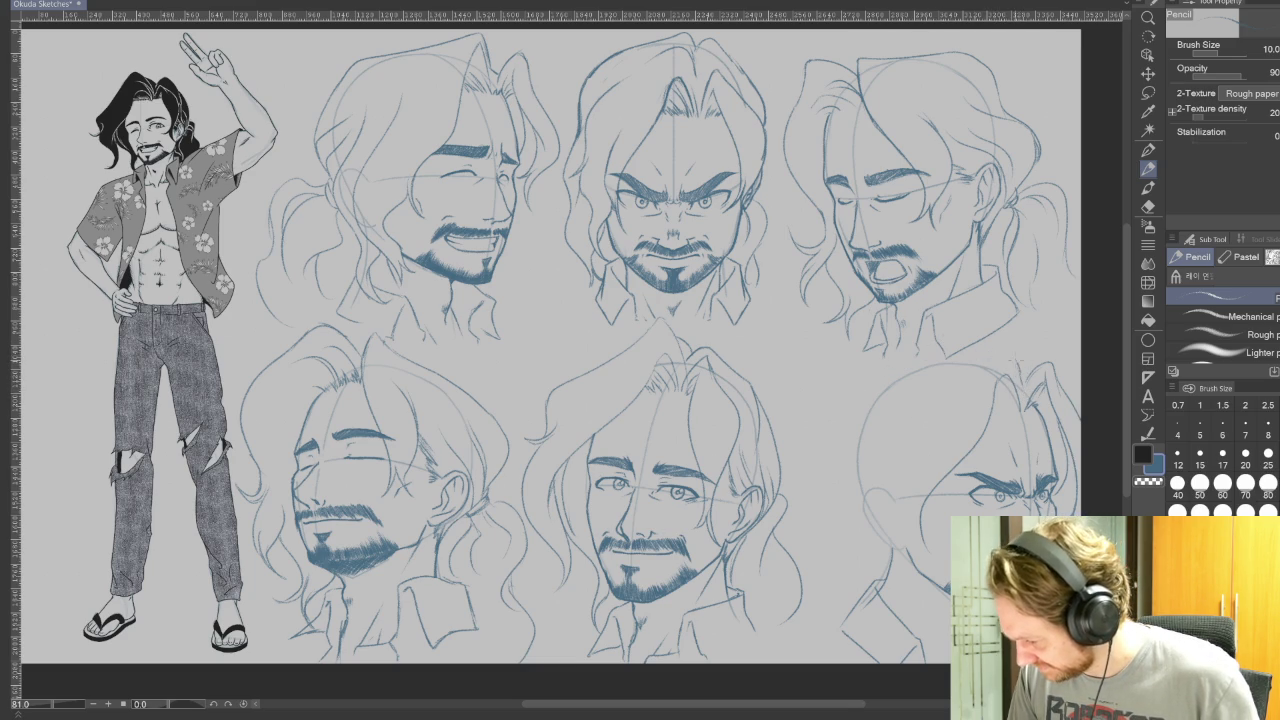
mouse_move(984, 356)
left_mouse_down()
mouse_move(916, 362)
mouse_move(852, 396)
mouse_move(846, 482)
left_mouse_up()
key("ctrl+z")
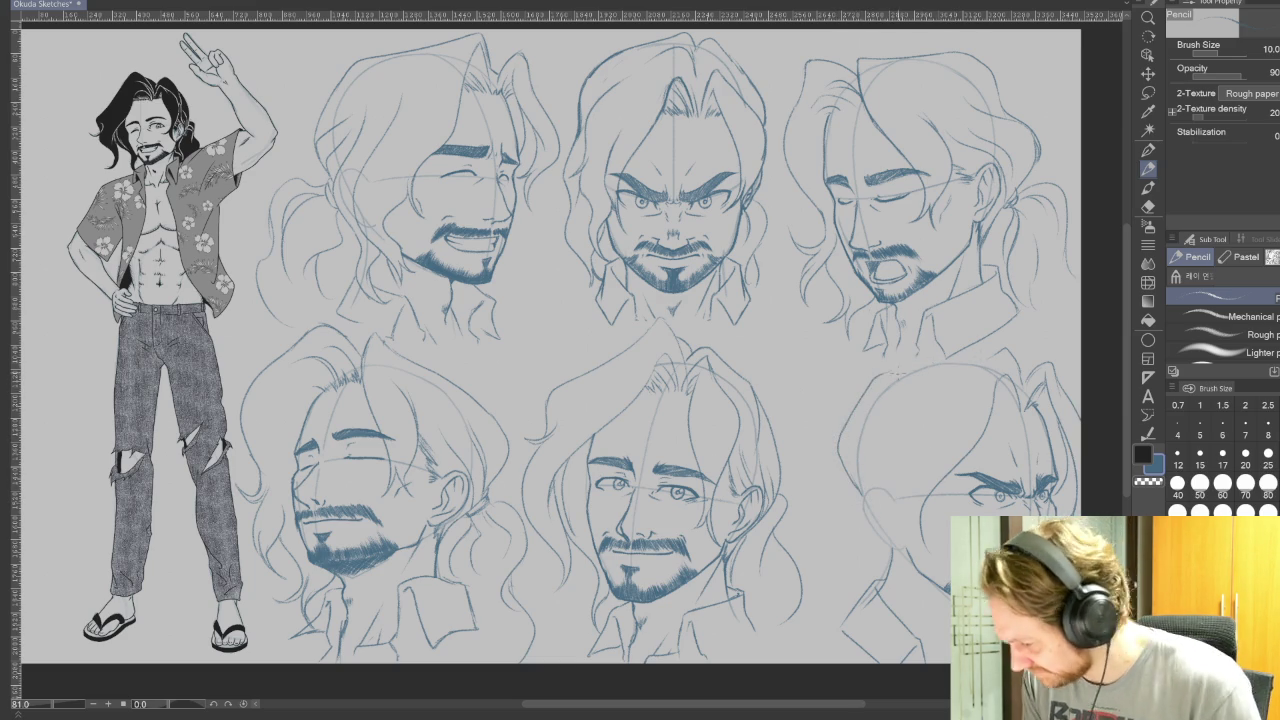
left_click_drag(996, 362, 892, 370)
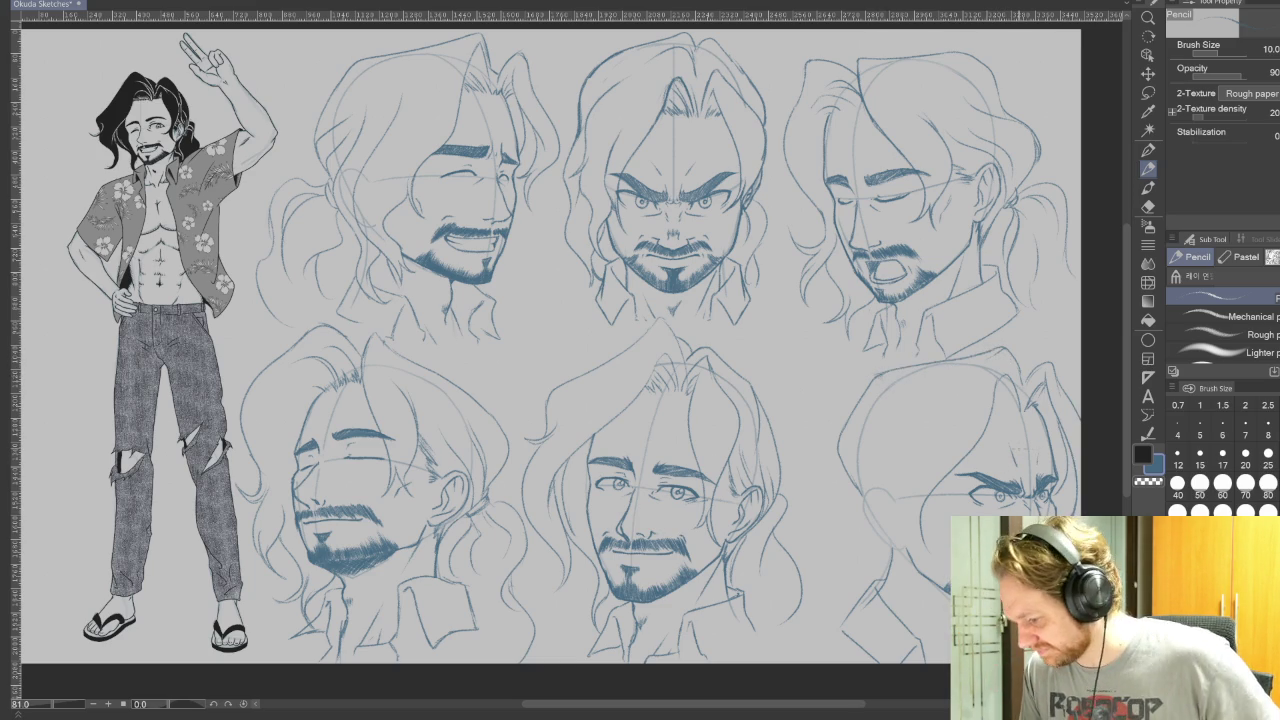
- Redraw the shouting face's left jaw and cheek contour, undoing unsatisfying strokes
scroll(1001, 454, "down", 2)
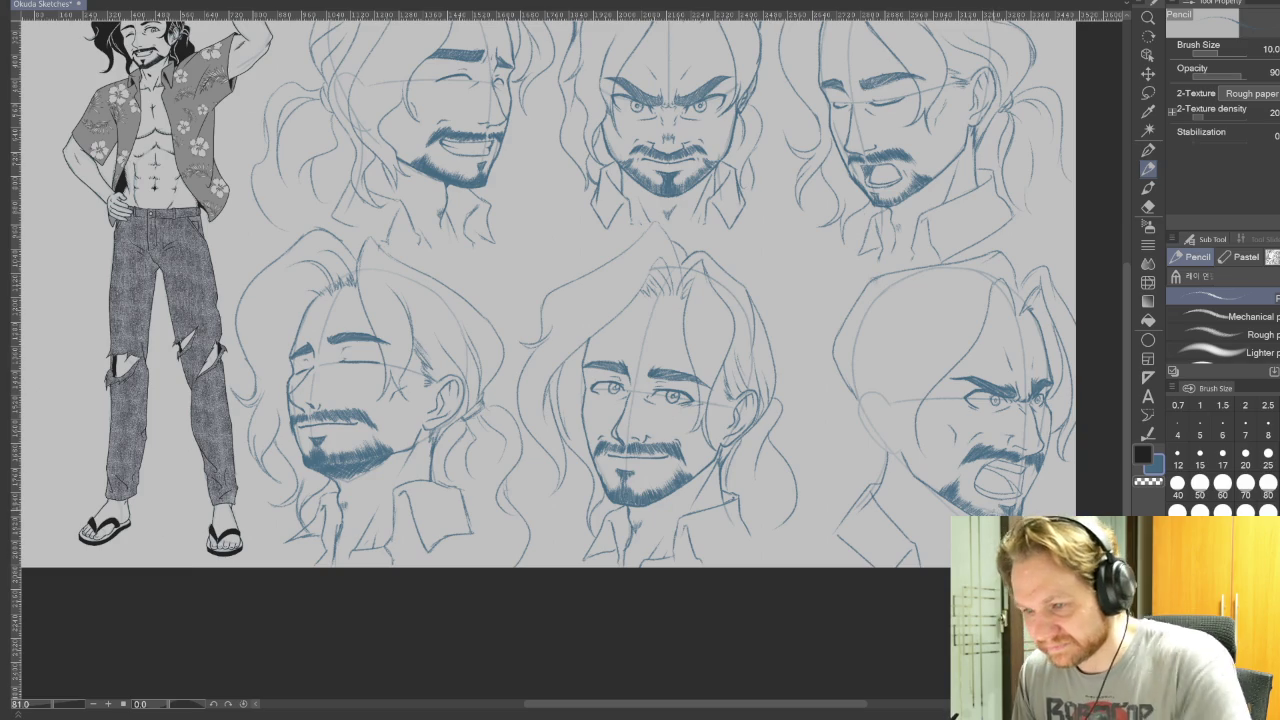
mouse_move(905, 350)
left_mouse_down()
mouse_move(860, 436)
mouse_move(876, 496)
left_mouse_up()
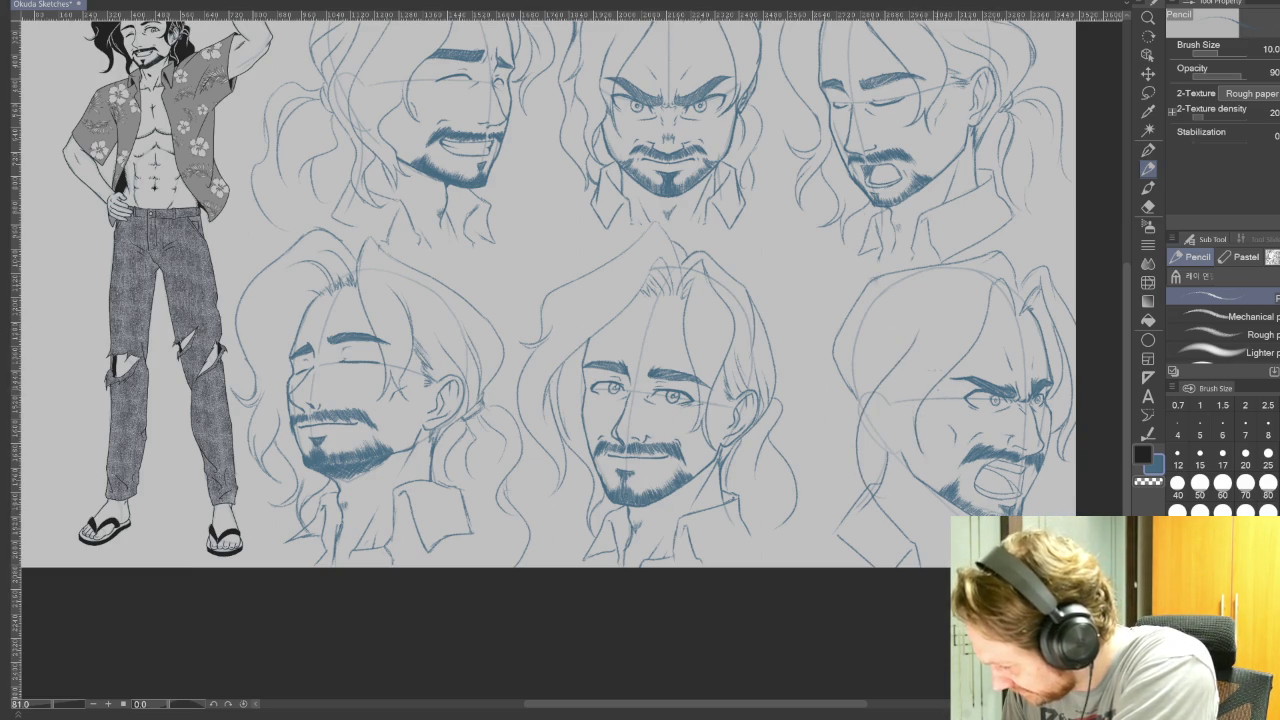
left_click_drag(908, 430, 878, 496)
key("ctrl+z")
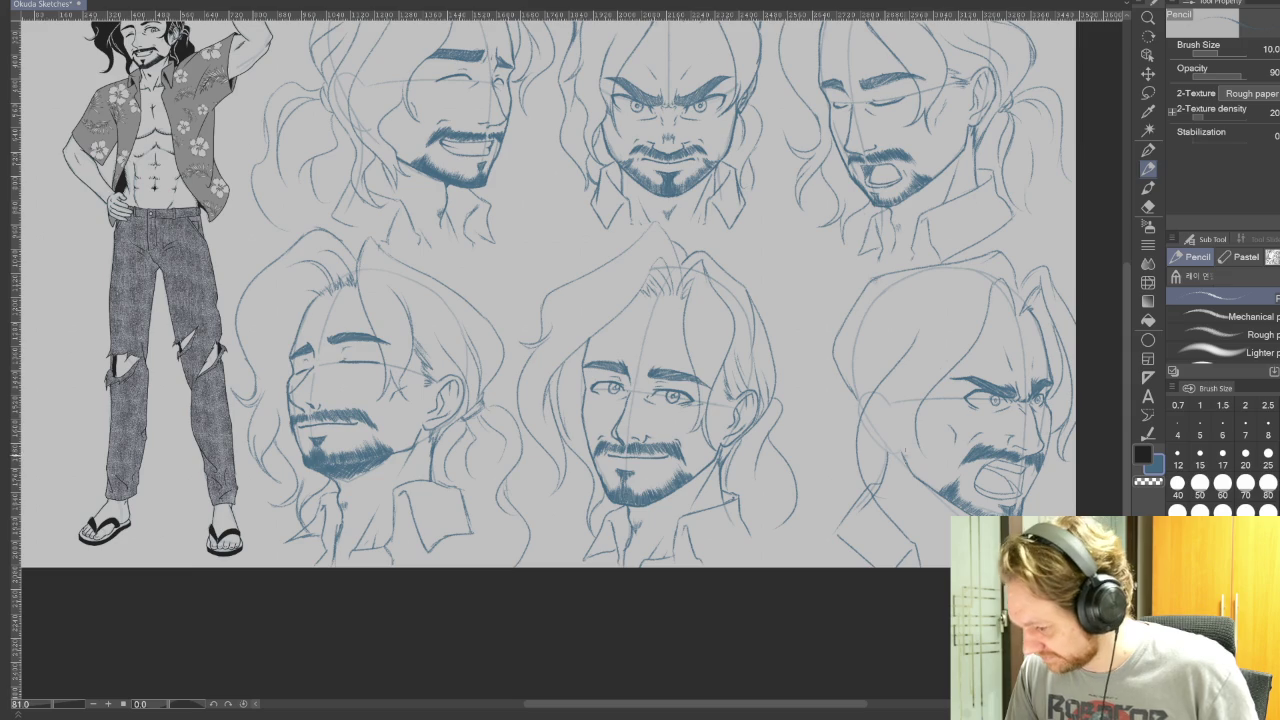
left_click_drag(904, 436, 880, 494)
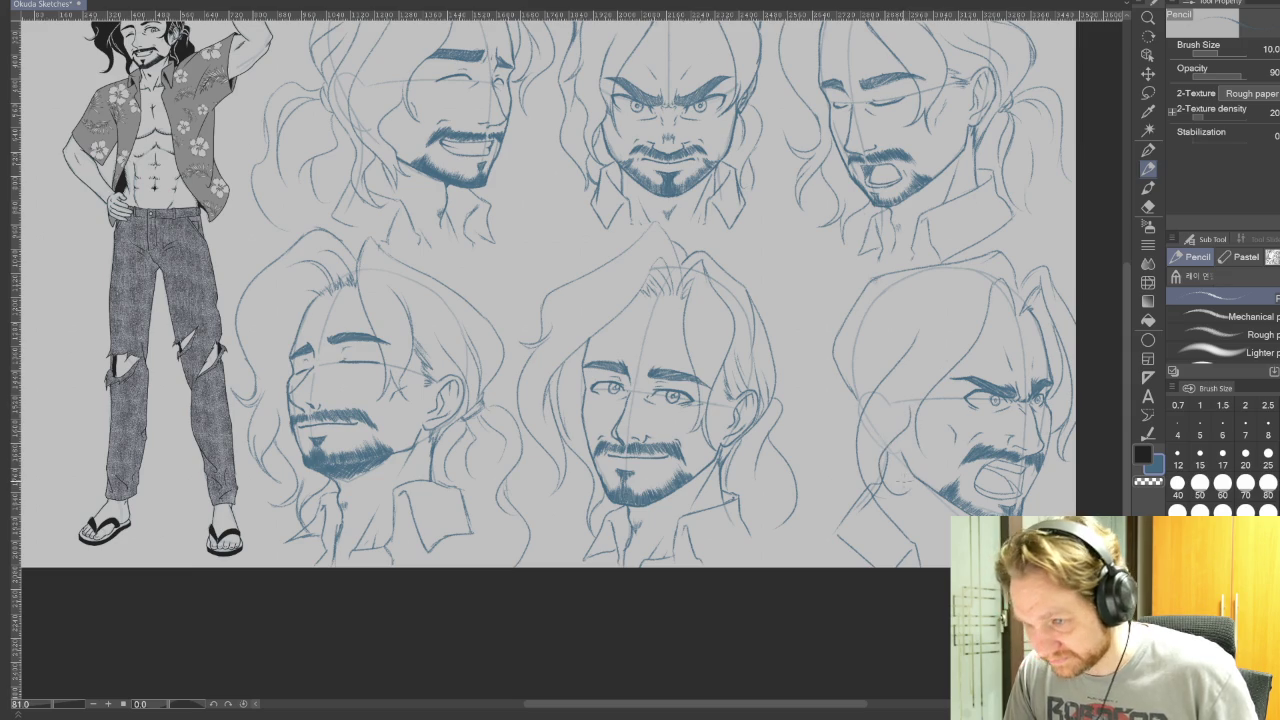
key("ctrl+z")
key("ctrl+z")
mouse_move(911, 336)
left_mouse_down()
mouse_move(868, 432)
mouse_move(900, 522)
left_mouse_up()
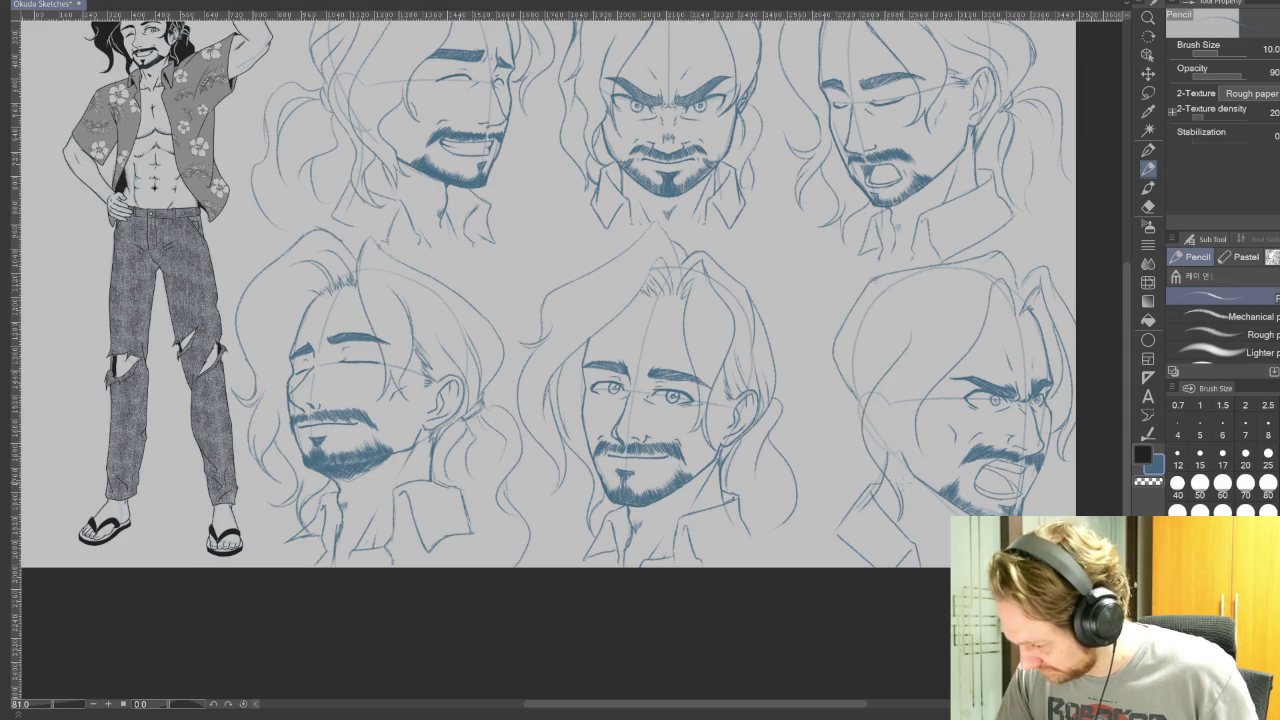
left_click_drag(902, 438, 888, 494)
left_click_drag(922, 386, 890, 438)
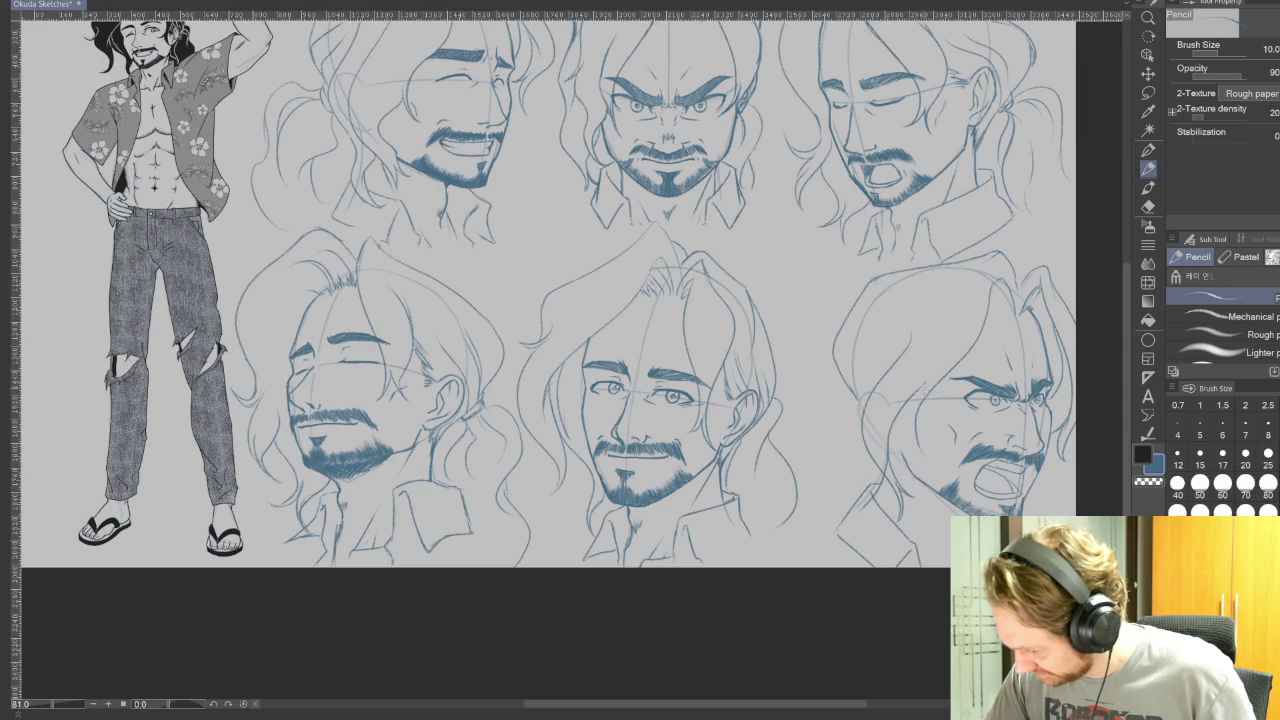
key("ctrl+z")
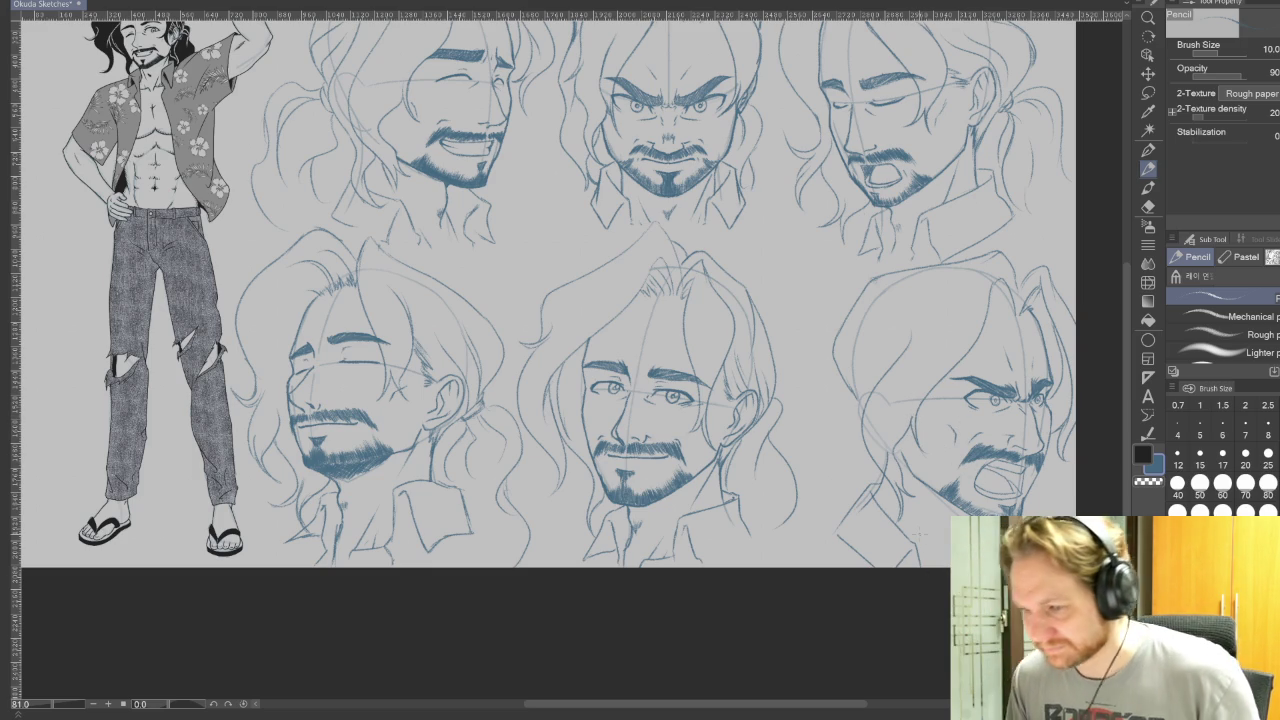
- Pencil hair strands down the left side of the bottom-right head, then shift the sheet left
scroll(918, 533, "up", 2)
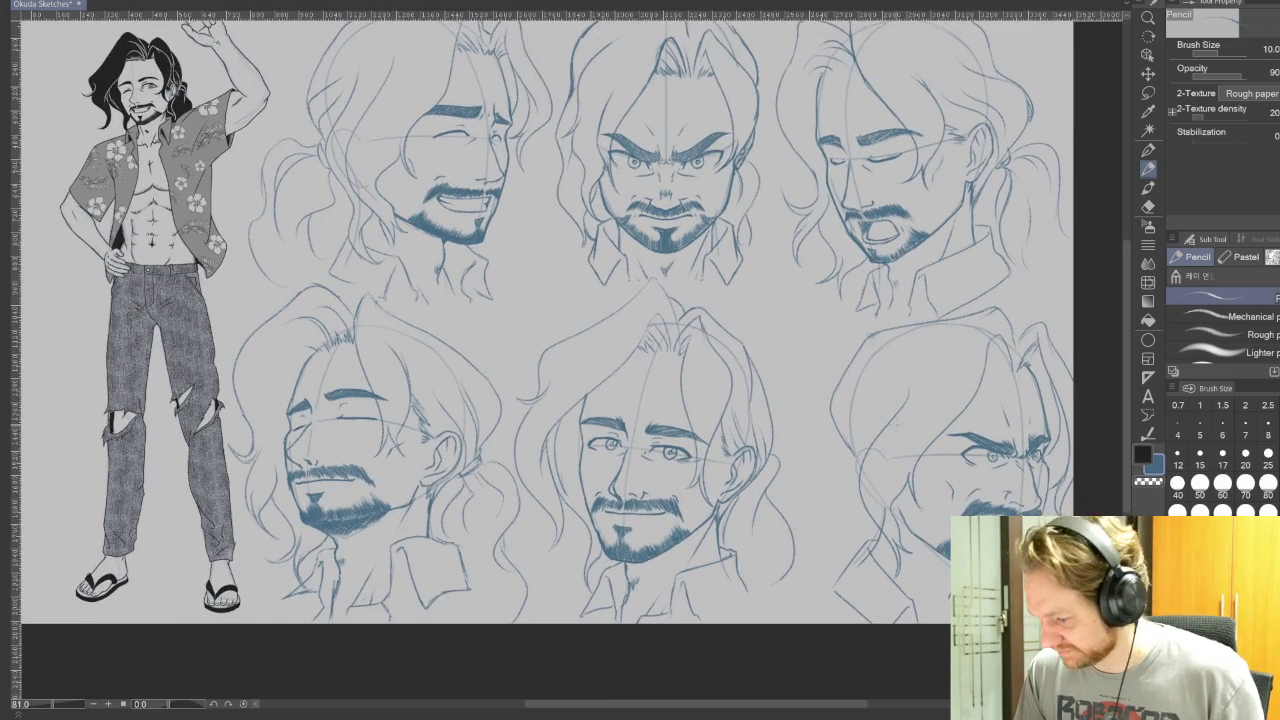
left_click_drag(869, 395, 853, 511)
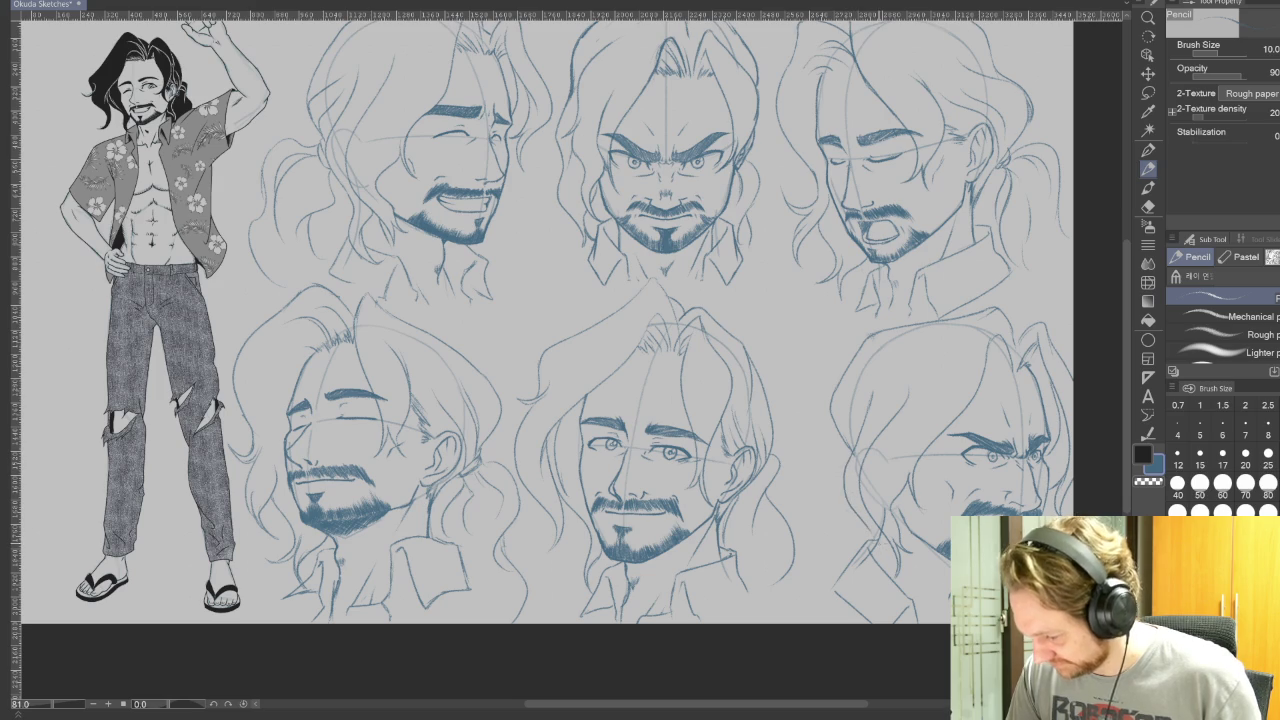
left_click_drag(866, 552, 890, 598)
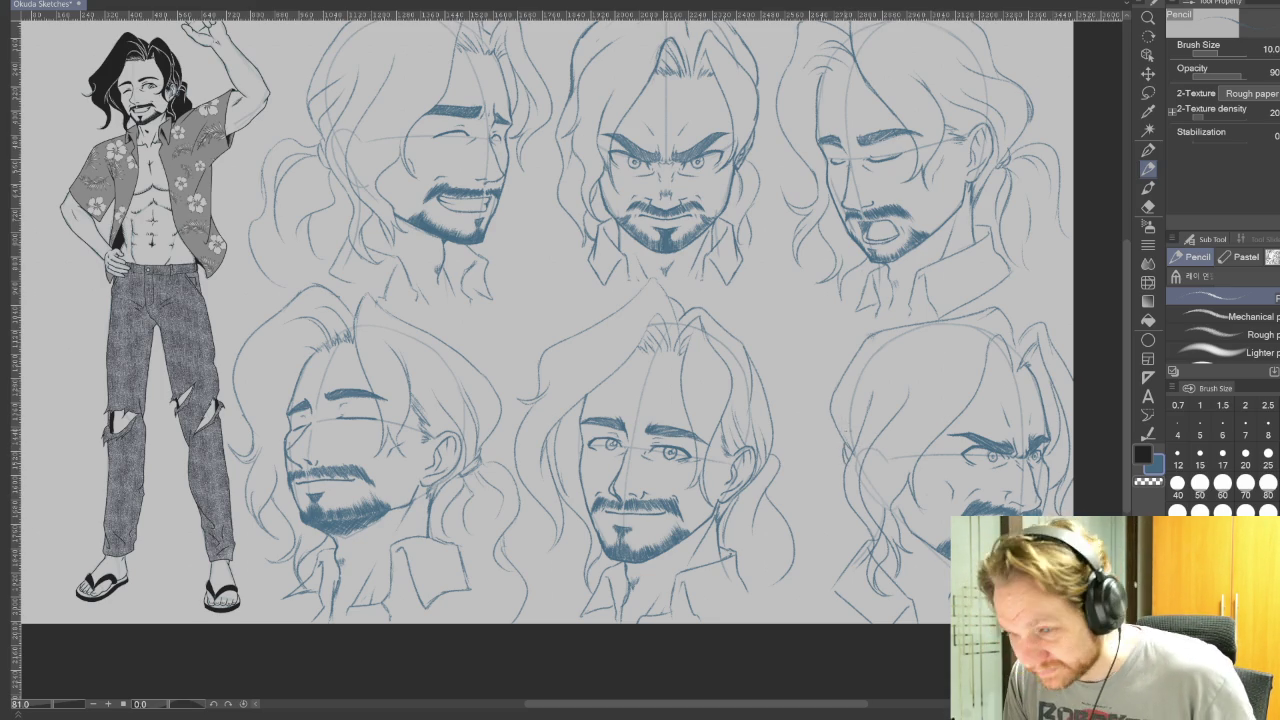
left_click_drag(828, 443, 792, 490)
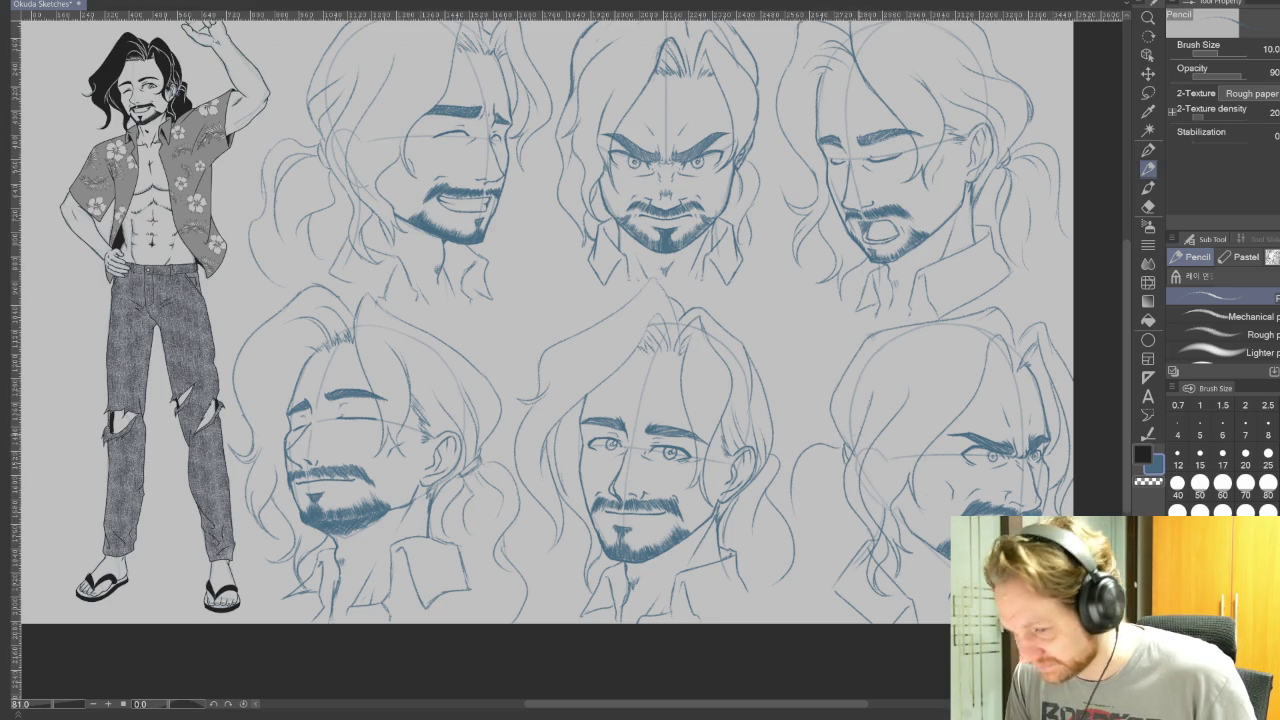
key("ctrl+z")
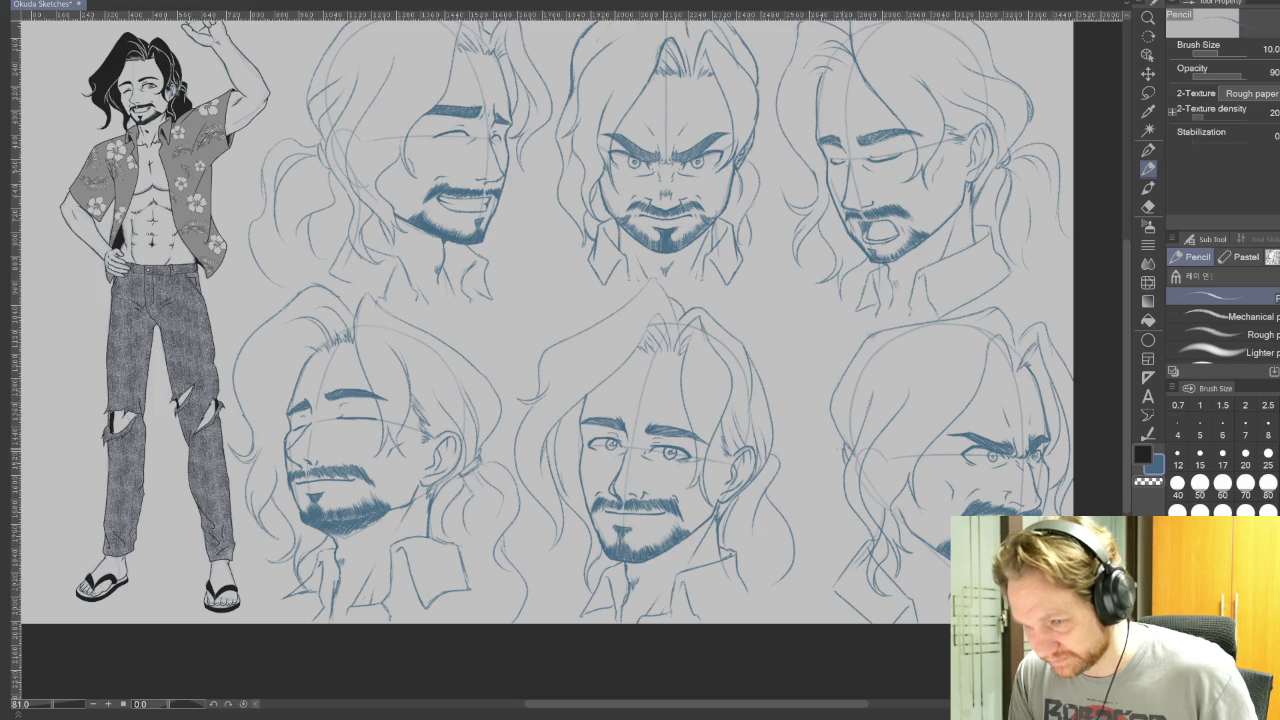
left_click_drag(834, 442, 806, 518)
key("ctrl+z")
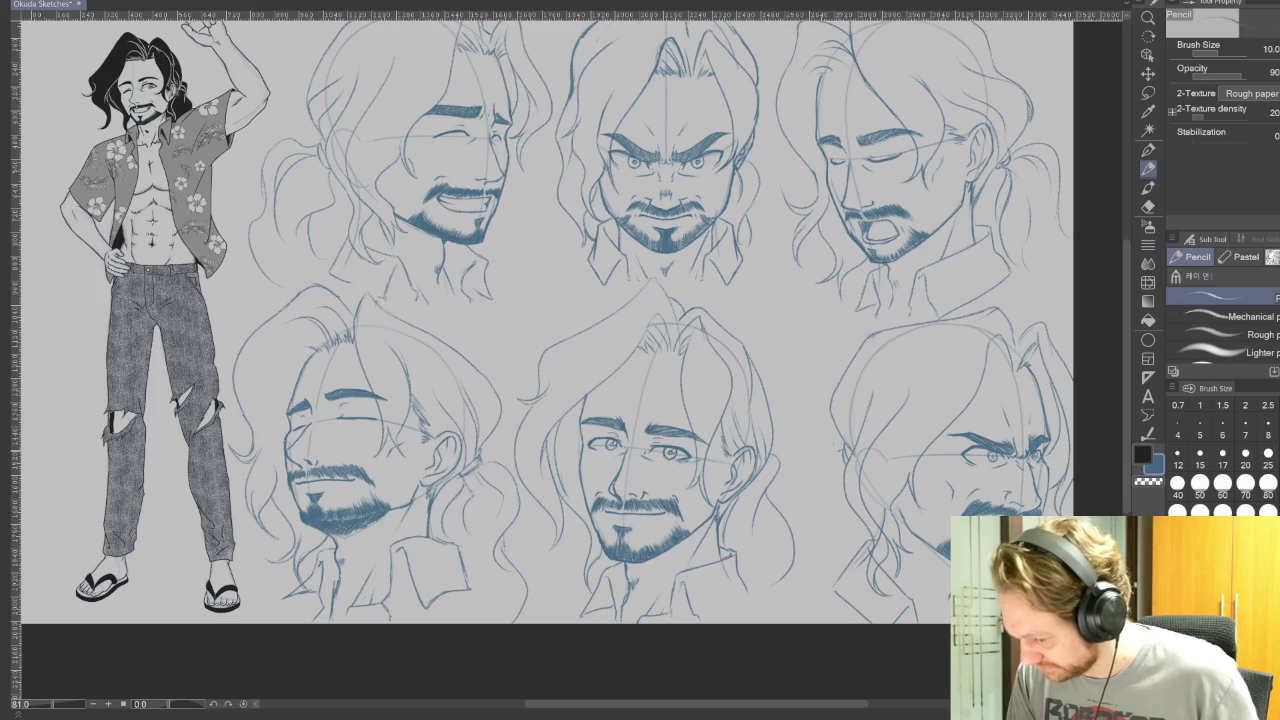
left_click_drag(797, 464, 790, 530)
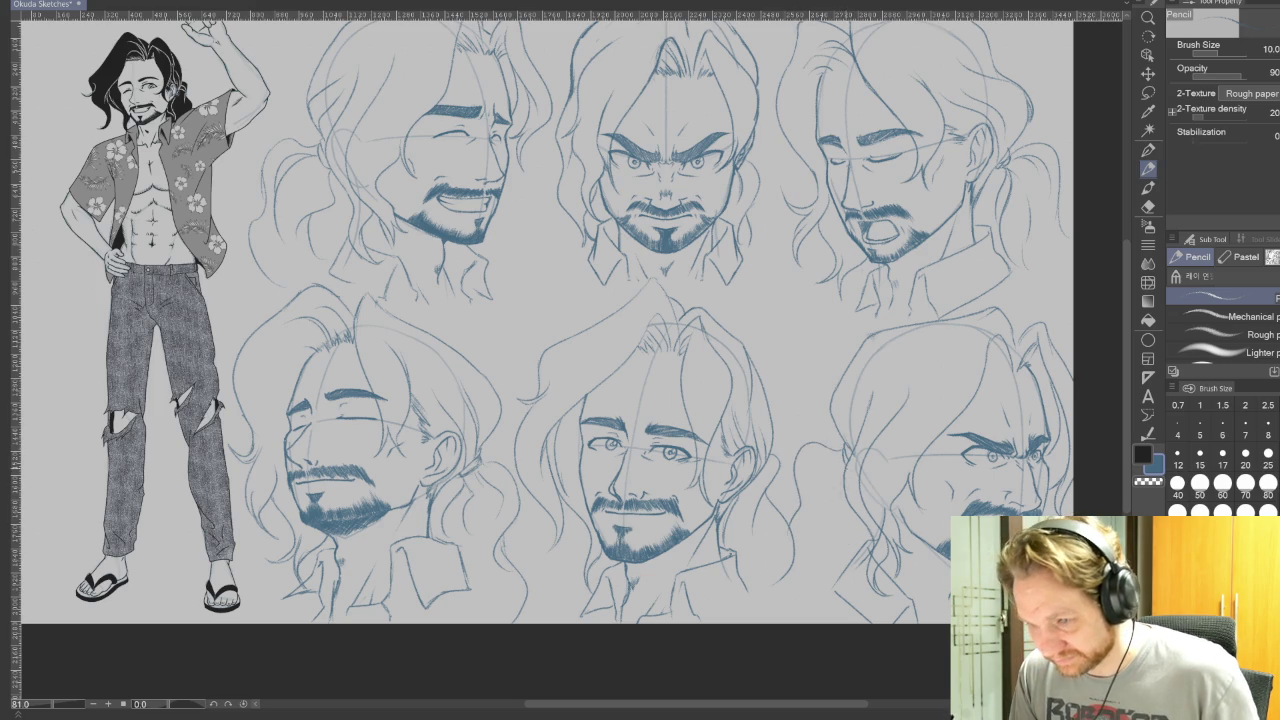
left_click_drag(846, 506, 824, 572)
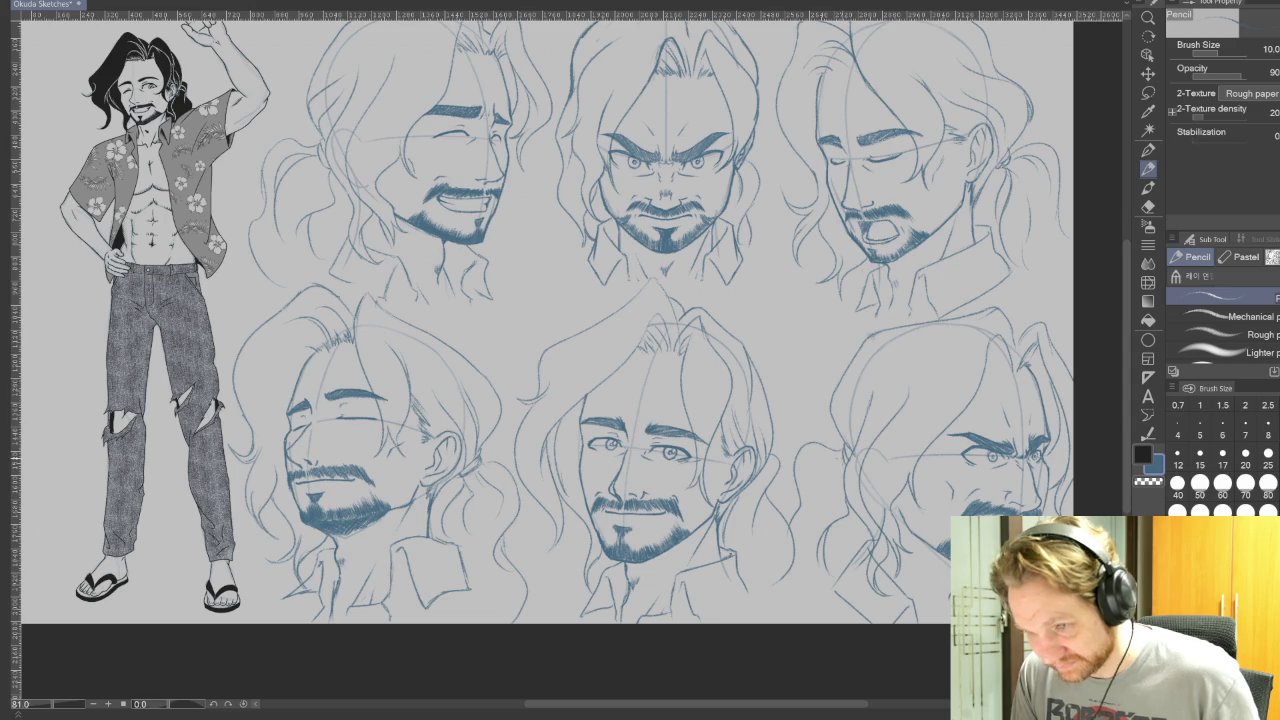
left_click_drag(836, 466, 810, 540)
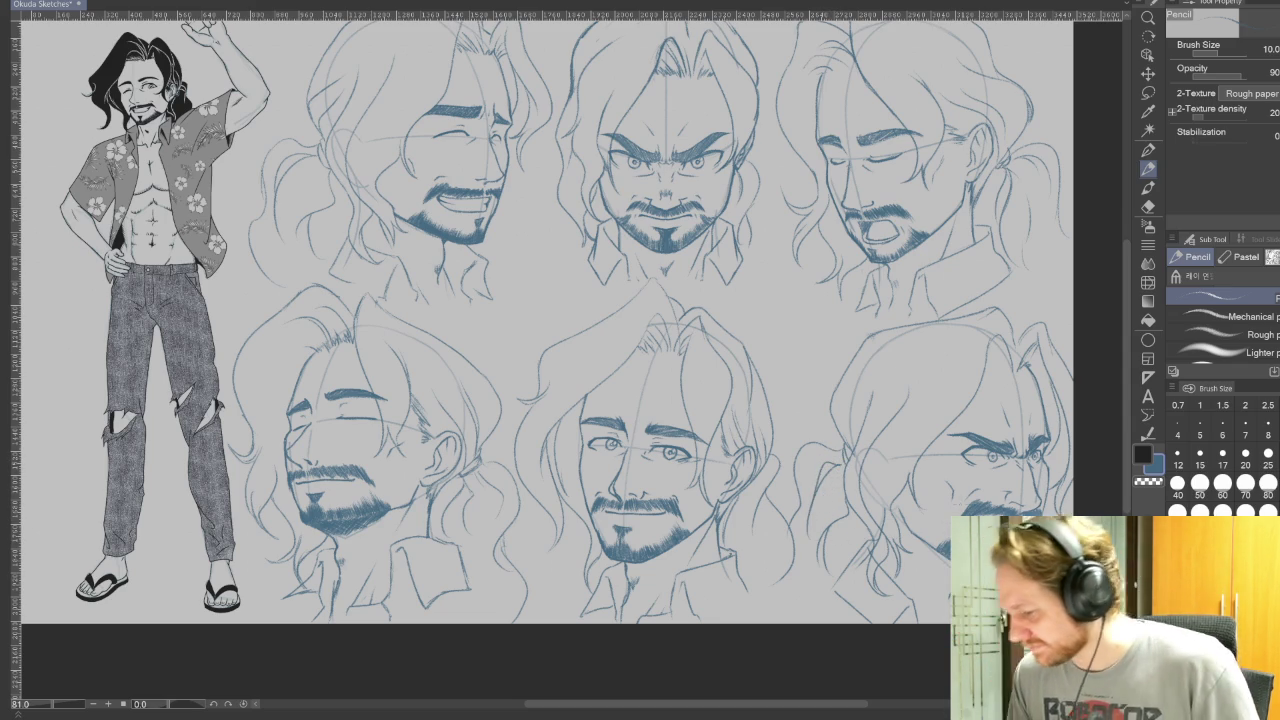
mouse_move(990, 387)
left_mouse_down()
mouse_move(822, 404)
mouse_move(838, 386)
left_mouse_up()
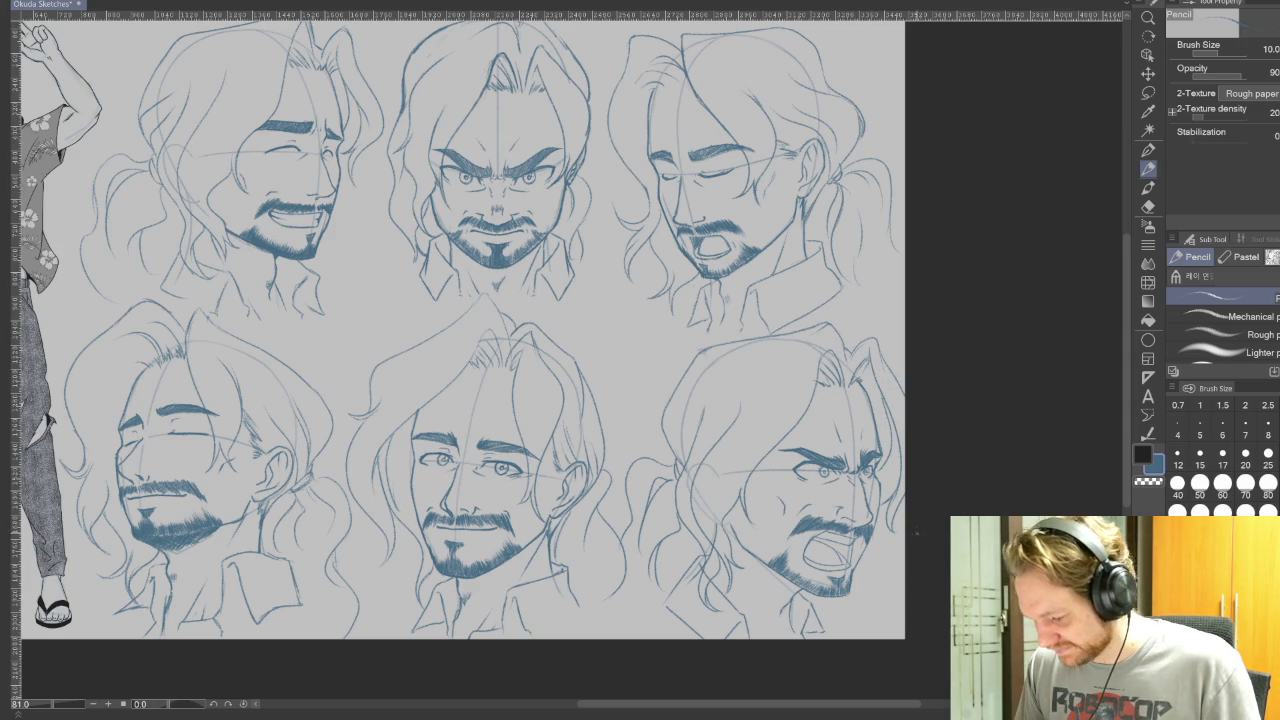
- Draw the collar stroke beneath the bottom-right face, briefly try the Eraser, then return to the Pencil
left_click_drag(733, 533, 747, 611)
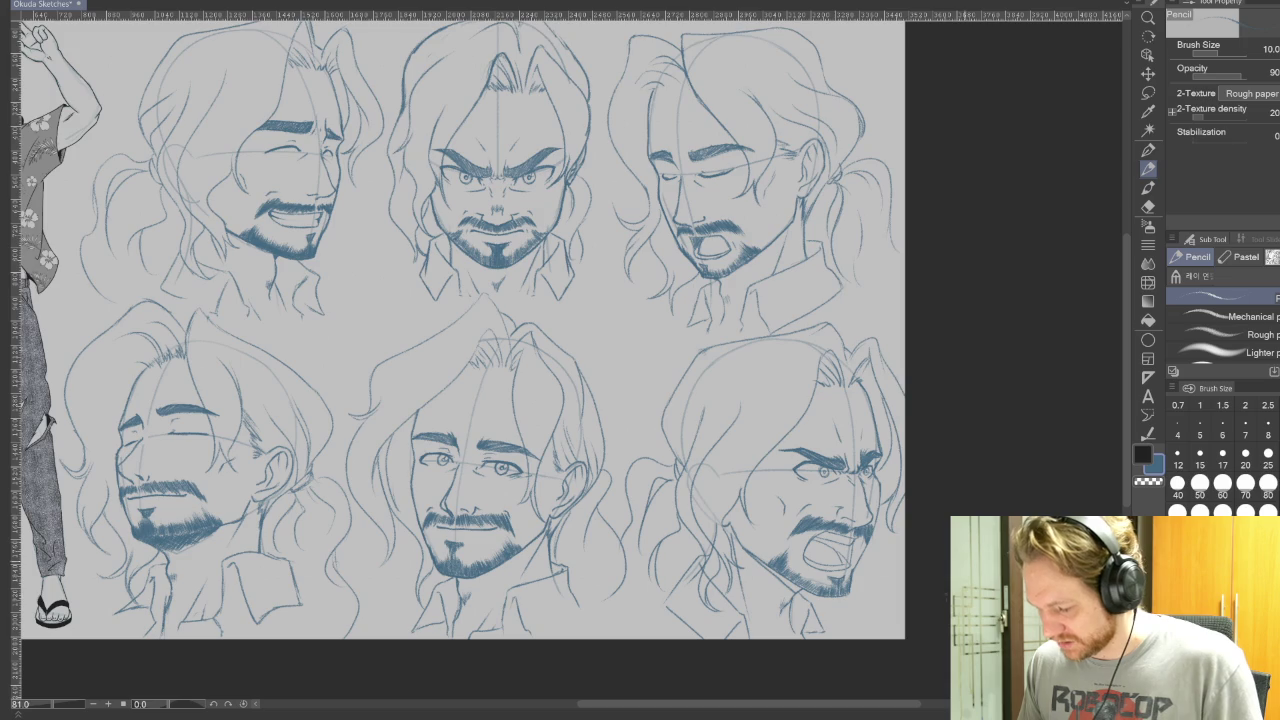
left_click_drag(450, 350, 466, 308)
left_click(1148, 206)
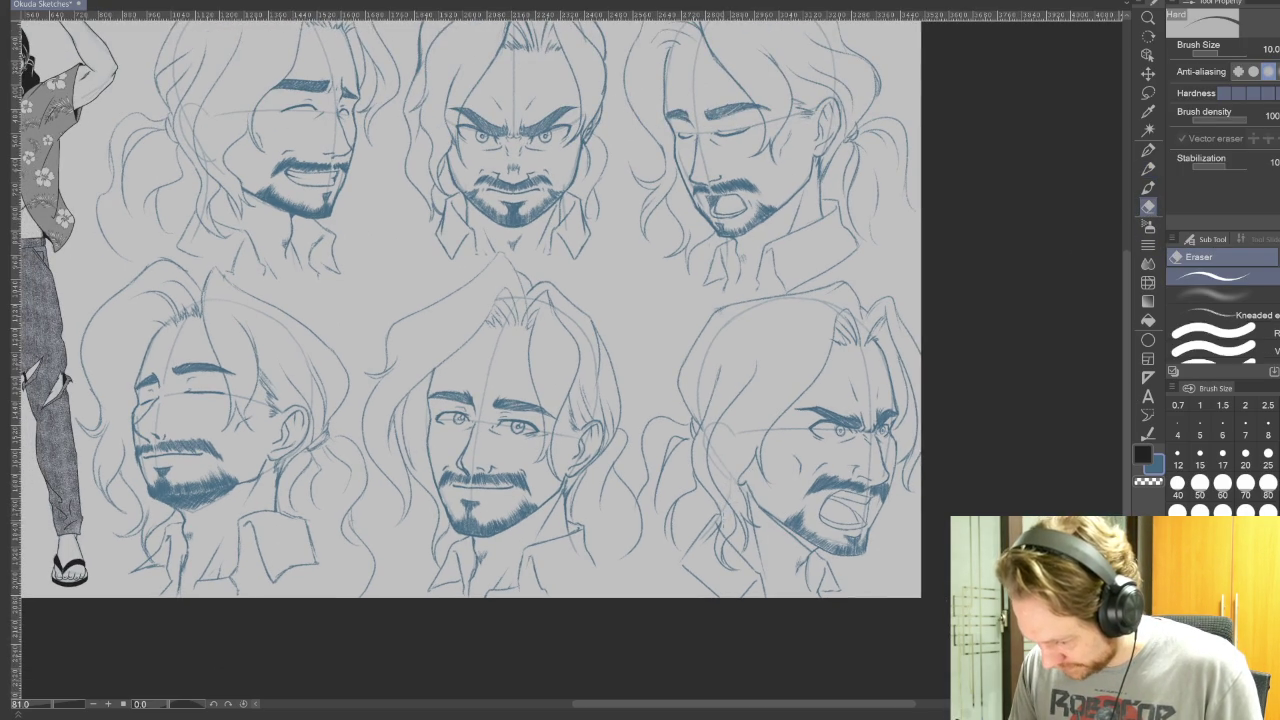
key("p")
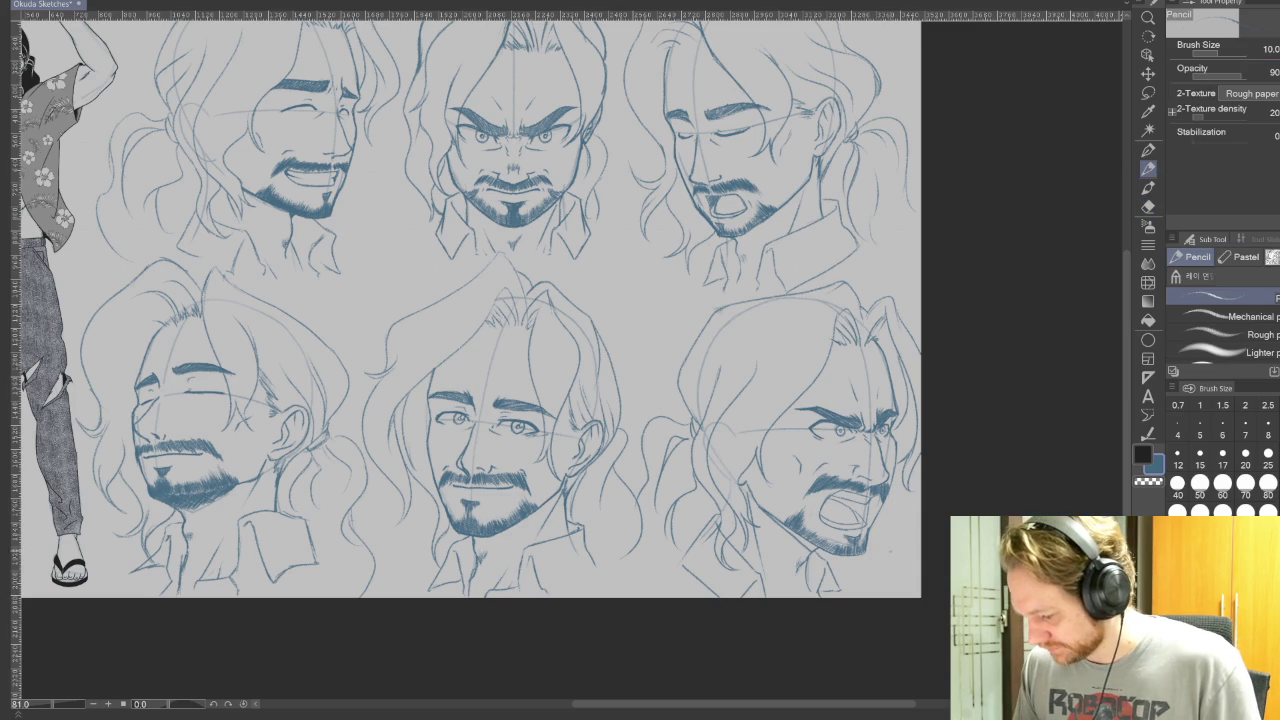
mouse_move(945, 600)
left_mouse_down()
mouse_move(960, 491)
mouse_move(849, 509)
mouse_move(922, 548)
mouse_move(1100, 553)
left_mouse_up()
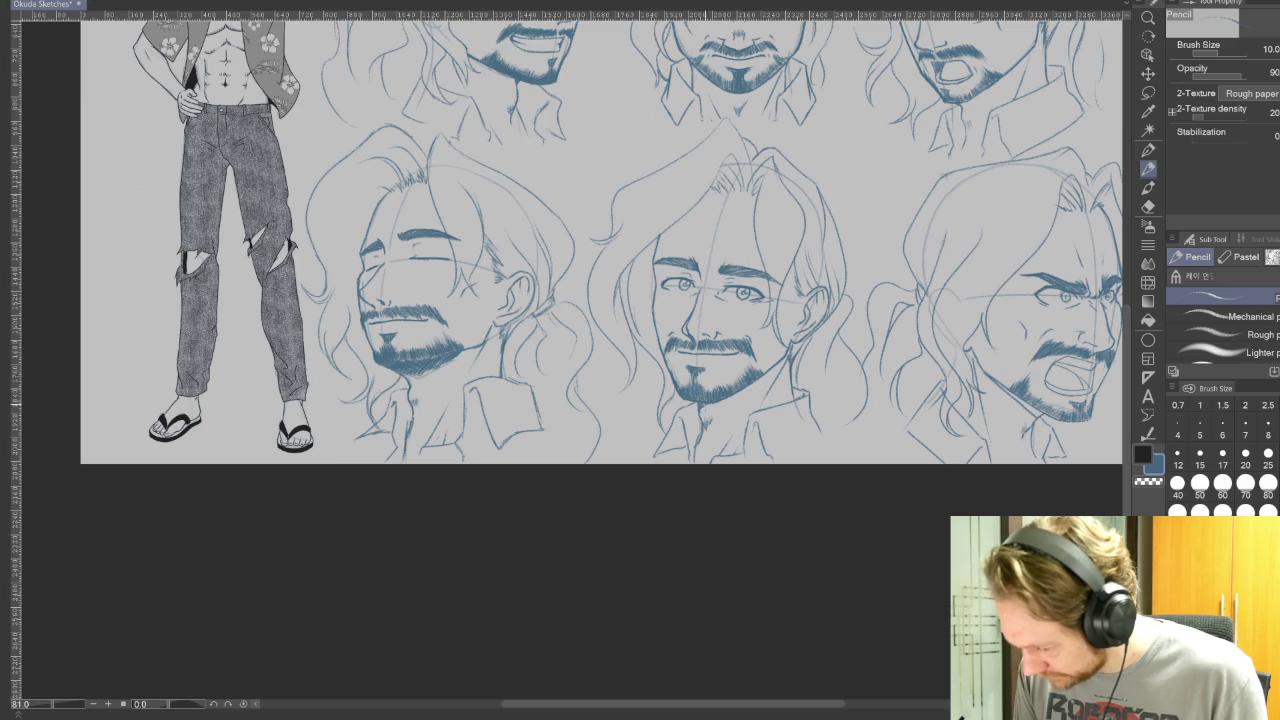
- Zoom in on the shouting face and add stubble marks under its chin
left_click_drag(1020, 480, 864, 507)
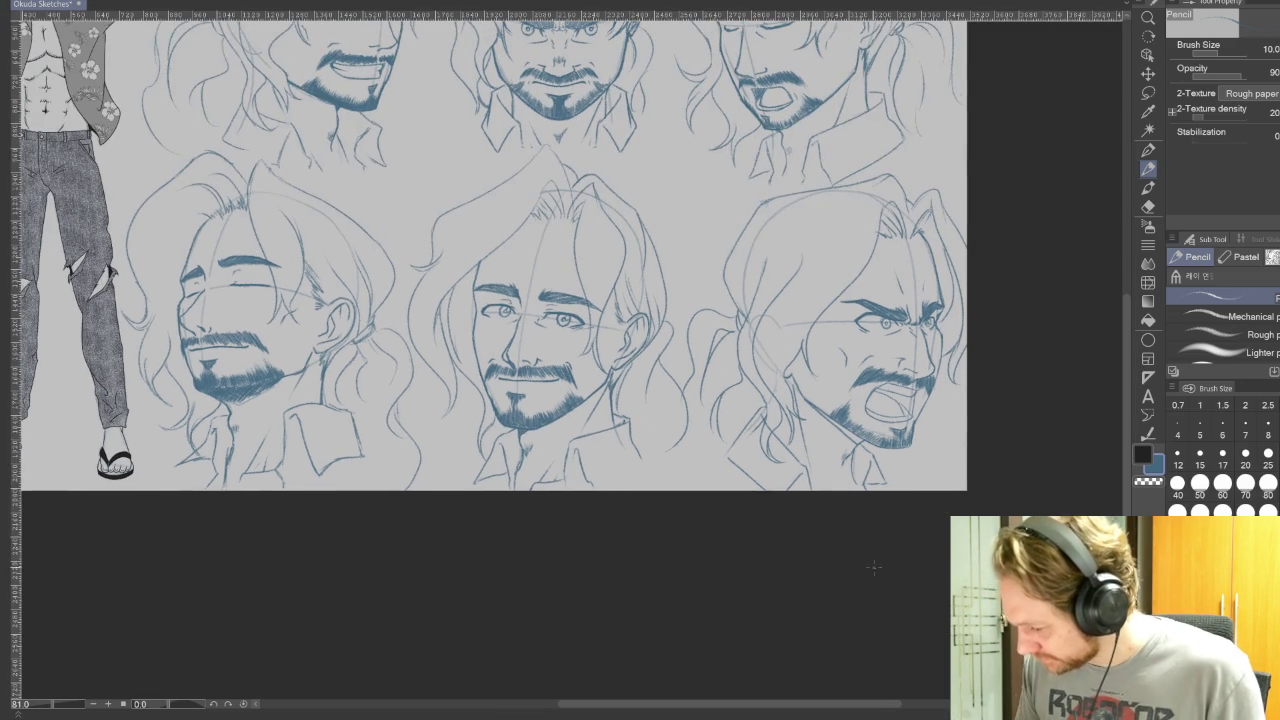
left_click_drag(871, 573, 785, 582)
scroll(785, 580, "up", 2)
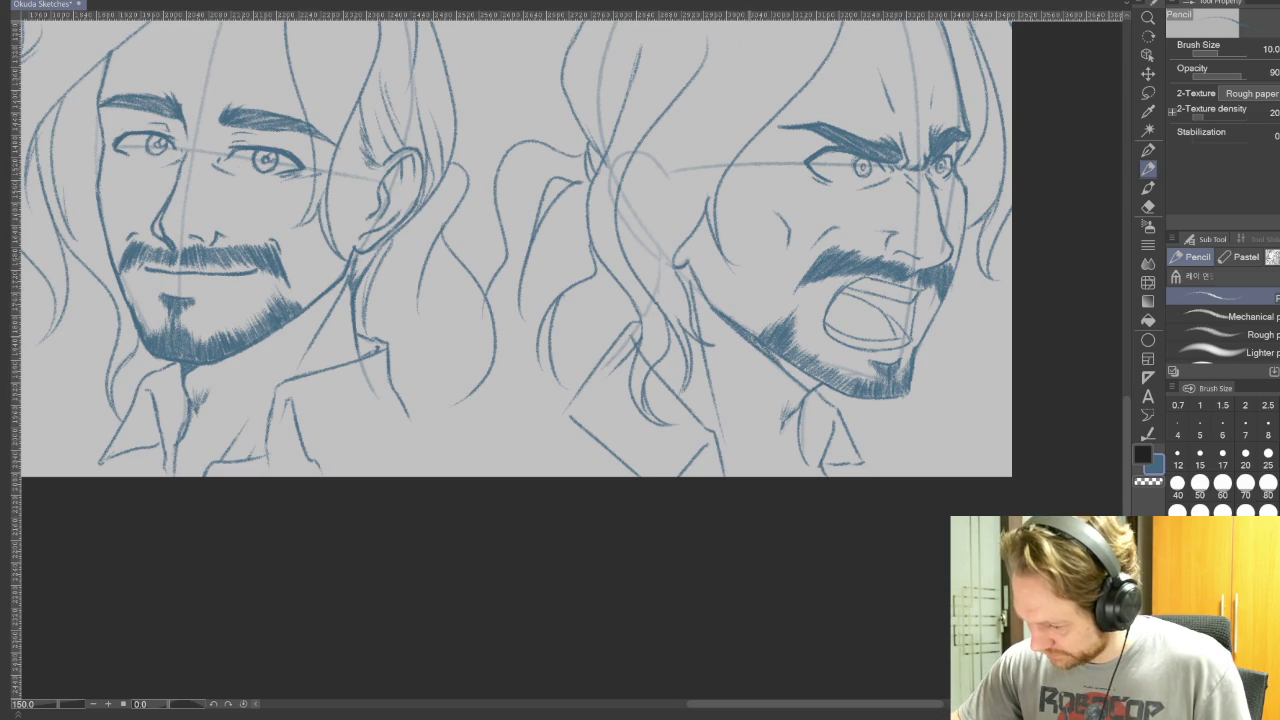
left_click_drag(782, 360, 810, 390)
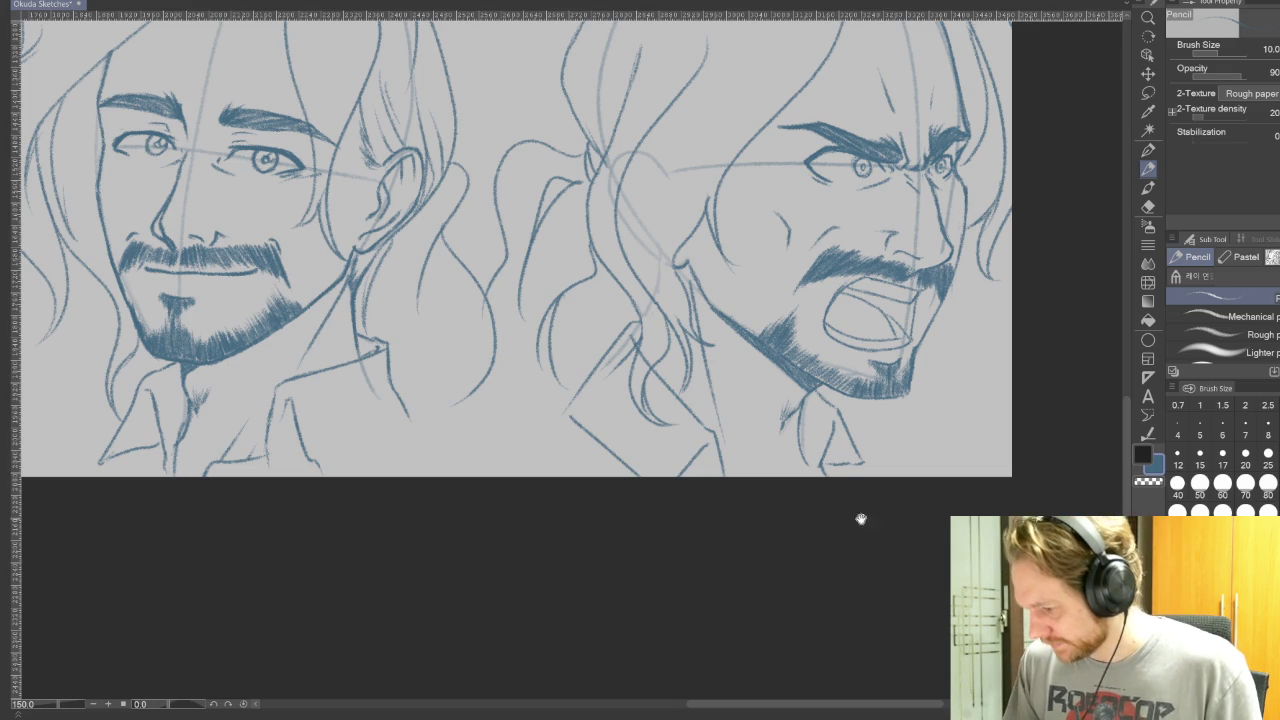
left_click_drag(811, 551, 877, 623)
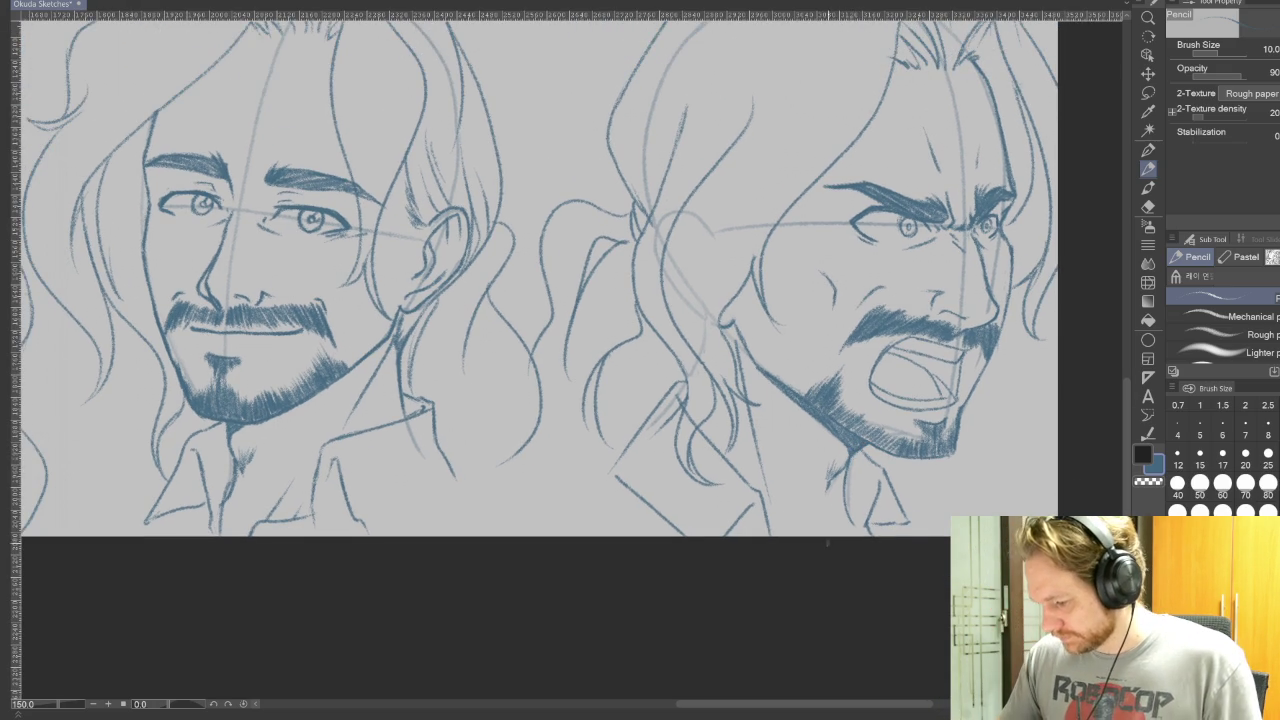
scroll(821, 546, "down", 5)
scroll(657, 567, "up", 2)
- Pan across the top row of faces to center the angry top-middle face
left_click_drag(707, 345, 705, 367)
scroll(660, 290, "up", 2)
scroll(660, 290, "up", 1)
scroll(660, 290, "up", 1)
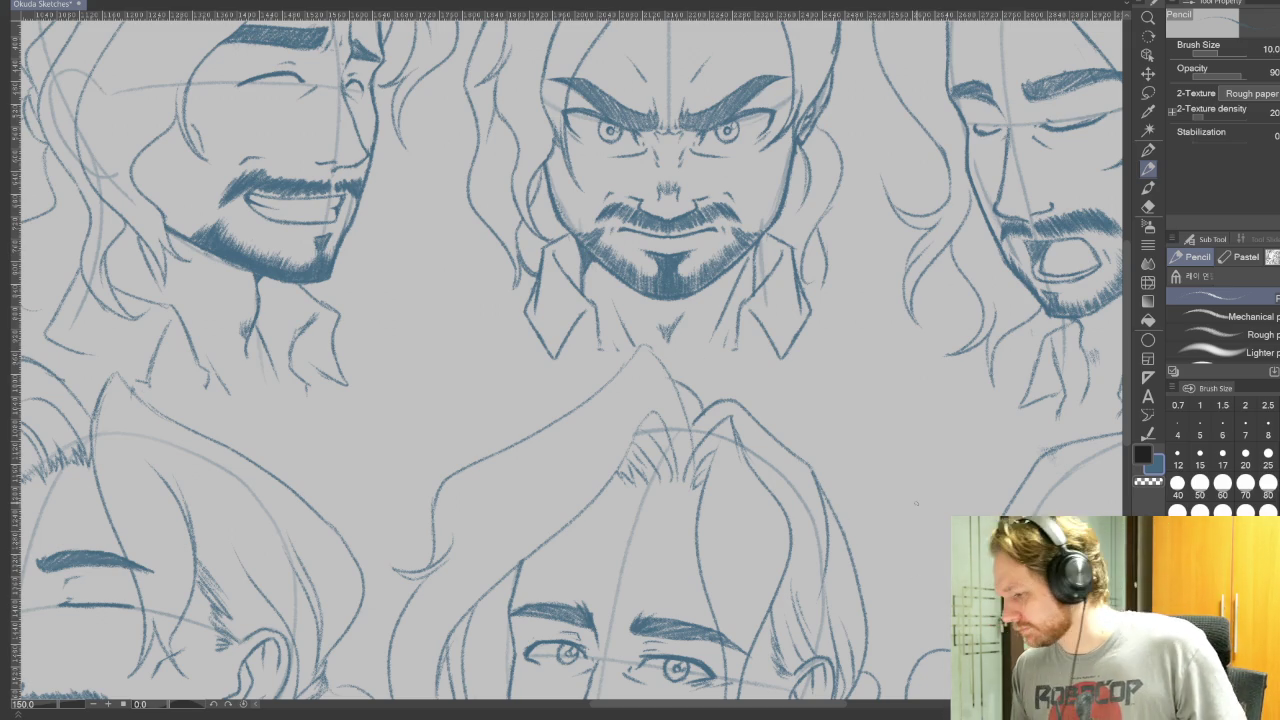
left_click_drag(916, 504, 736, 564)
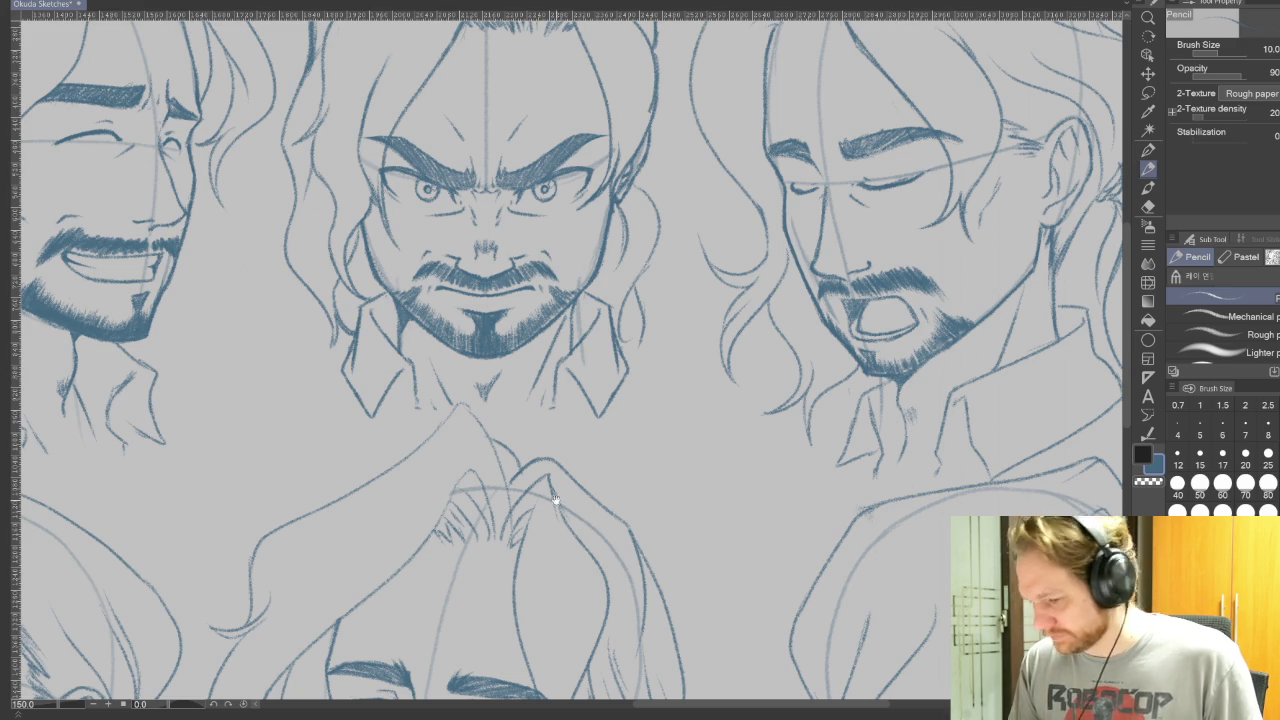
left_click_drag(548, 498, 1066, 558)
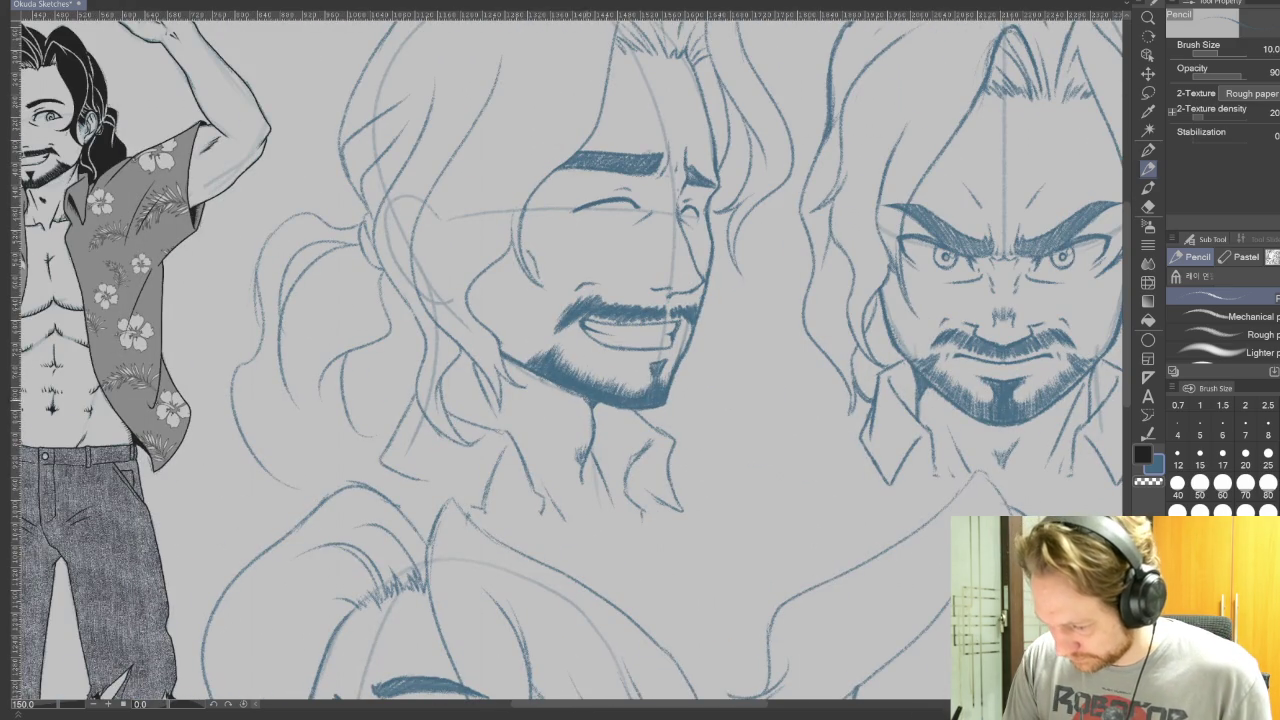
mouse_move(687, 542)
left_mouse_down()
mouse_move(808, 514)
mouse_move(571, 520)
left_mouse_up()
left_click_drag(1030, 575, 872, 575)
left_click_drag(925, 530, 839, 523)
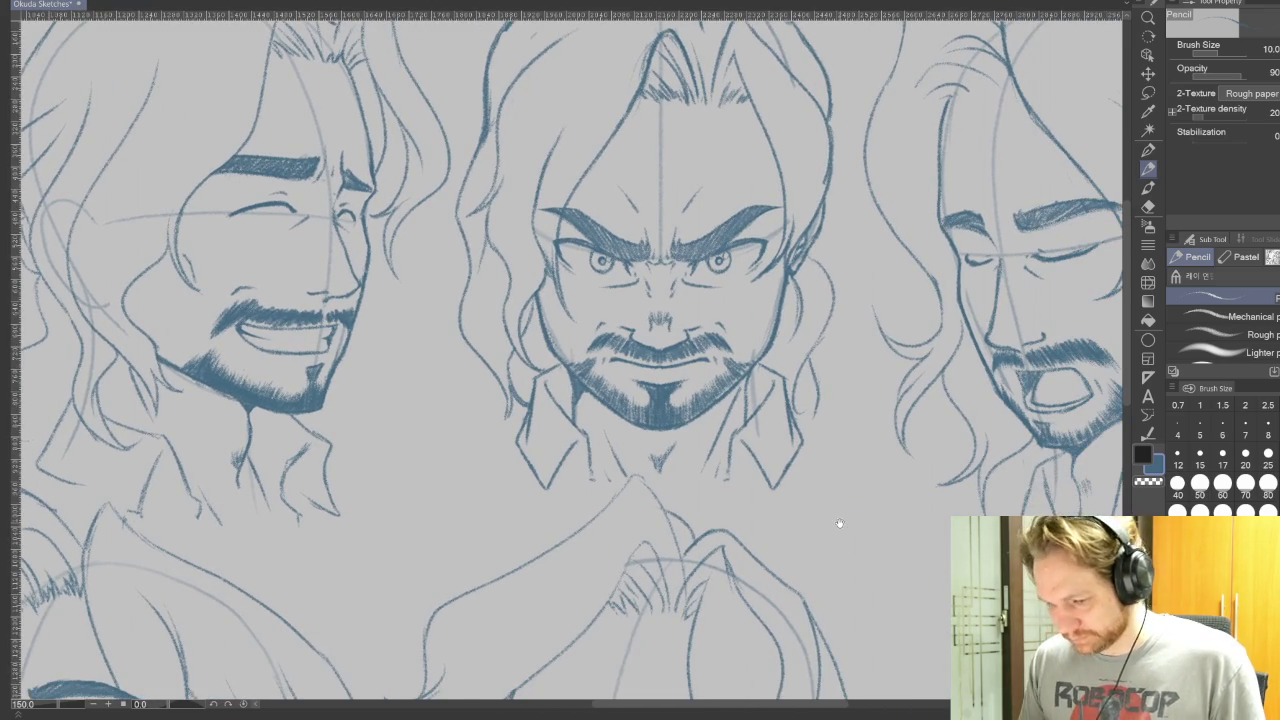
scroll(839, 522, "down", 2)
scroll(860, 510, "down", 2)
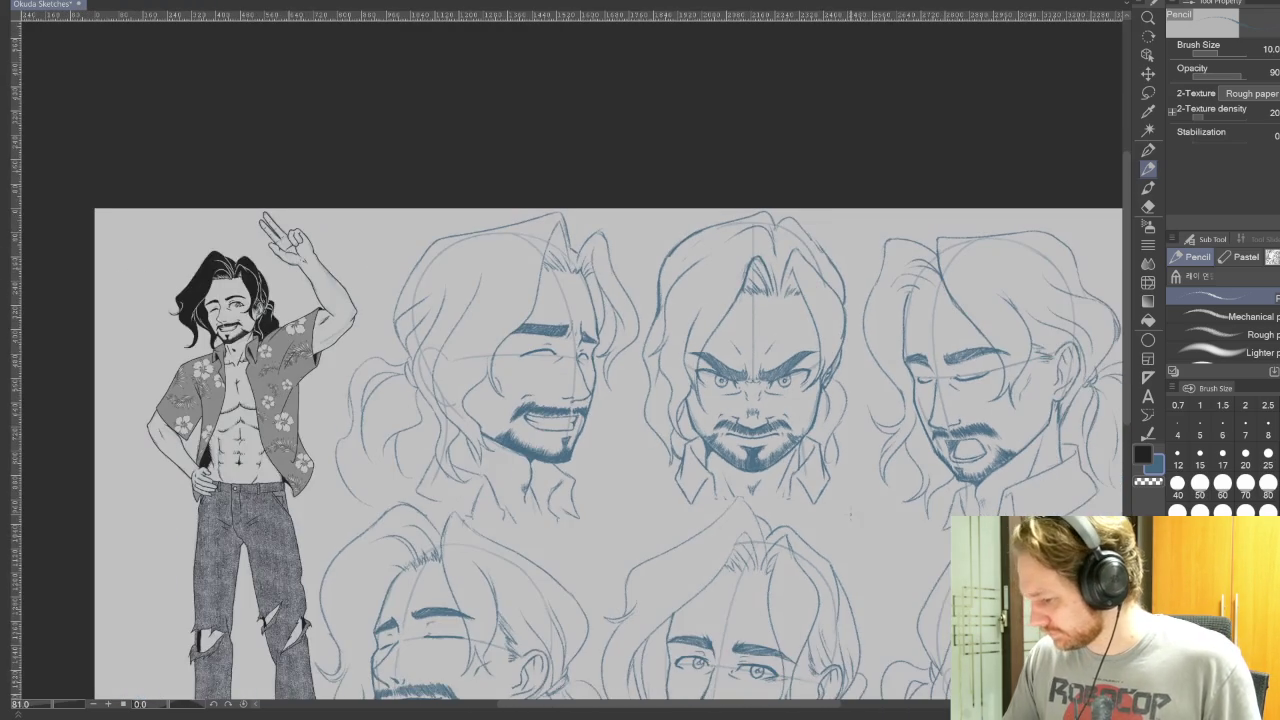
scroll(808, 470, "down", 1)
scroll(808, 470, "down", 1)
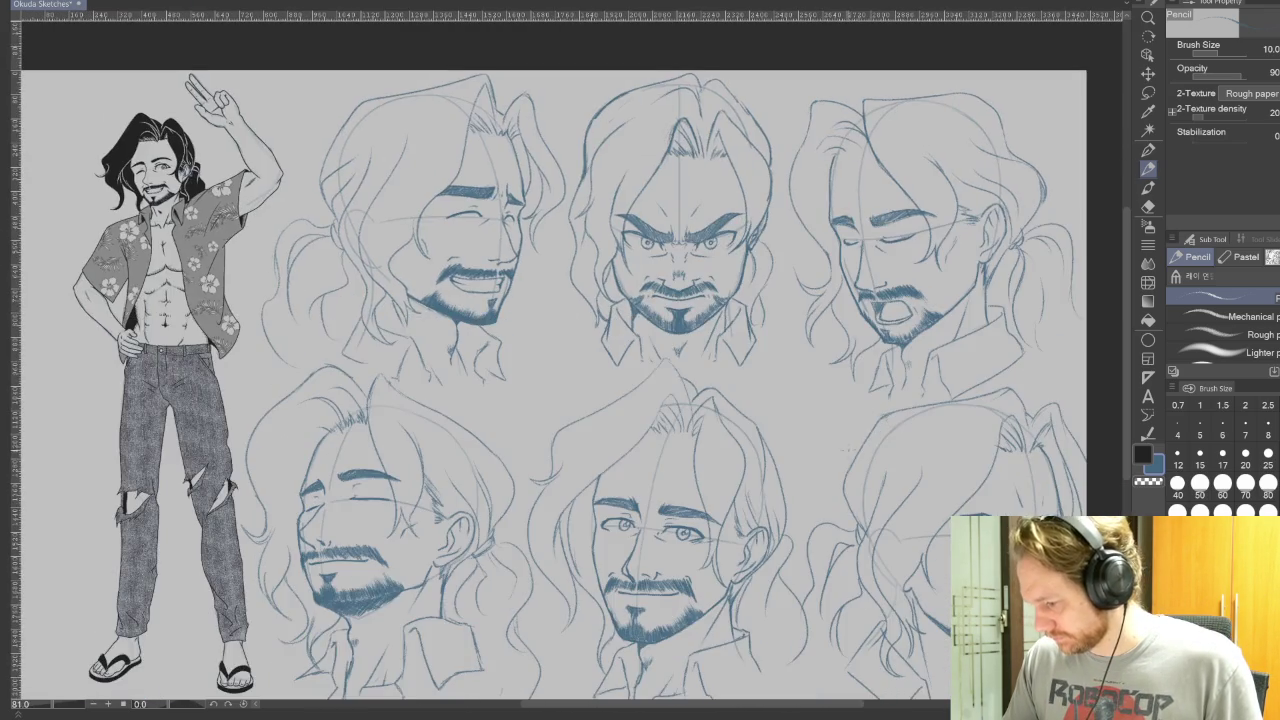
scroll(850, 410, "down", 1)
mouse_move(818, 589)
left_mouse_down()
mouse_move(853, 415)
mouse_move(780, 452)
left_mouse_up()
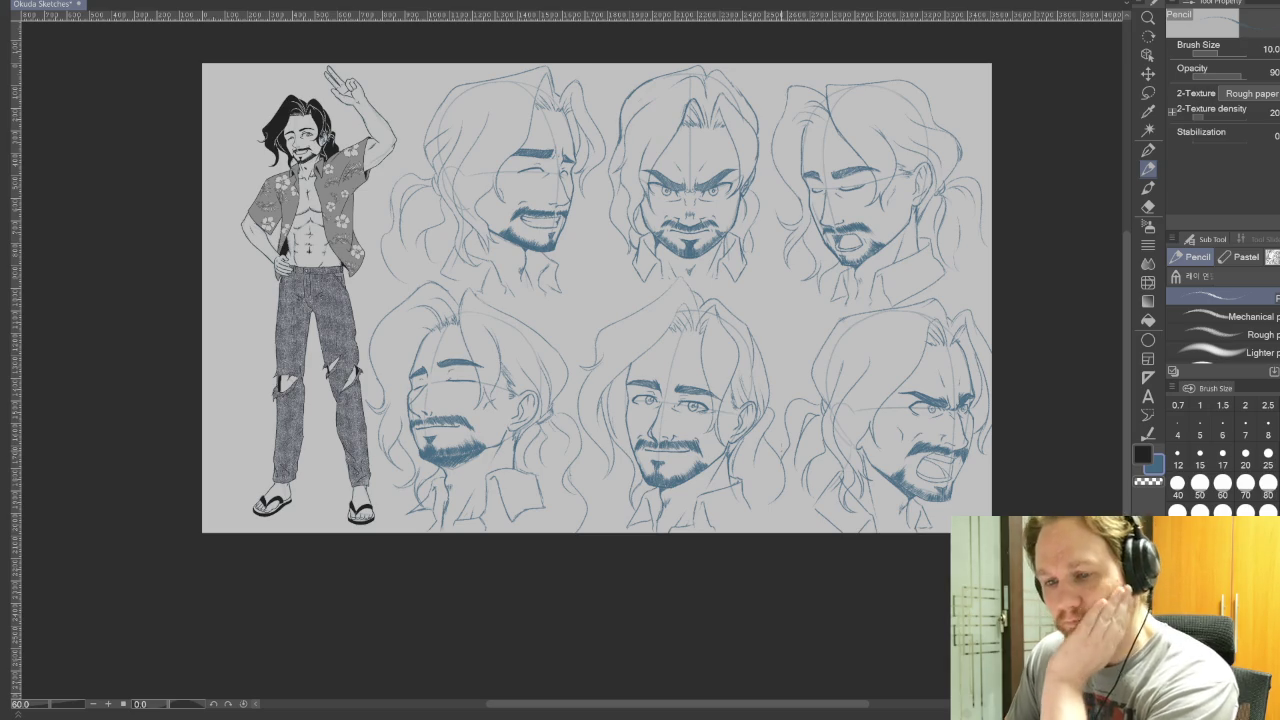
key("ctrl+s")
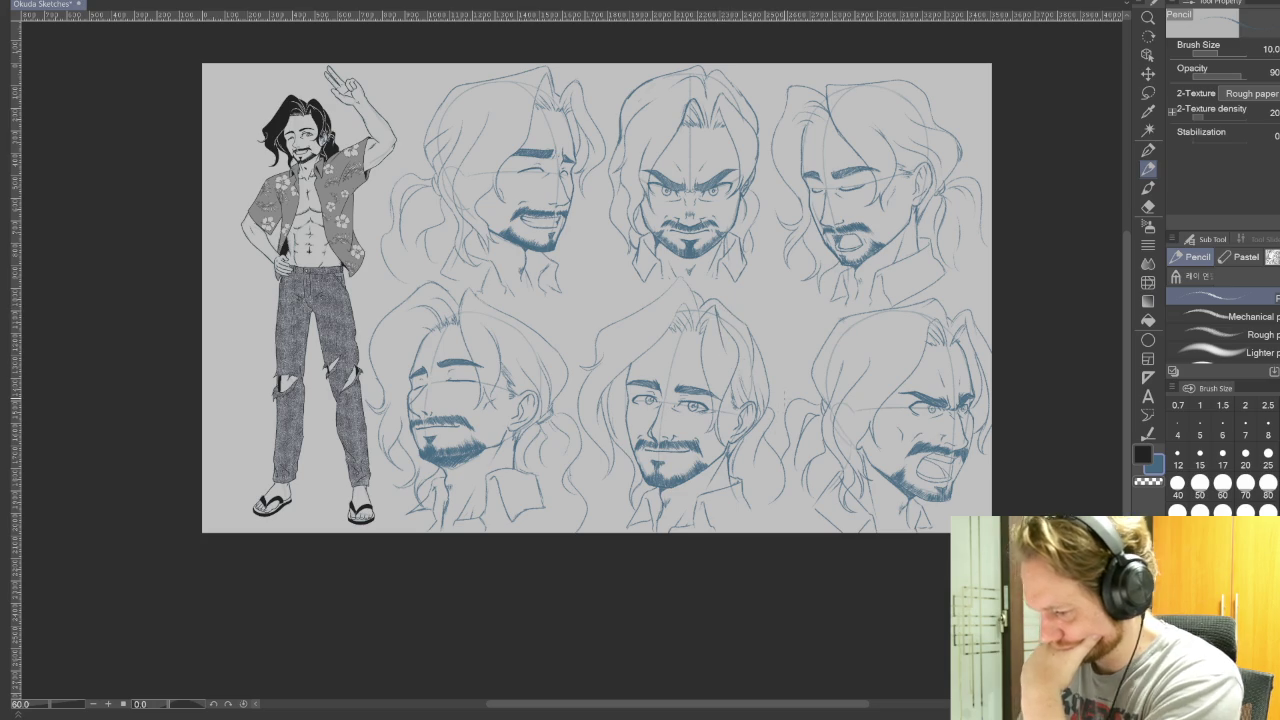
scroll(370, 417, "up", 3)
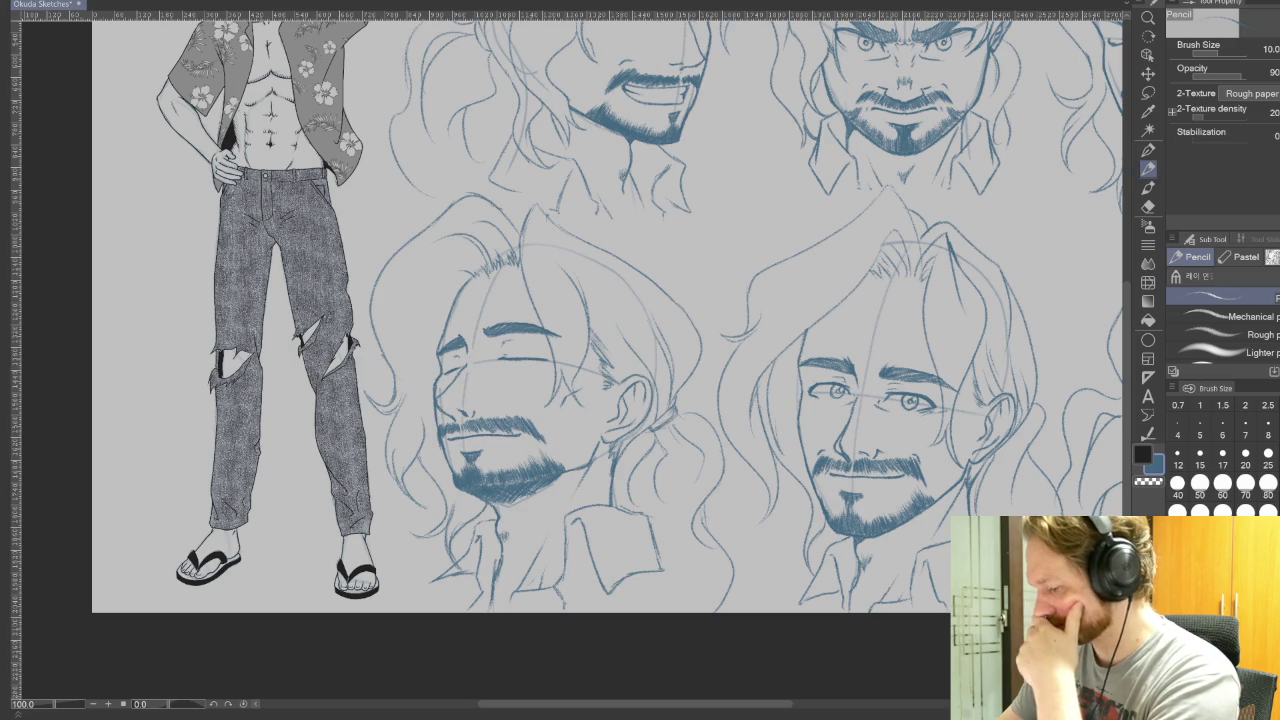
- Switch to the Real G-Pen at size 5, drawing and undoing two test strokes
key("p")
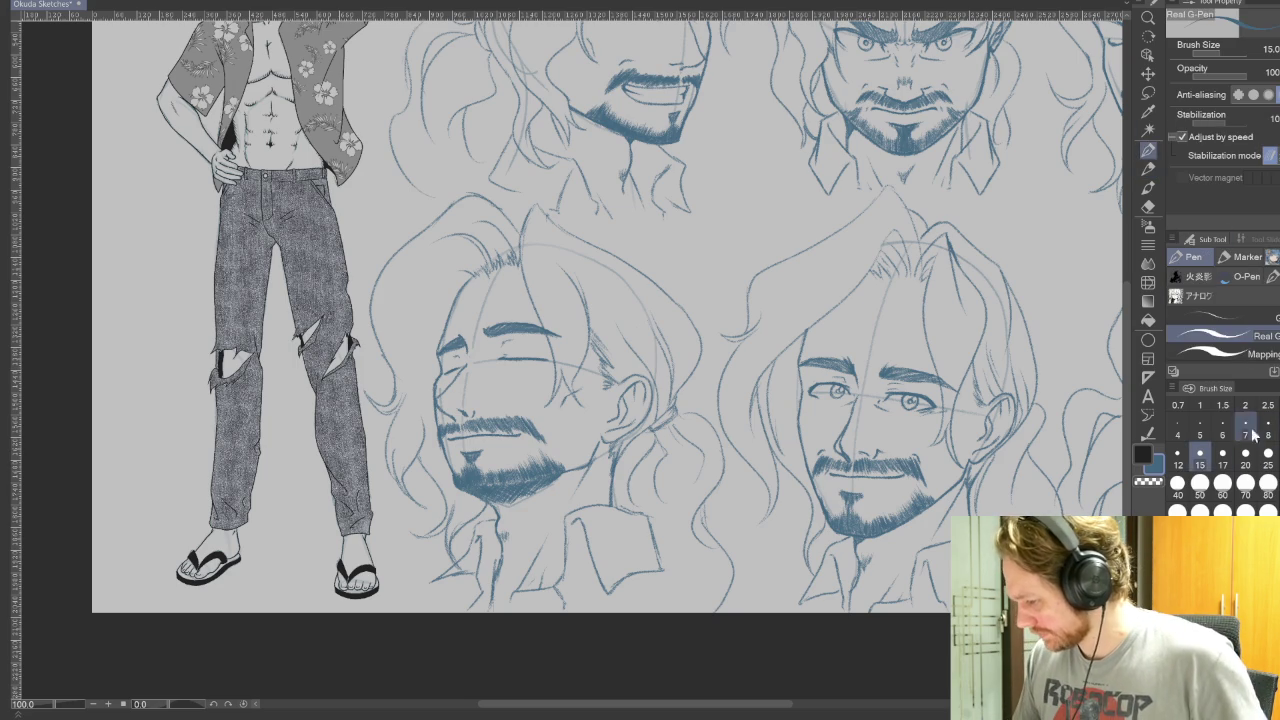
left_click(1200, 428)
left_click_drag(736, 224, 720, 318)
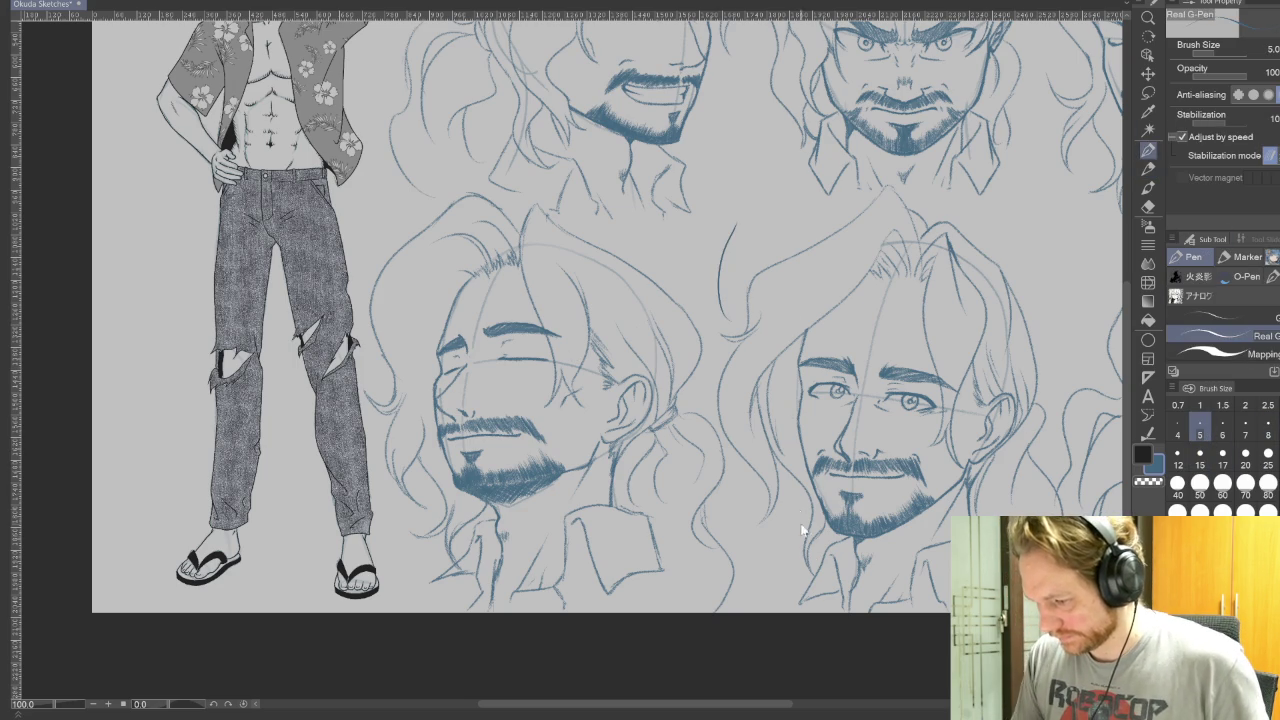
key("ctrl+z")
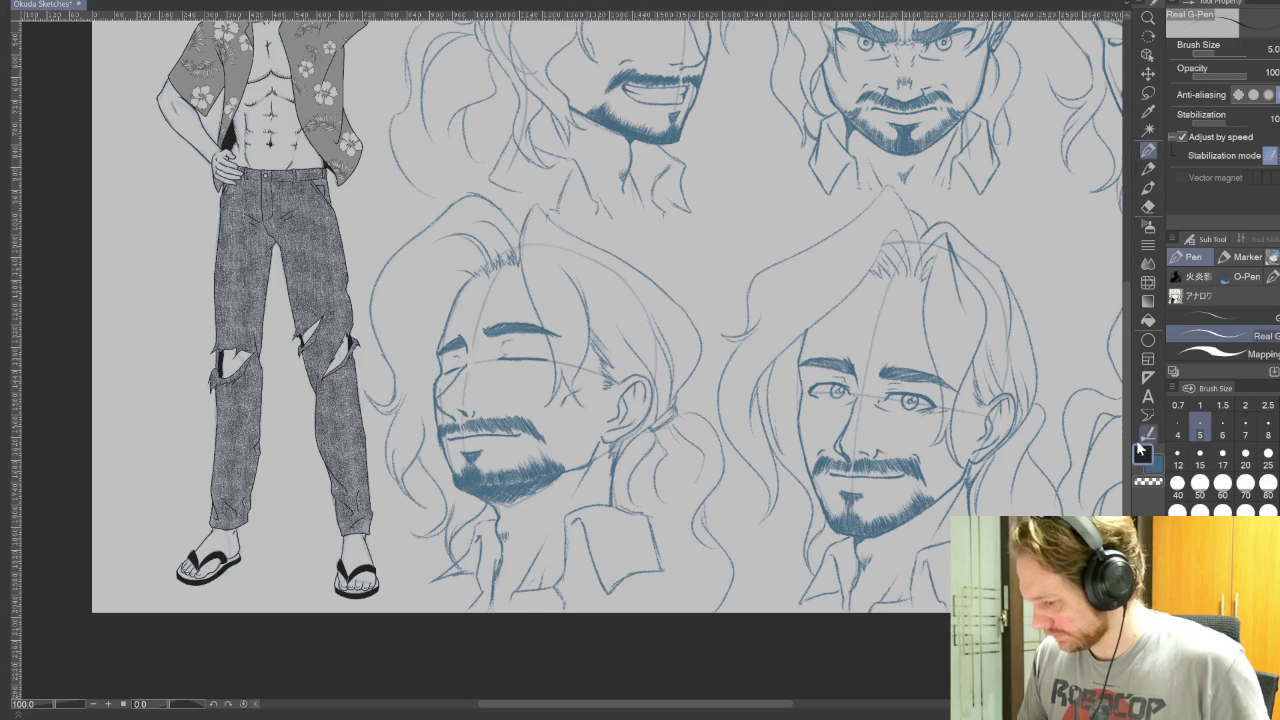
left_click_drag(752, 186, 716, 270)
key("ctrl+z")
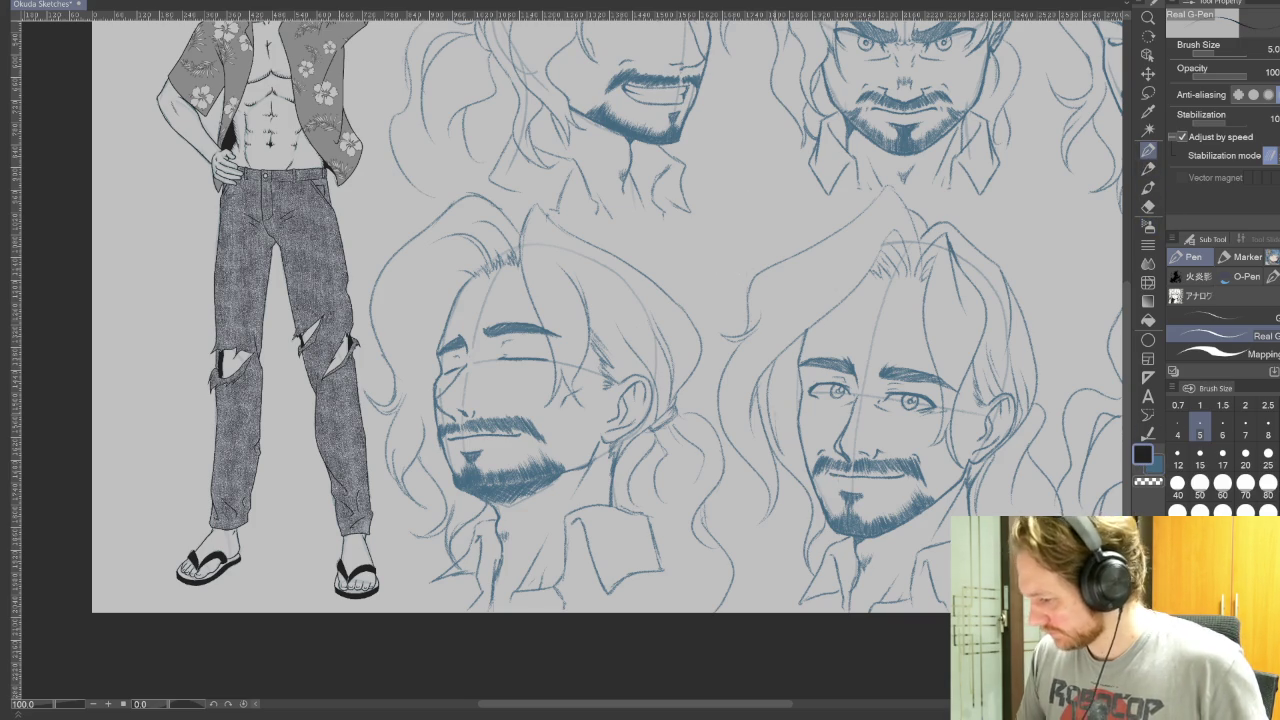
left_click_drag(768, 184, 712, 282)
key("ctrl+z")
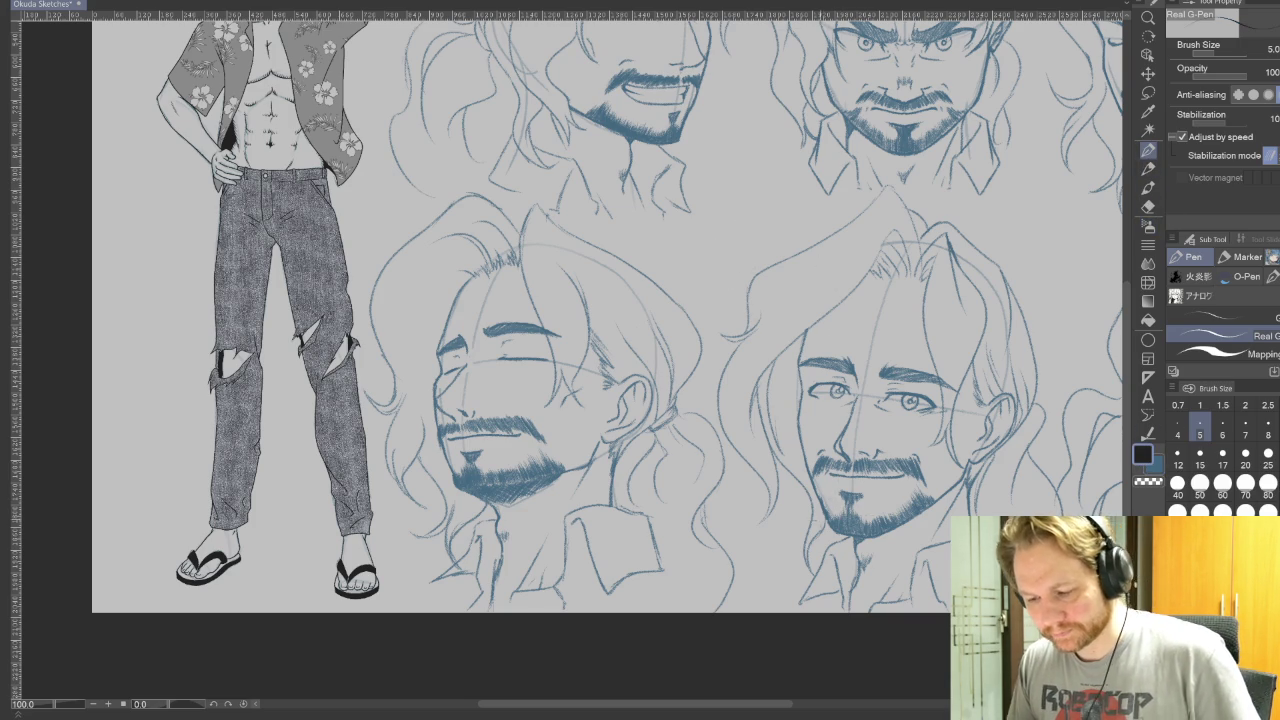
left_click_drag(821, 546, 541, 606)
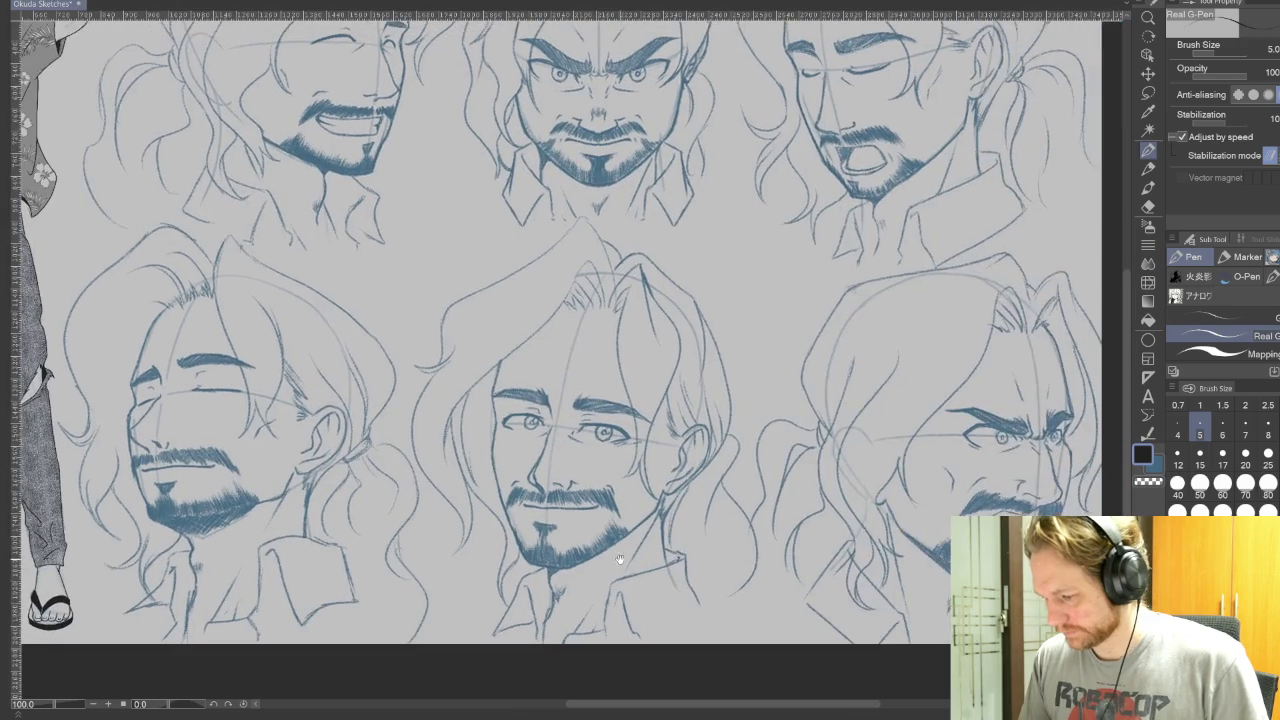
left_click_drag(879, 694, 799, 659)
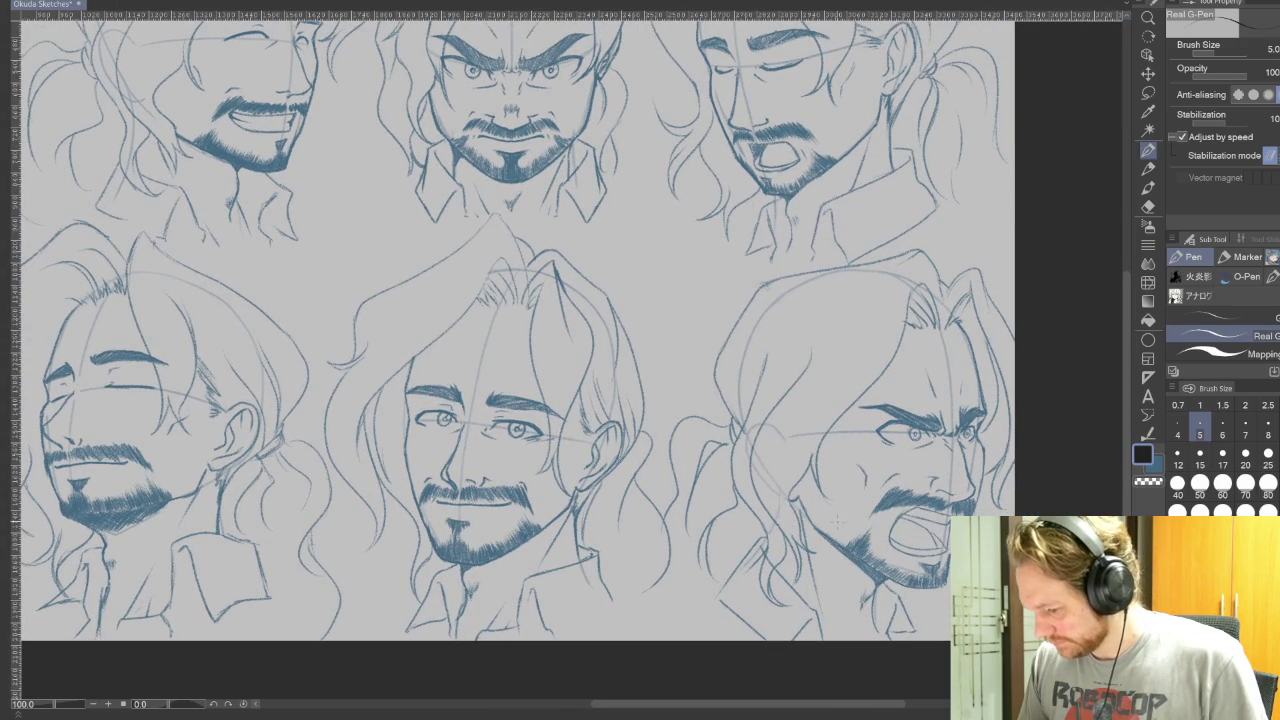
left_click_drag(862, 575, 1177, 565)
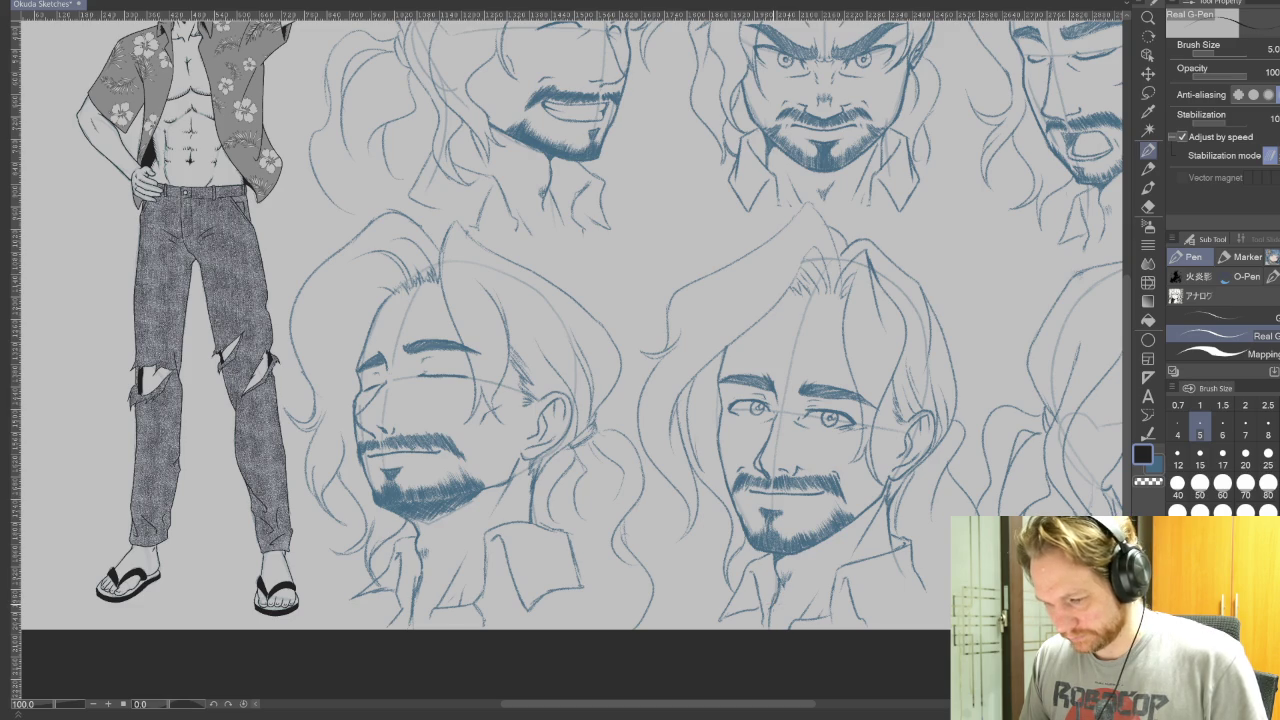
scroll(781, 565, "up", 5)
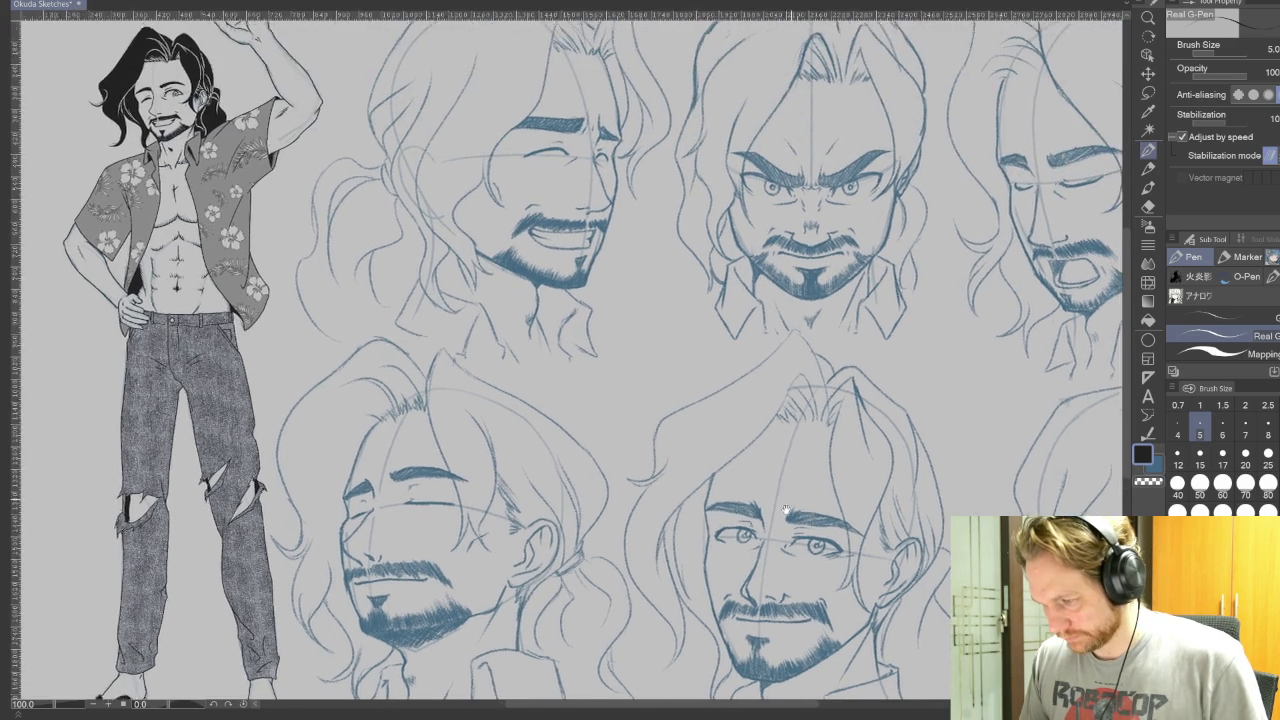
scroll(768, 556, "left", 5)
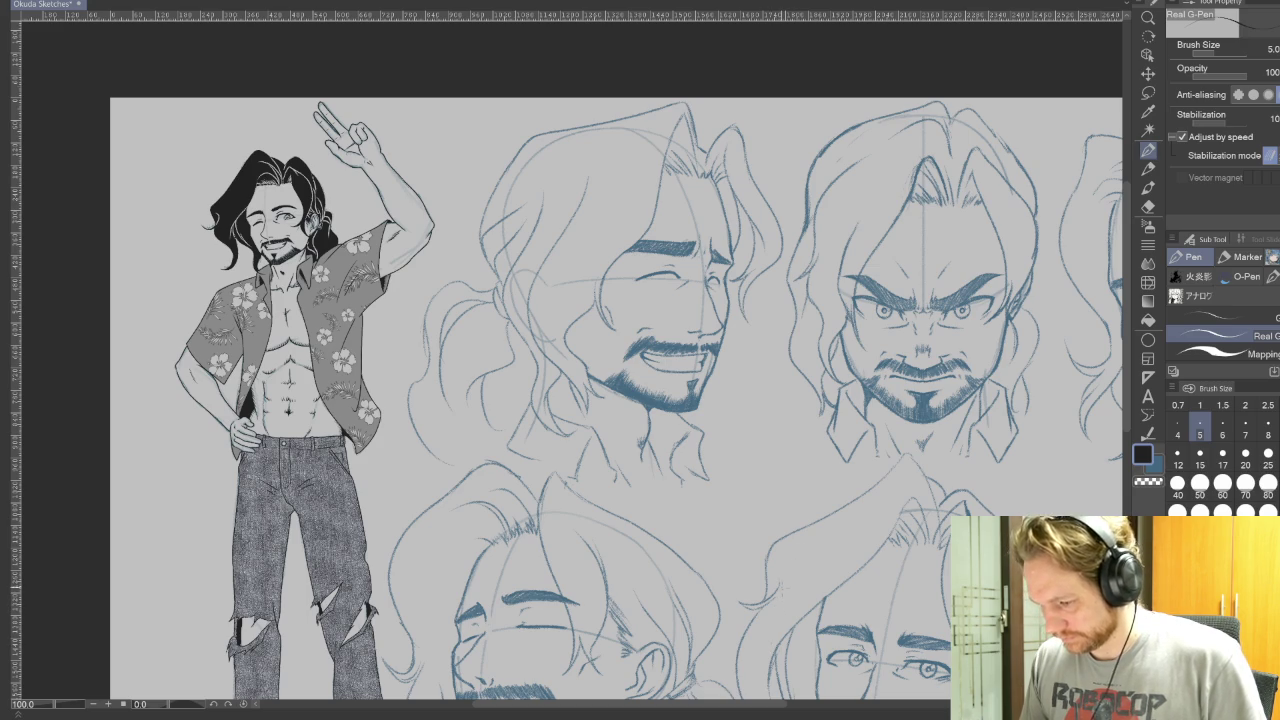
mouse_move(796, 596)
left_mouse_down()
mouse_move(836, 553)
mouse_move(914, 403)
left_mouse_up()
scroll(847, 593, "down", 1)
scroll(847, 593, "down", 1)
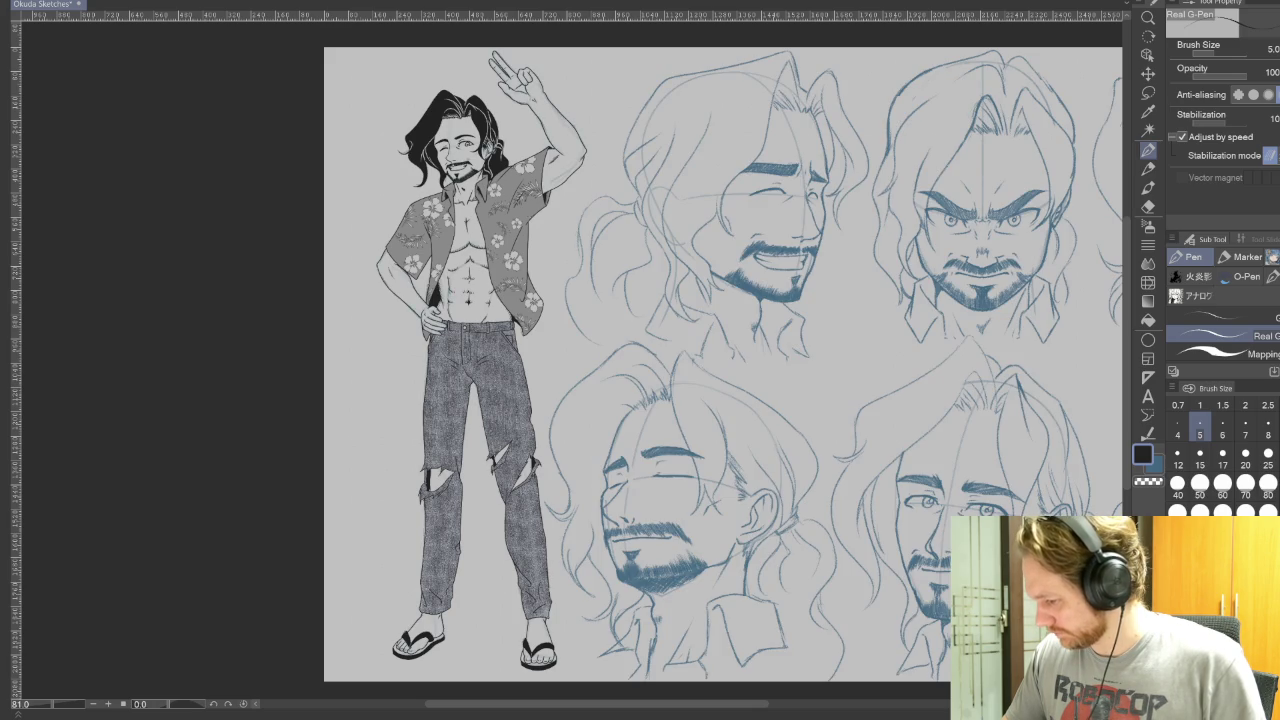
left_click(1148, 92)
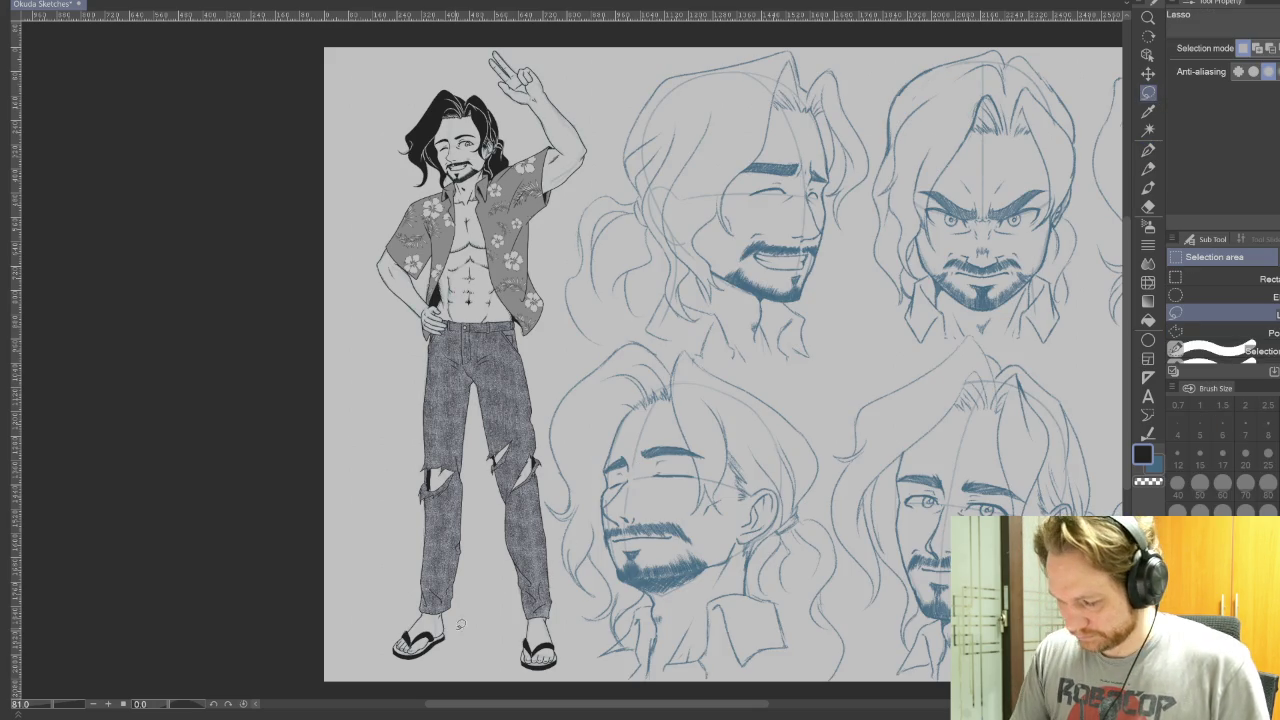
- Lasso the standing figure, nudge it left via Scale/Rotate, and deselect
mouse_move(372, 662)
left_mouse_down()
mouse_move(579, 205)
mouse_move(566, 591)
mouse_move(420, 655)
left_mouse_up()
left_click(535, 670)
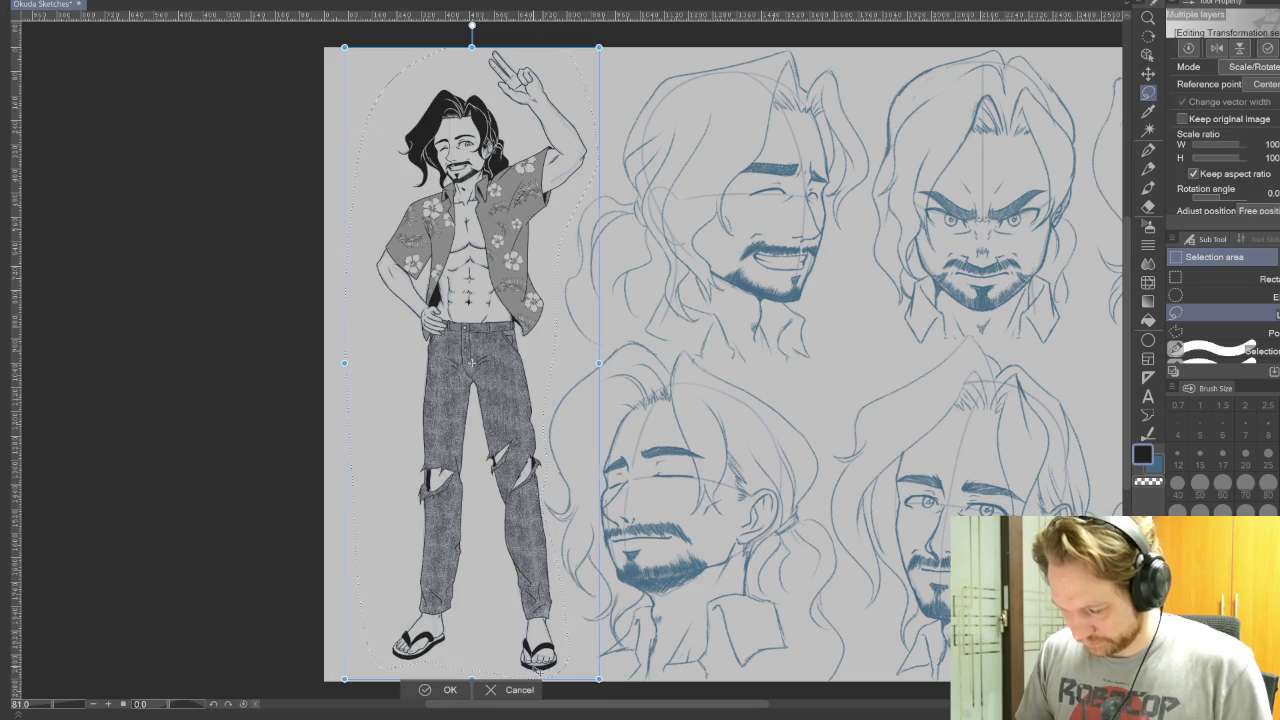
key("Left")
key("Left")
key("Left")
key("Left")
key("Left")
key("Left")
key("Left")
key("Left")
key("Left")
key("Left")
key("Left")
key("Left")
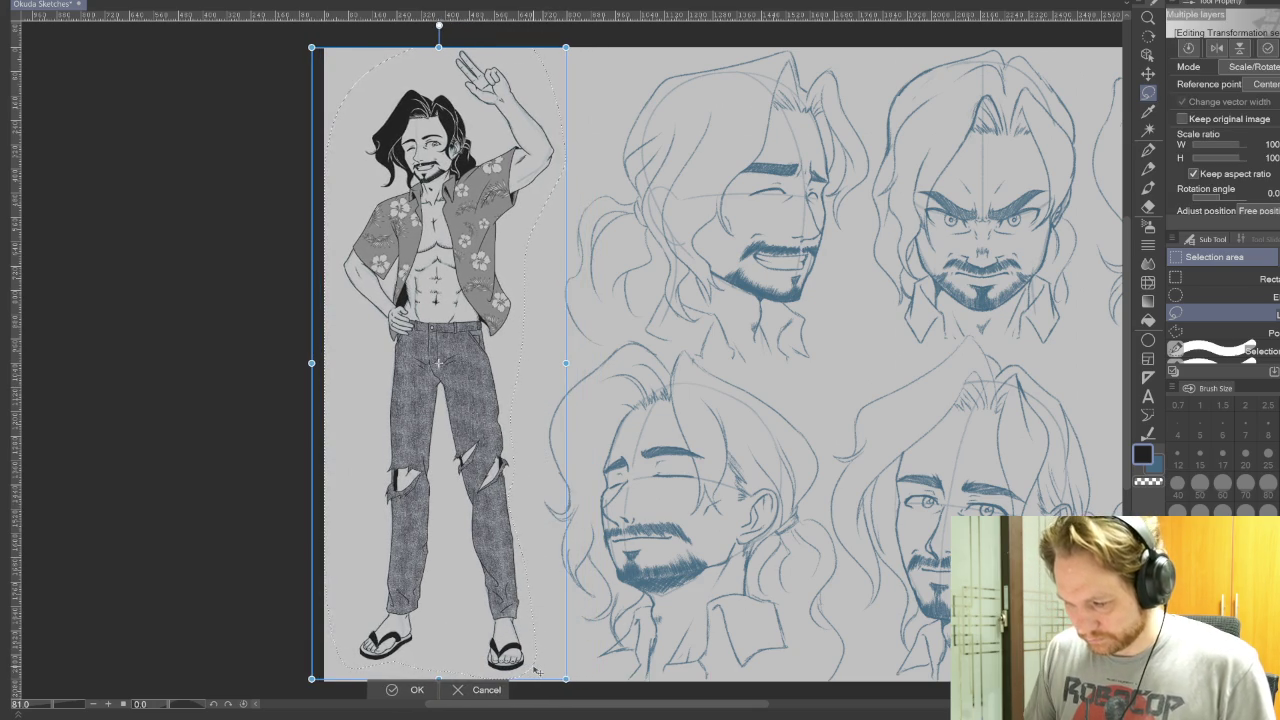
left_click(397, 690)
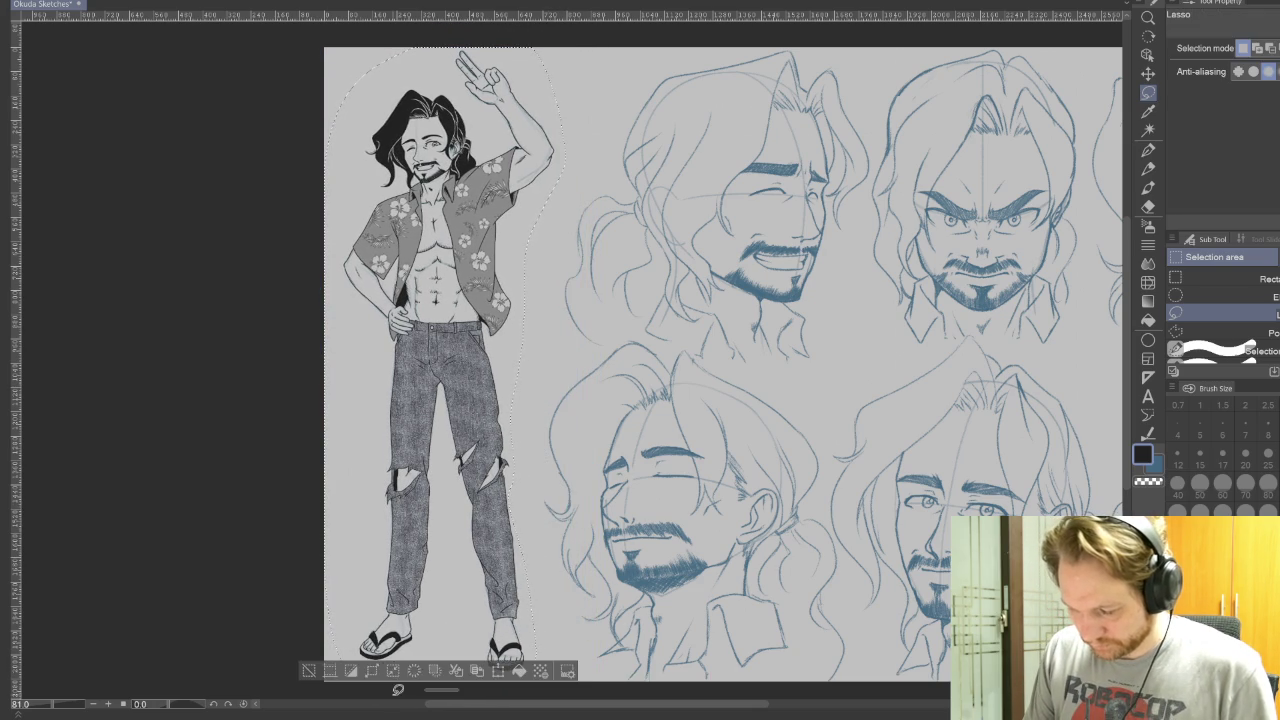
left_click(308, 670)
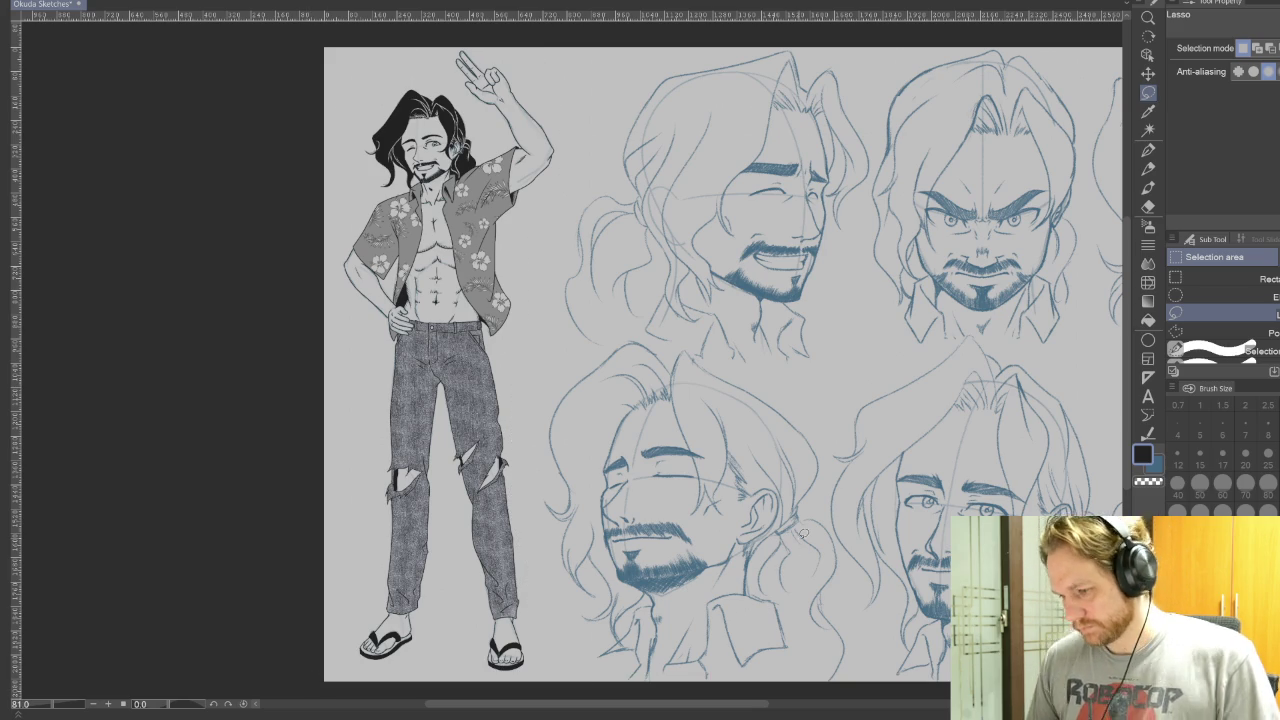
- Zoom to the laughing top-left head and ink the nose from the bridge toward the tip
key("p")
mouse_move(1027, 443)
left_mouse_down()
mouse_move(669, 517)
mouse_move(737, 483)
left_mouse_up()
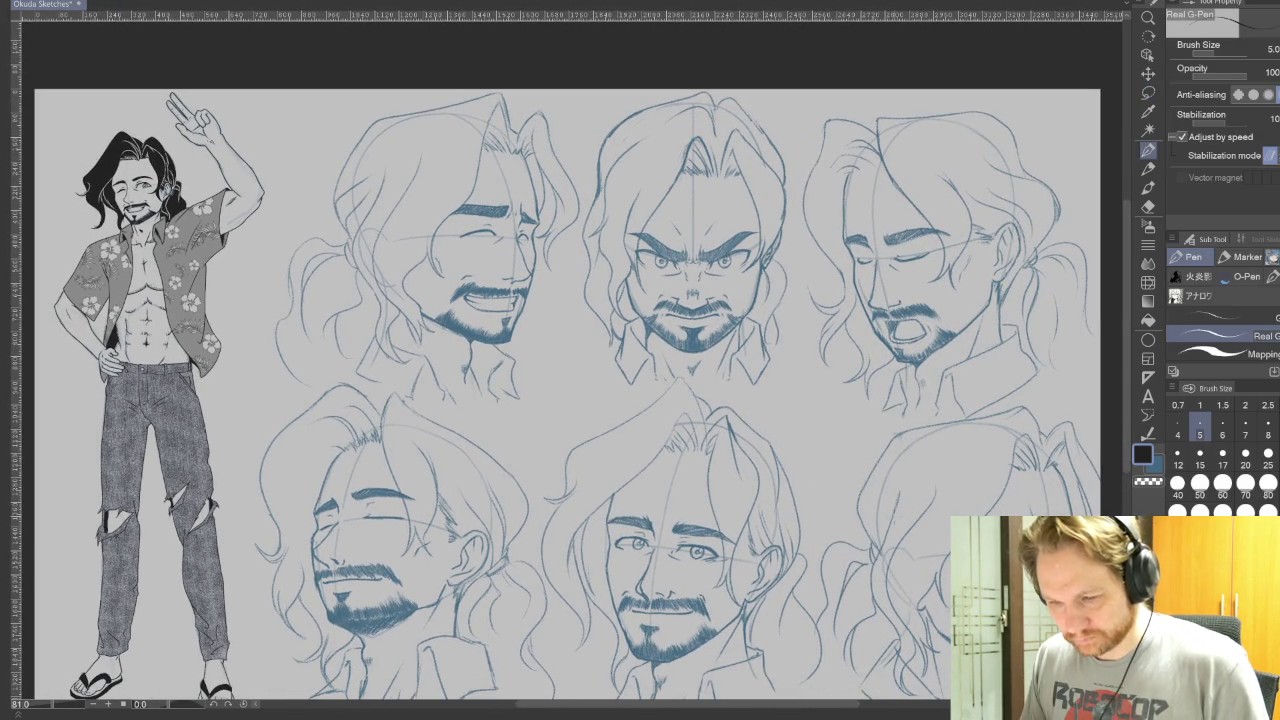
left_click_drag(905, 587, 839, 557)
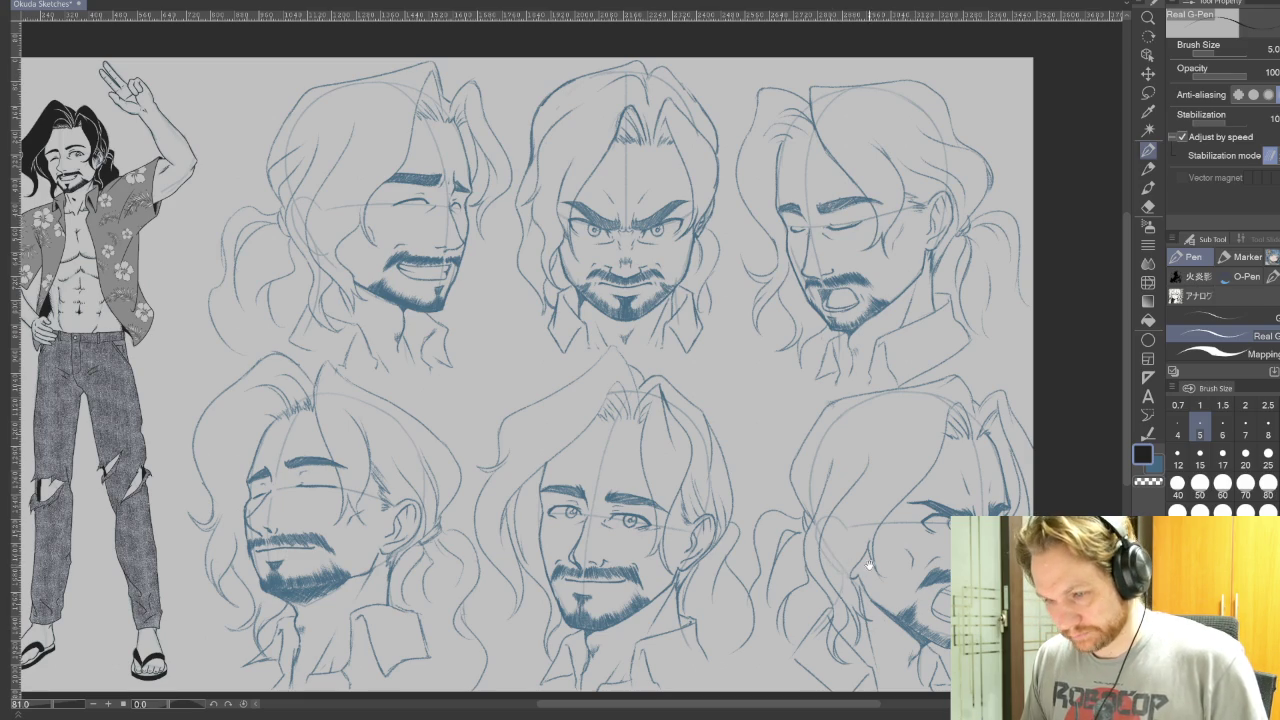
scroll(868, 565, "up", 1)
left_click_drag(868, 565, 942, 673)
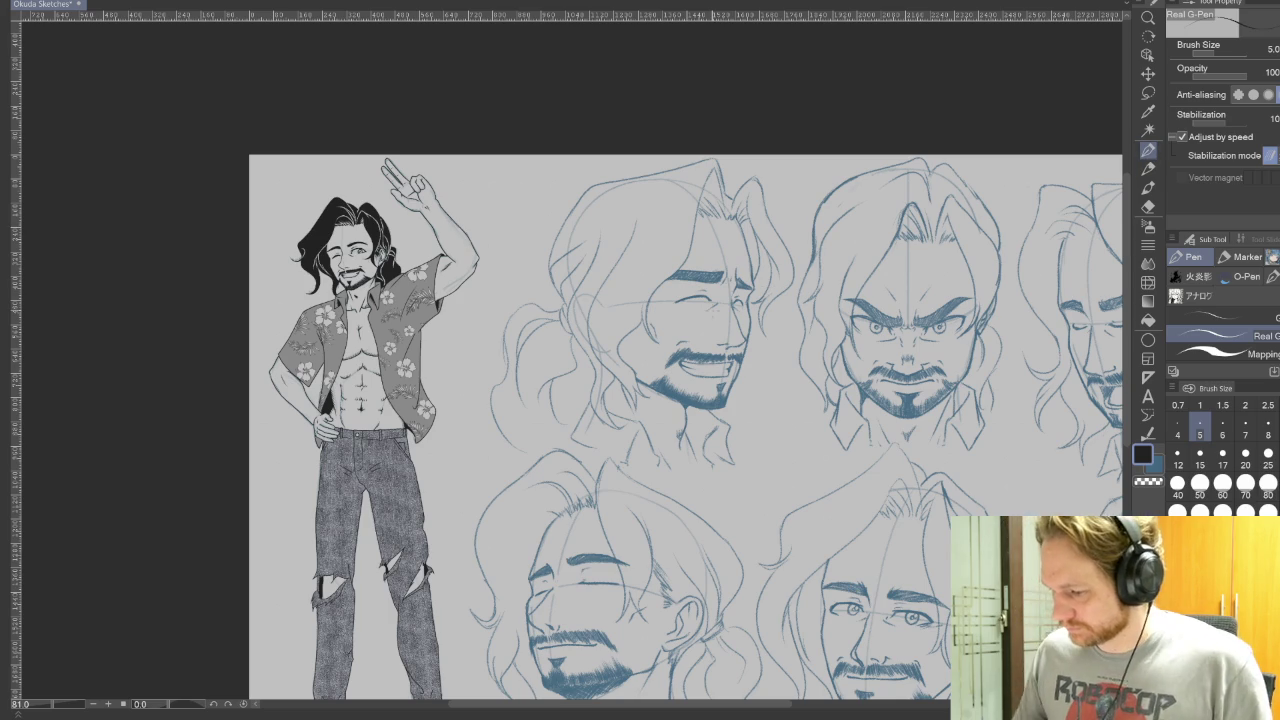
scroll(695, 270, "up", 2)
scroll(695, 270, "up", 2)
scroll(695, 270, "up", 2)
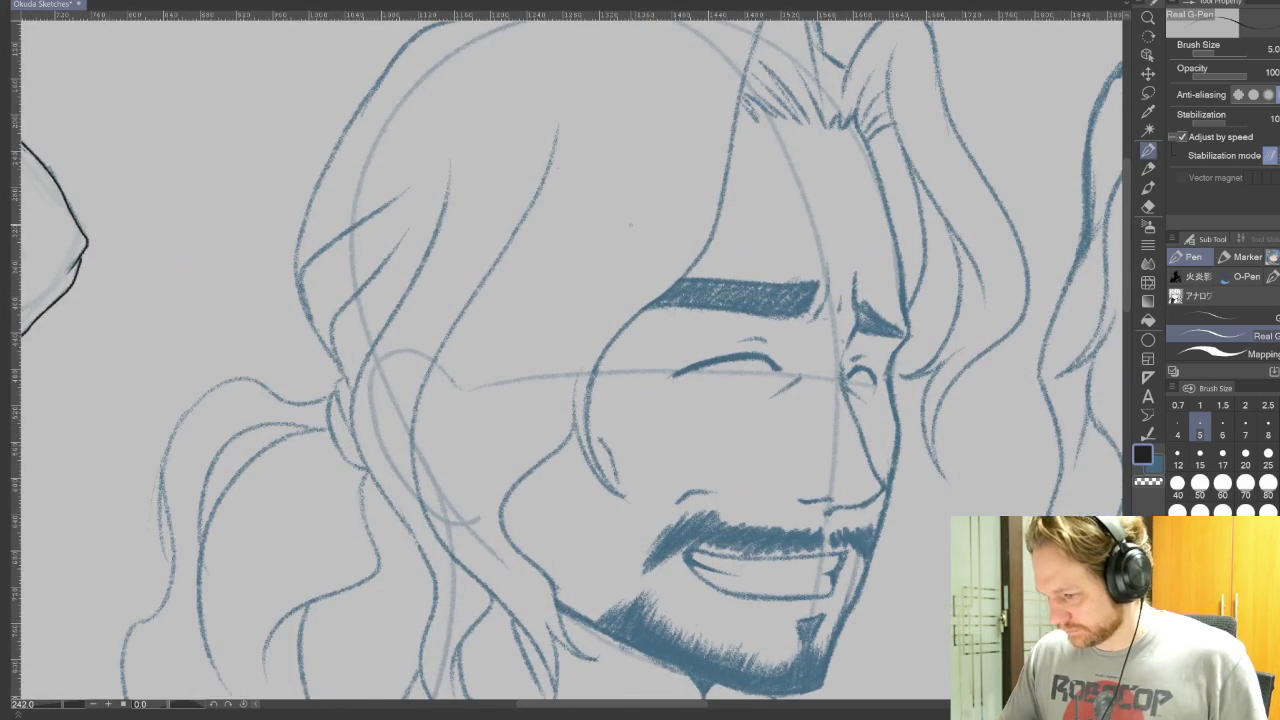
left_click_drag(855, 272, 846, 350)
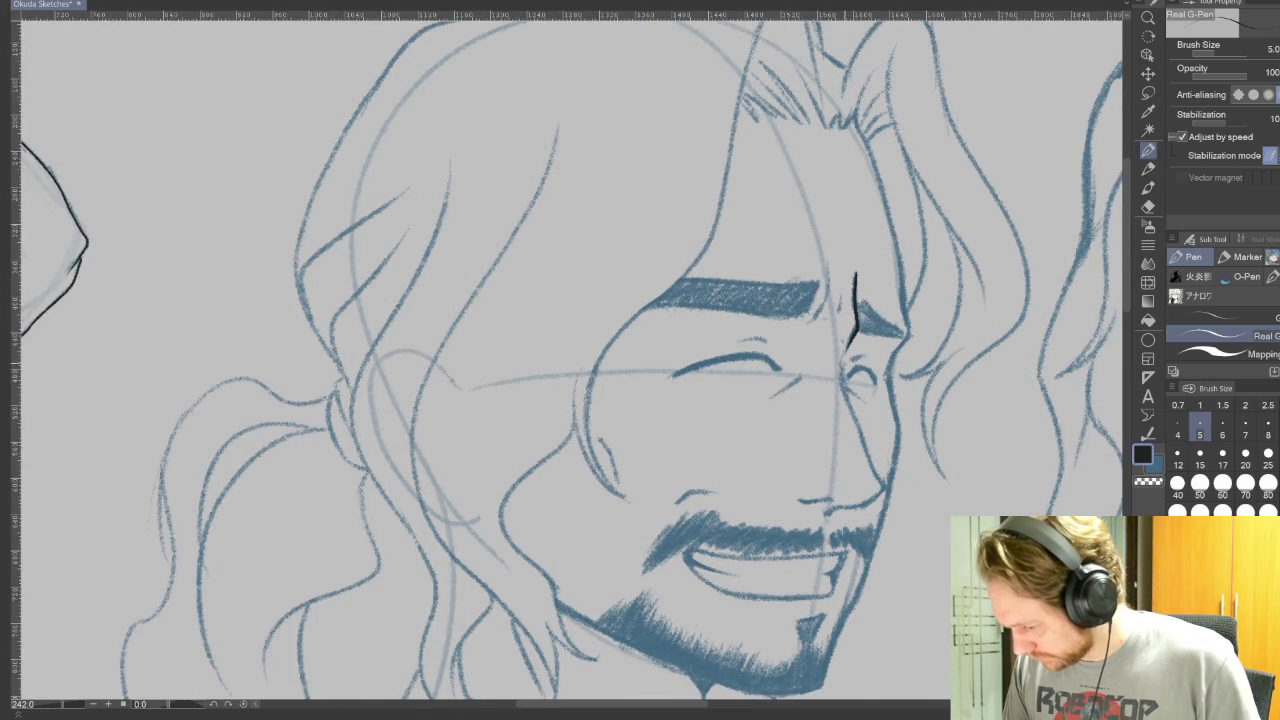
left_click_drag(842, 372, 886, 492)
- Ink the underside of the nose and nostril on a rotated view, then set it upright
mouse_move(560, 360)
left_mouse_down()
mouse_move(700, 300)
mouse_move(760, 200)
left_mouse_up()
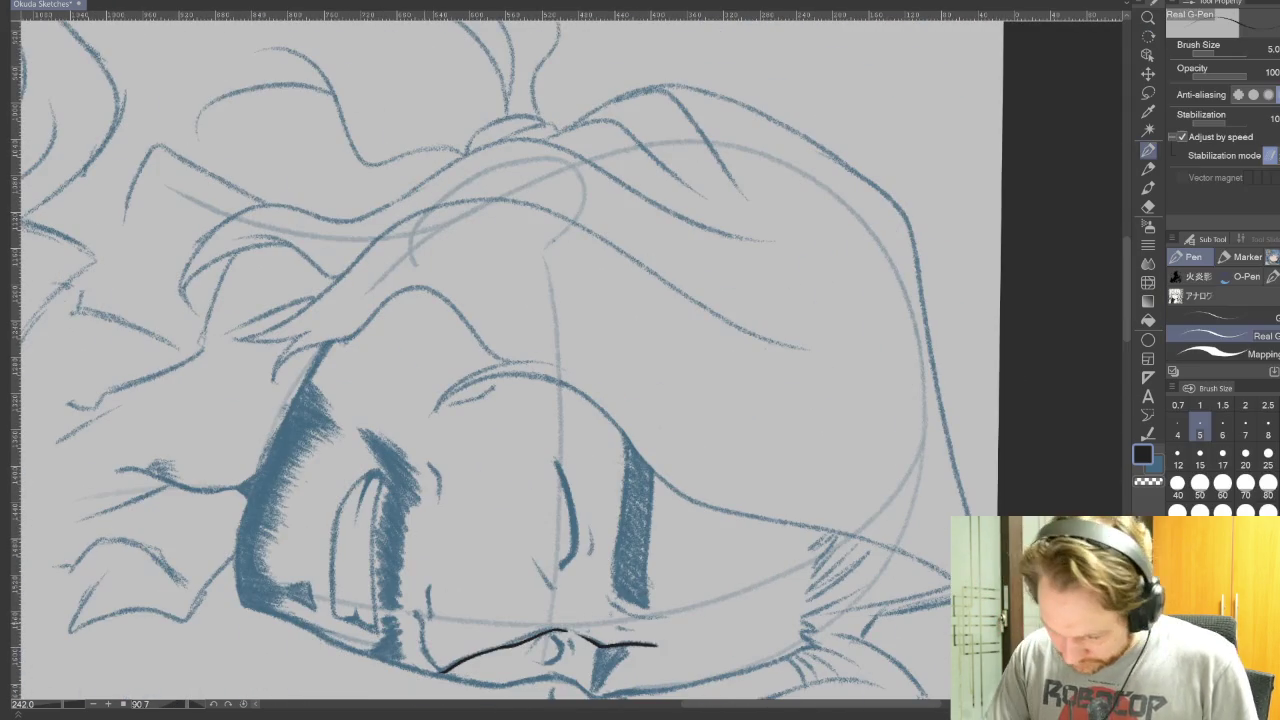
left_click_drag(440, 668, 416, 614)
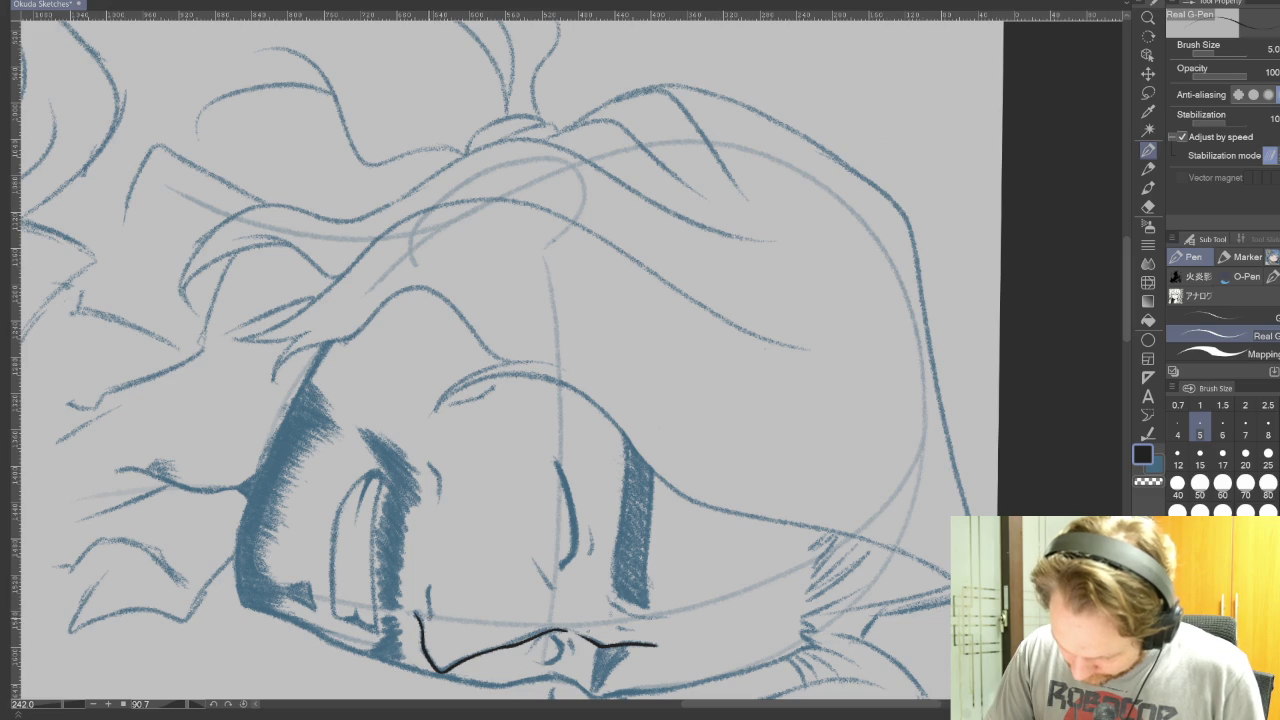
mouse_move(560, 500)
left_mouse_down()
mouse_move(570, 410)
mouse_move(640, 275)
left_mouse_up()
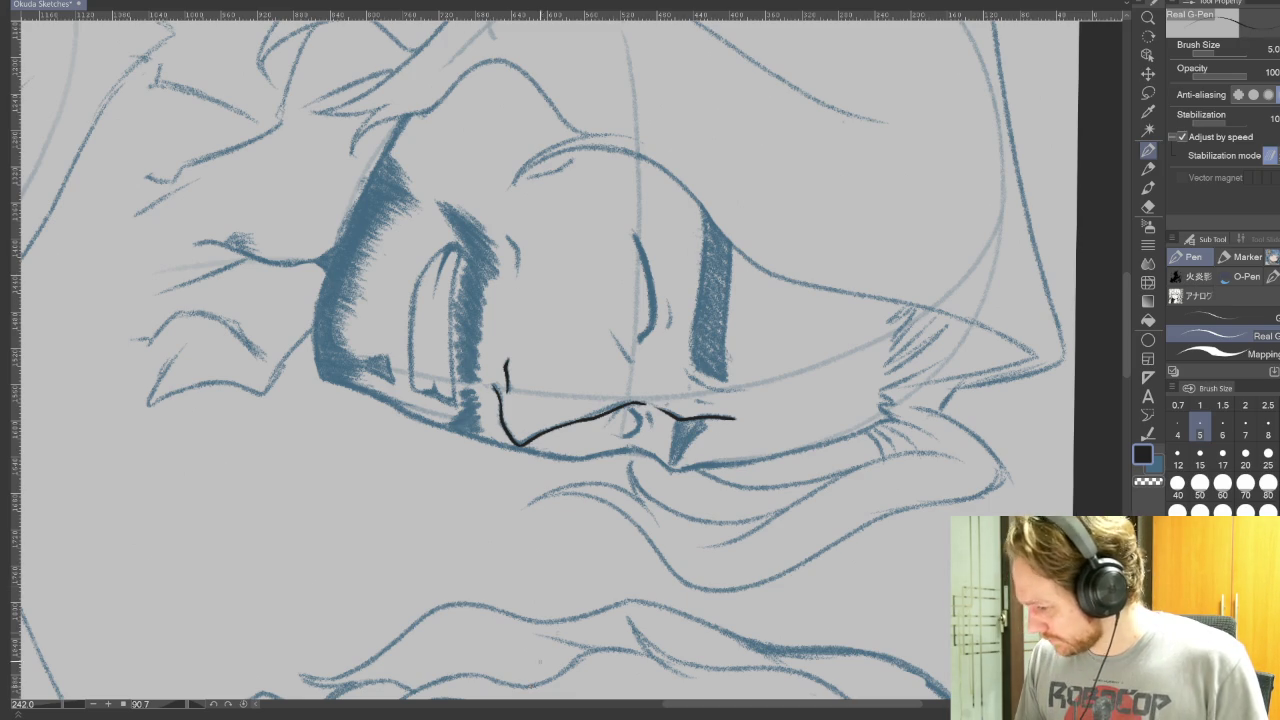
key("r")
mouse_move(735, 300)
left_mouse_down()
mouse_move(710, 430)
mouse_move(798, 461)
left_mouse_up()
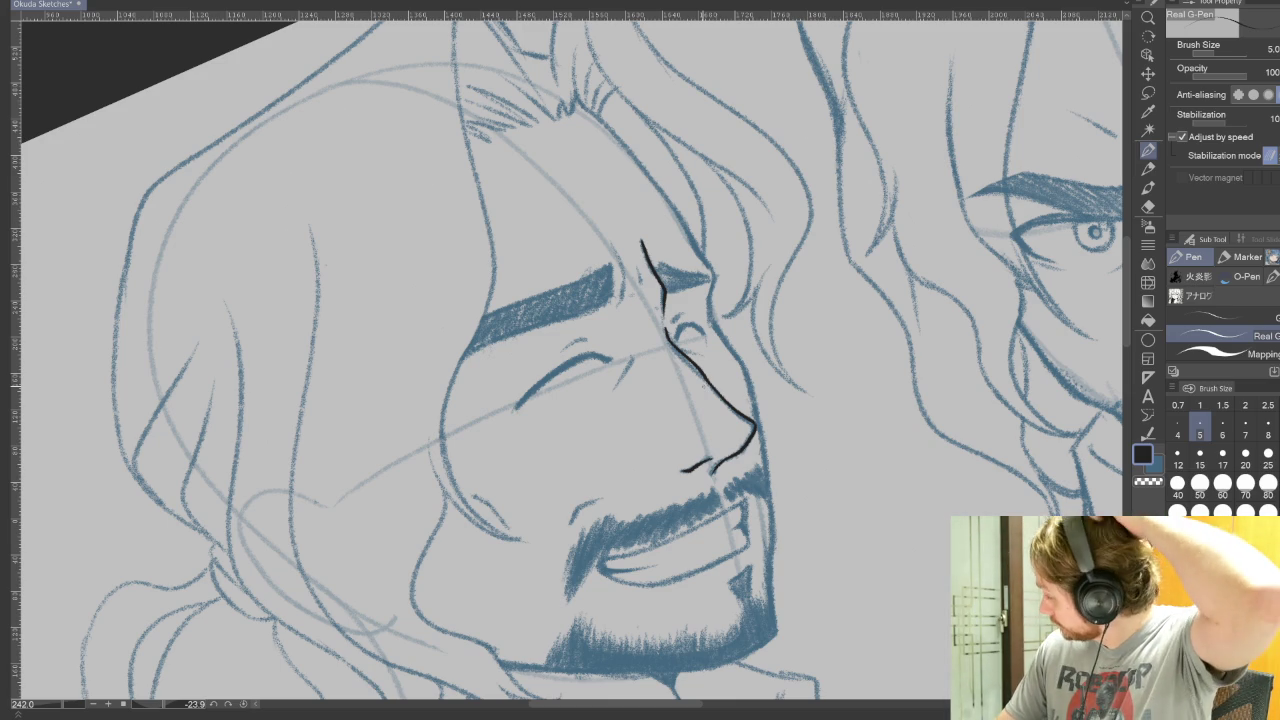
scroll(685, 345, "up", 2)
scroll(685, 345, "up", 2)
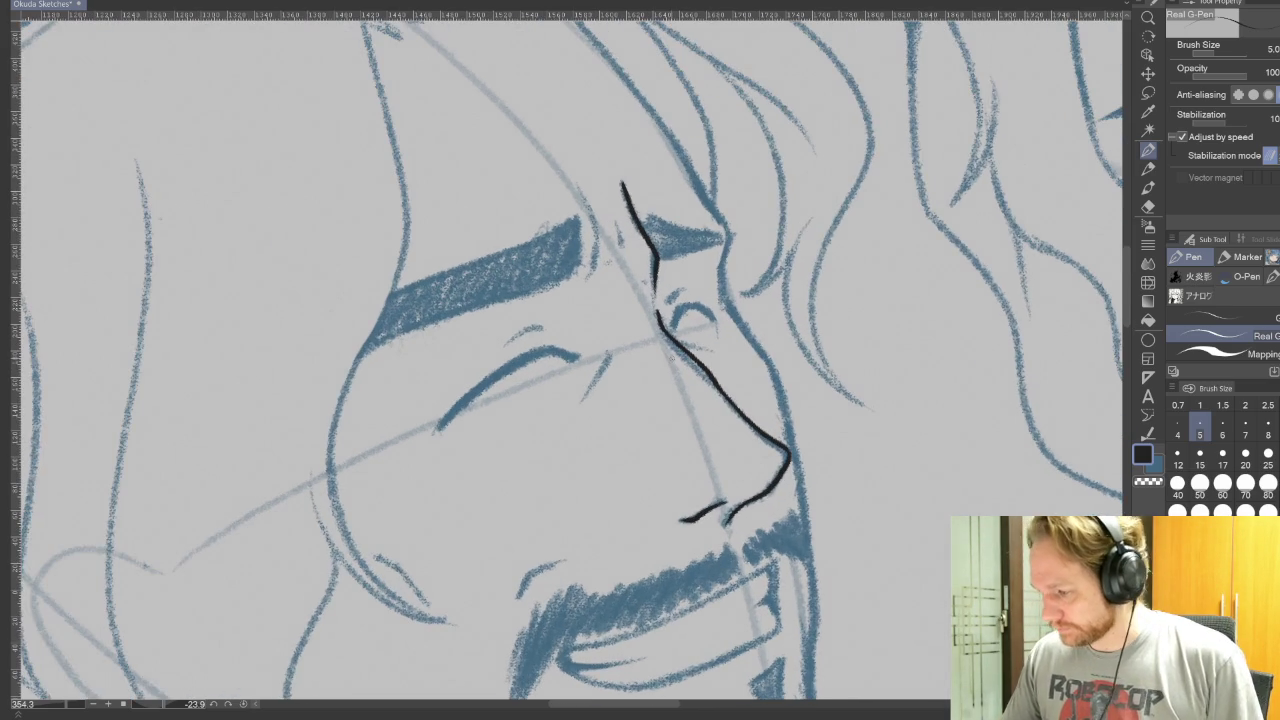
- Ink the near closed-eye line and the crease arc above it
left_click_drag(607, 353, 586, 394)
key("ctrl+z")
left_click_drag(608, 352, 586, 398)
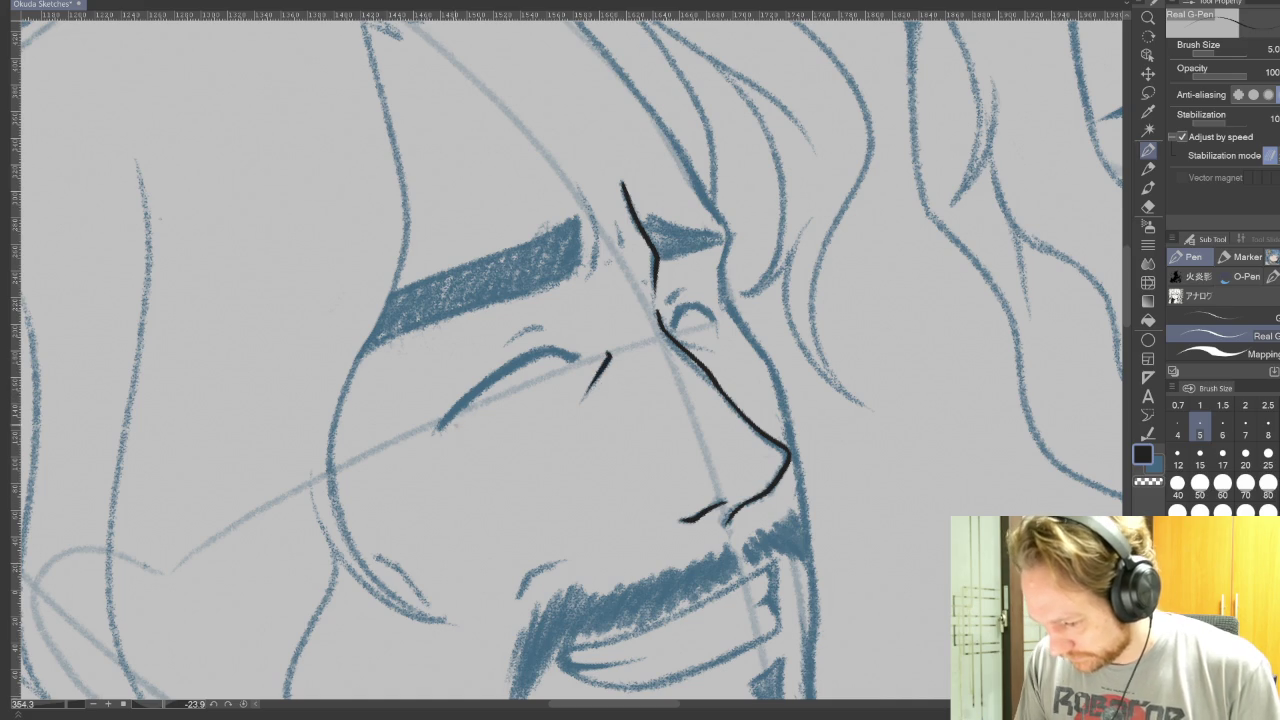
mouse_move(442, 428)
left_mouse_down()
mouse_move(484, 390)
mouse_move(554, 356)
mouse_move(578, 360)
left_mouse_up()
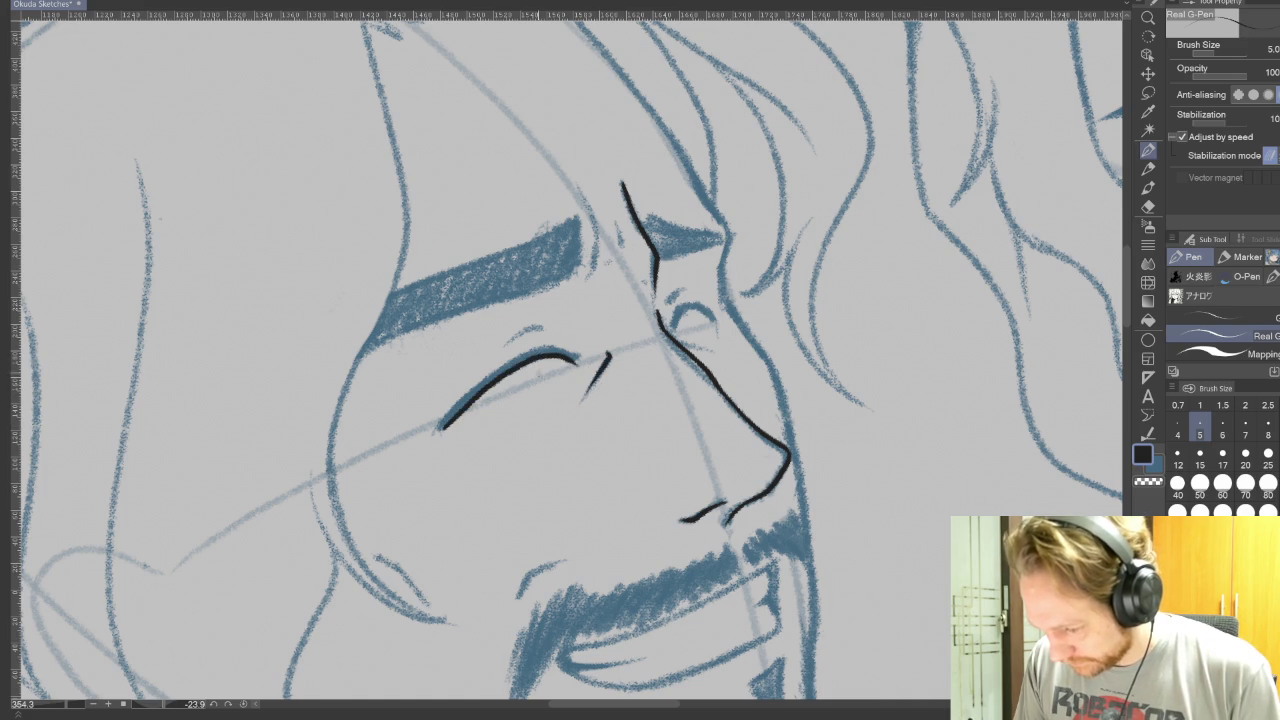
mouse_move(442, 426)
left_mouse_down()
mouse_move(518, 362)
mouse_move(576, 360)
left_mouse_up()
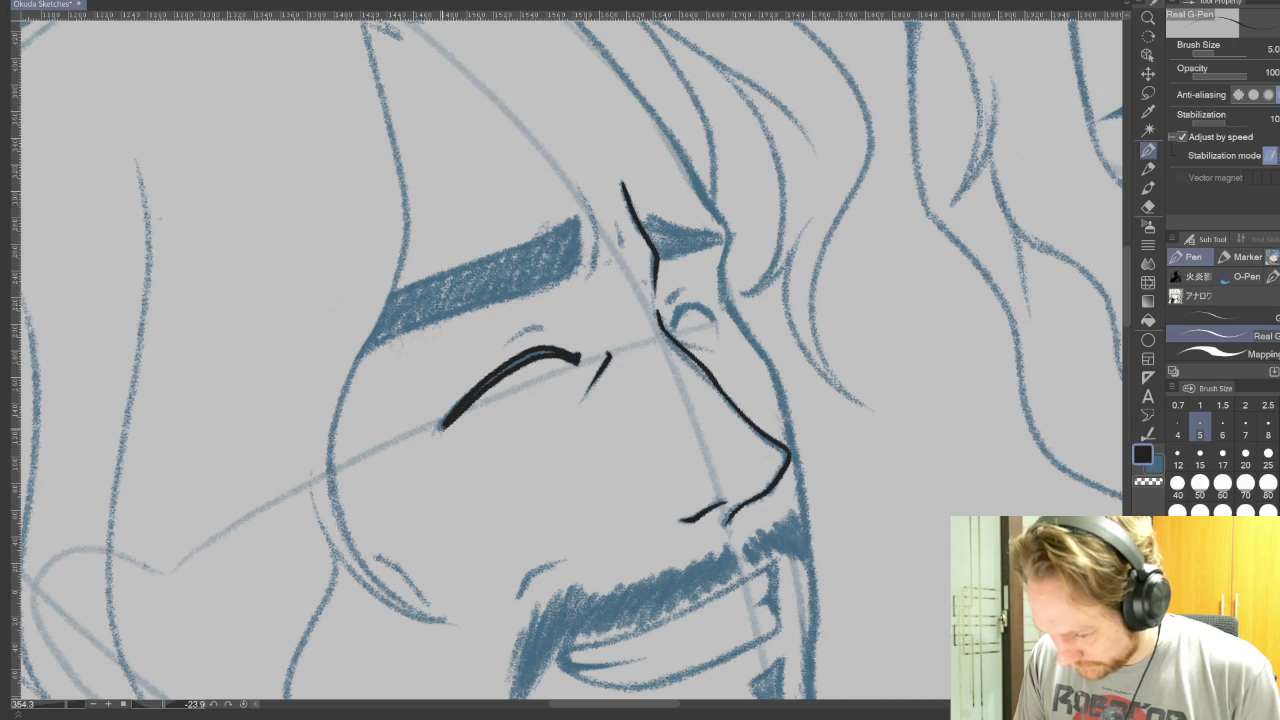
mouse_move(440, 428)
left_mouse_down()
mouse_move(540, 352)
mouse_move(528, 355)
left_mouse_up()
key("ctrl+z")
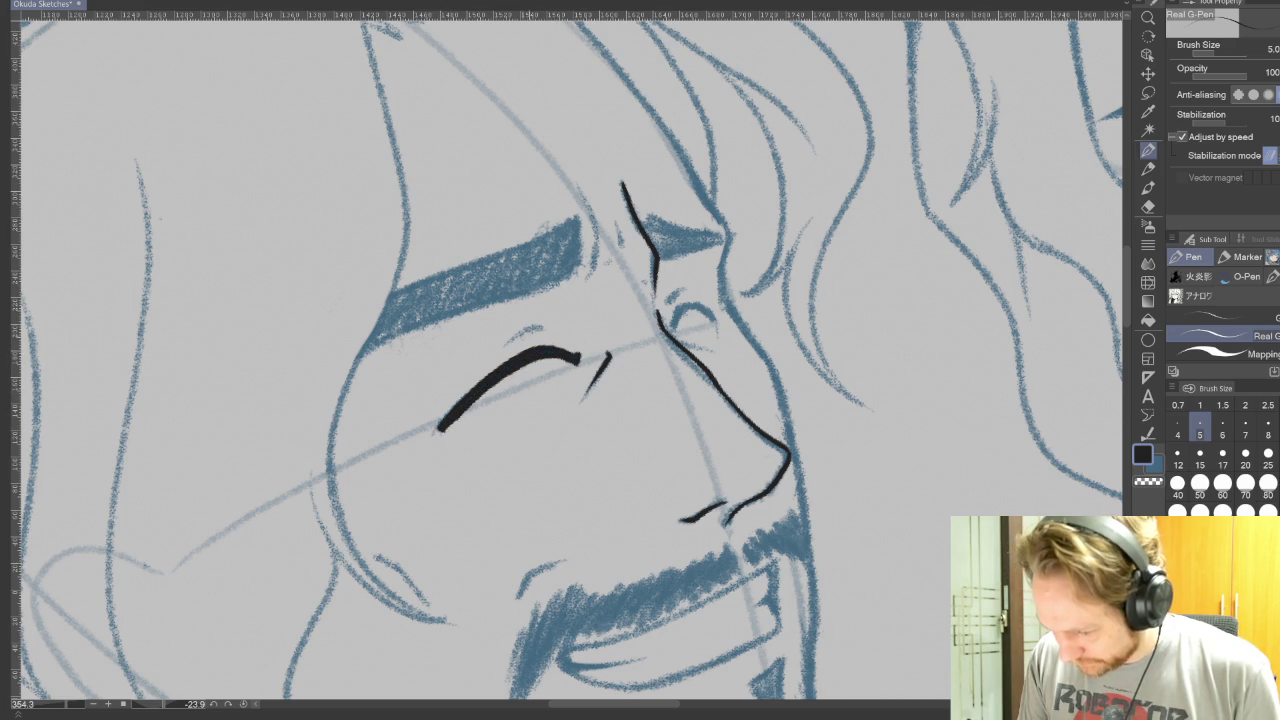
left_click_drag(507, 343, 550, 322)
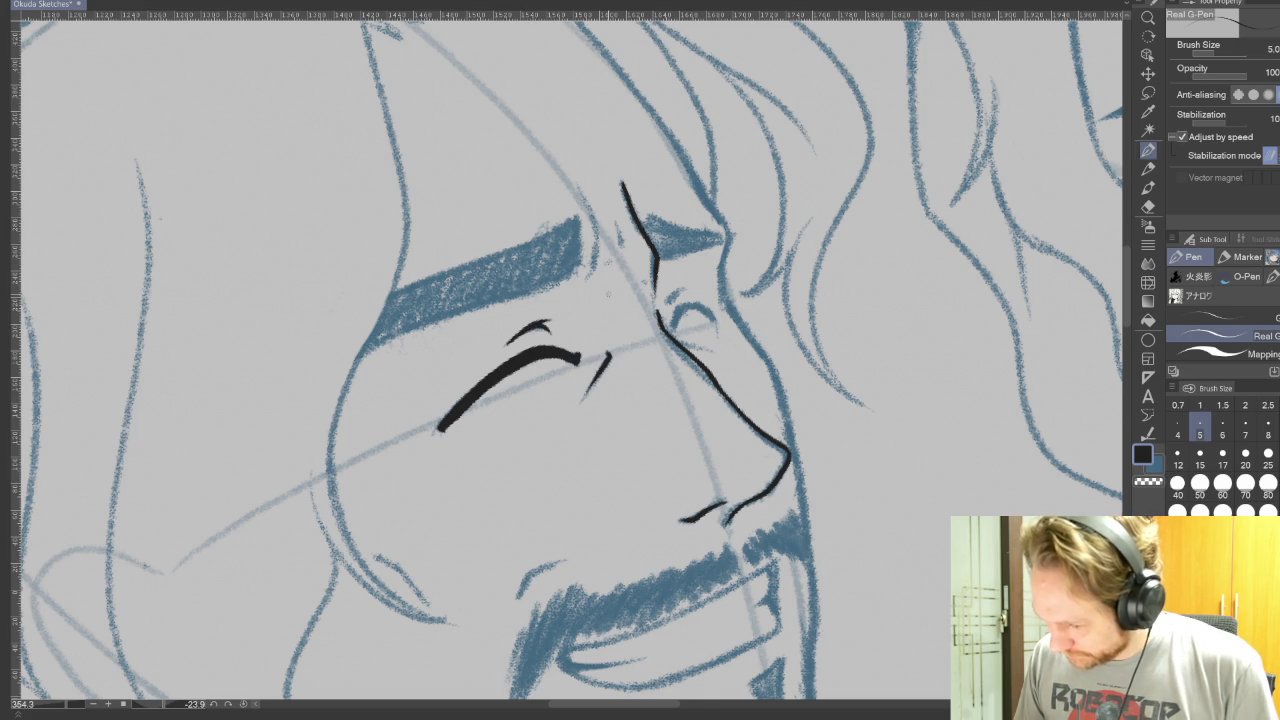
- Discard the far-eye arc, thicken the nose line on a tilted view, and reset rotation
mouse_move(669, 301)
left_mouse_down()
mouse_move(691, 288)
mouse_move(707, 304)
mouse_move(672, 310)
left_mouse_up()
key("ctrl+z")
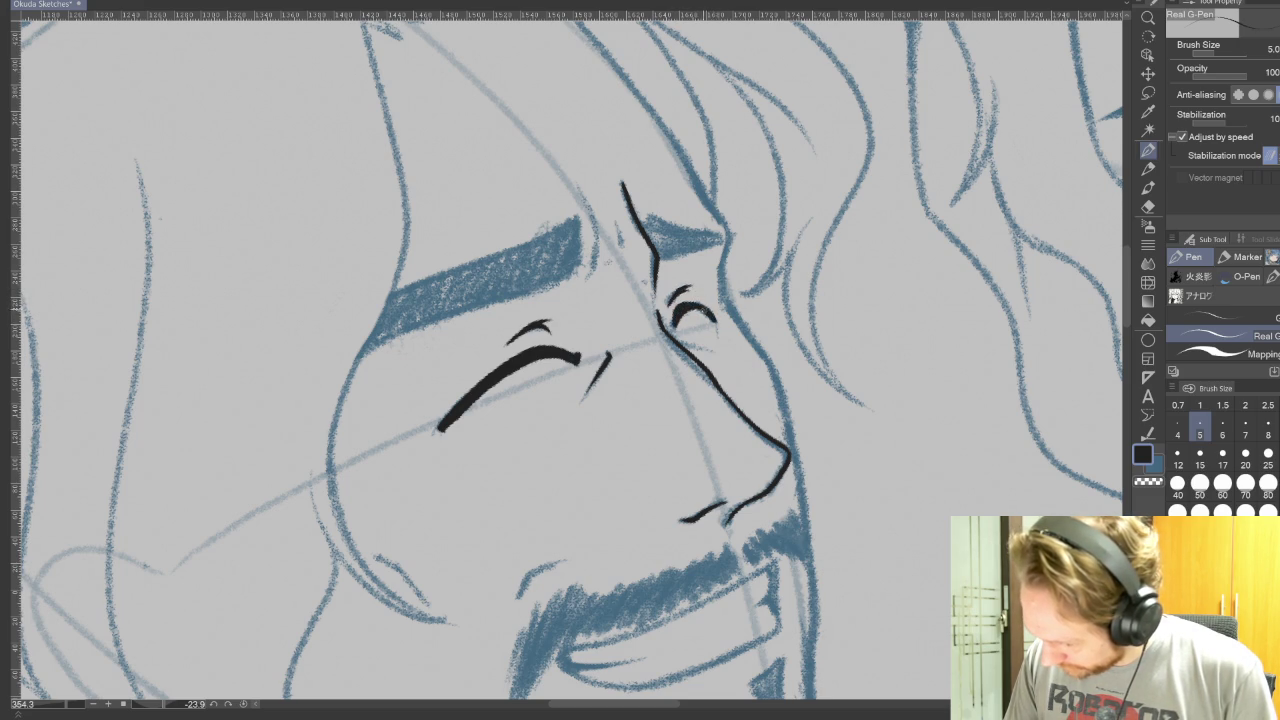
left_click_drag(560, 420, 700, 260)
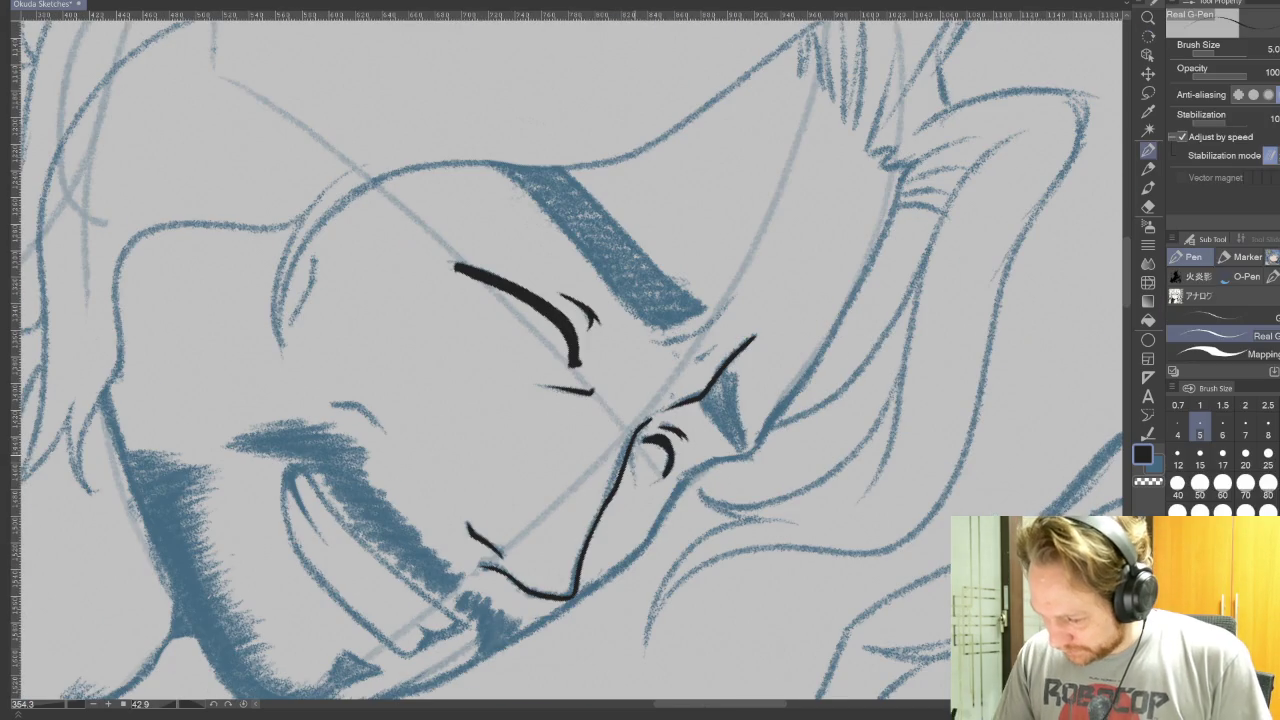
left_click_drag(636, 442, 630, 480)
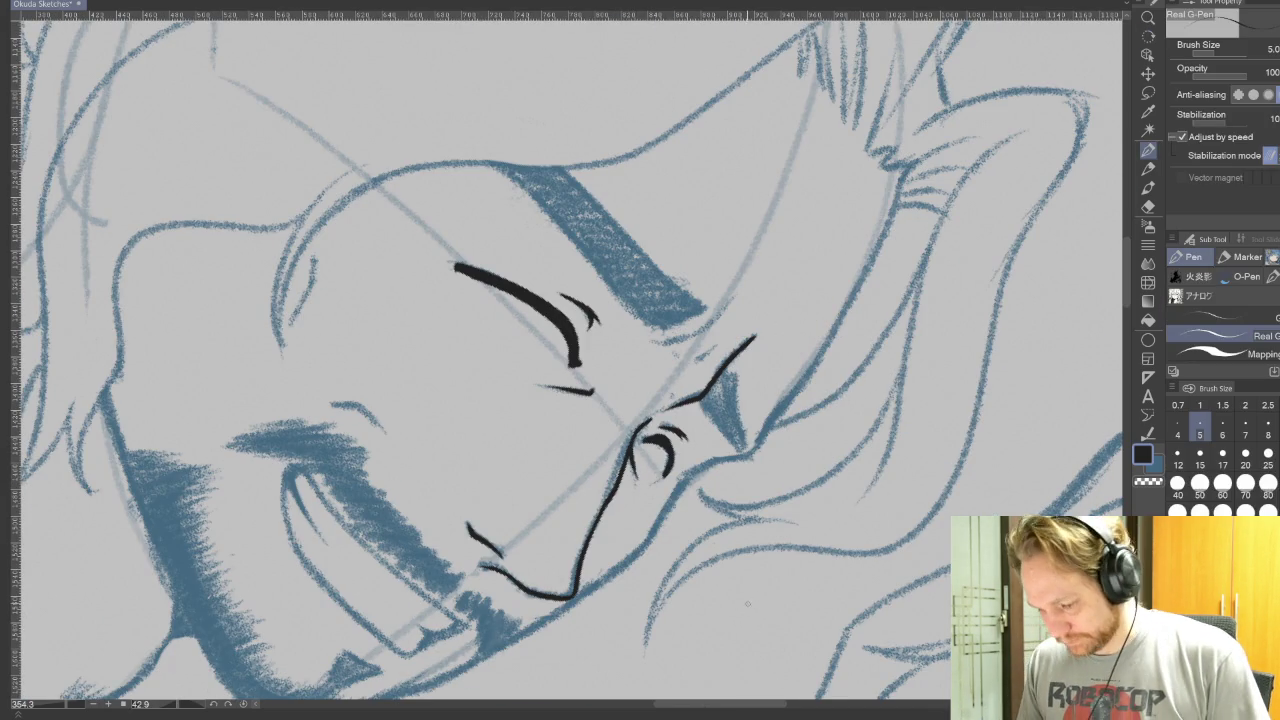
key("ctrl+shift+r")
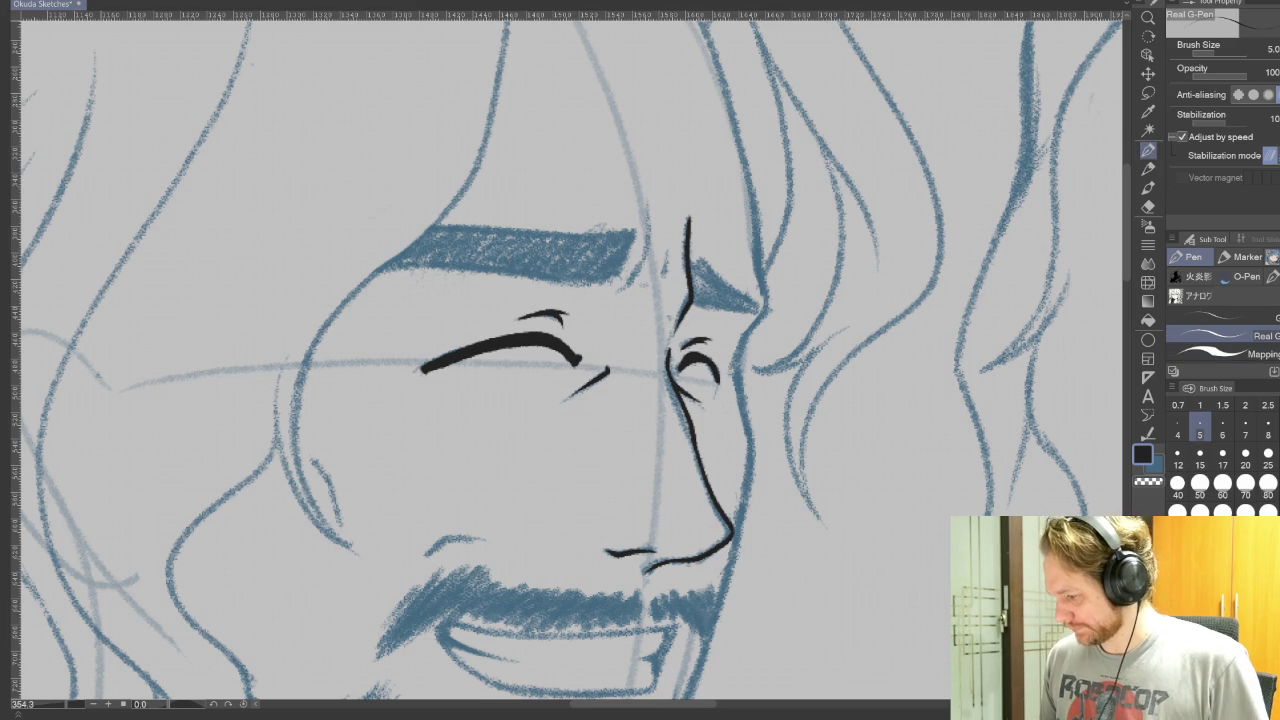
mouse_move(560, 420)
left_mouse_down()
mouse_move(600, 350)
mouse_move(730, 200)
mouse_move(770, 175)
left_mouse_up()
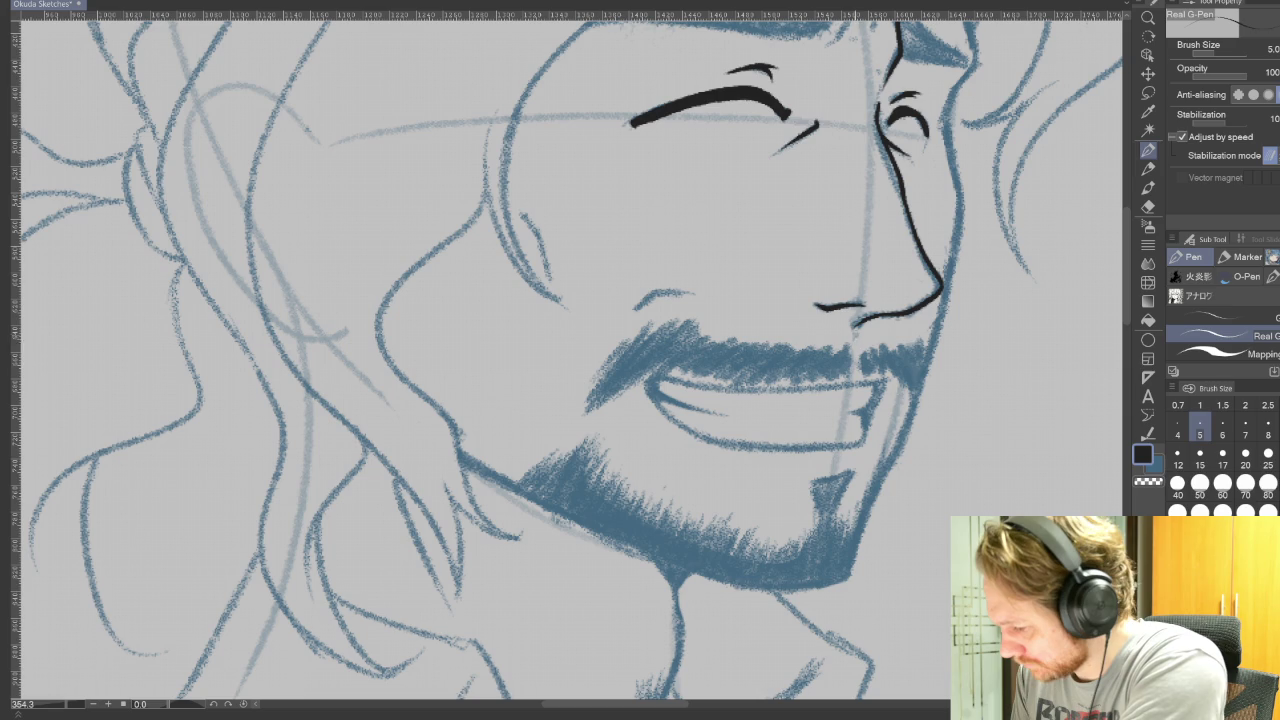
- Ink the long smile line of the mouth, discarding stray mustache and lip strokes
left_click_drag(850, 343, 839, 376)
key("ctrl+z")
left_click_drag(660, 296, 696, 291)
key("ctrl+z")
key("ctrl+z")
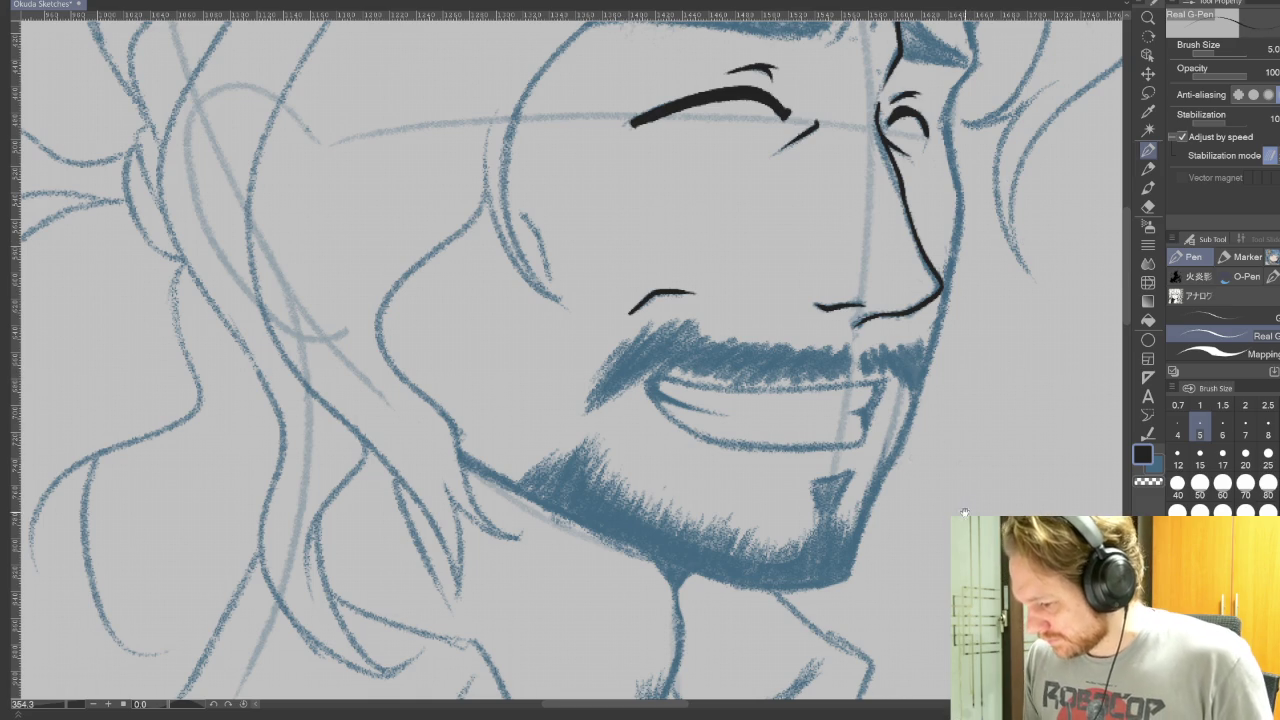
left_click_drag(600, 360, 480, 300)
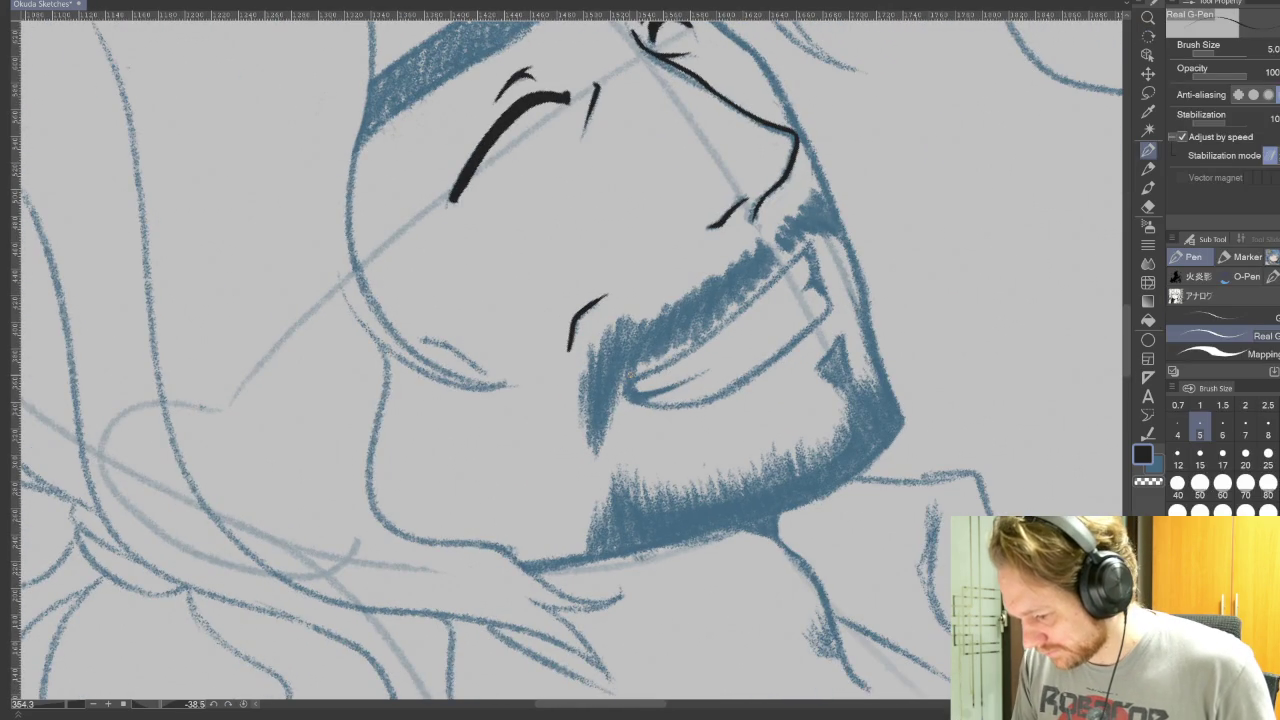
left_click_drag(640, 370, 812, 242)
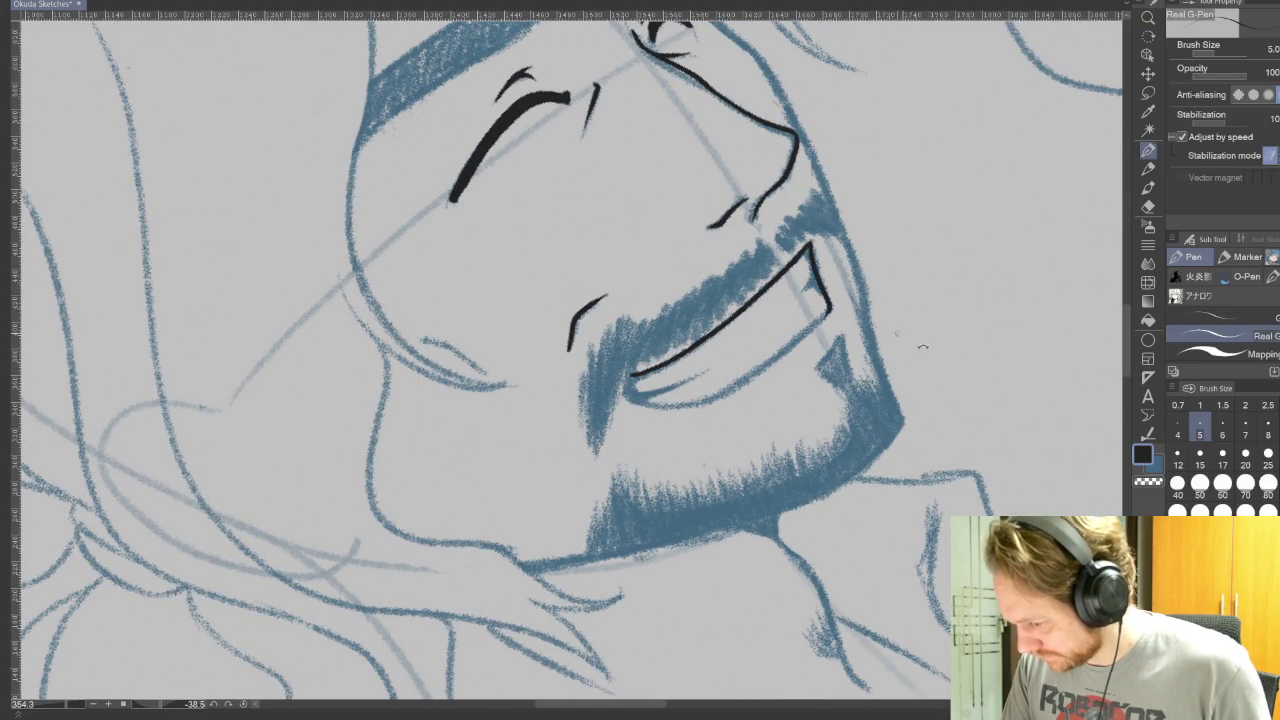
- Ink the open mouth's outer edge and a tooth divider line
left_click_drag(828, 315, 600, 520)
key("p")
mouse_move(520, 615)
left_mouse_down()
mouse_move(484, 480)
mouse_move(495, 415)
mouse_move(520, 397)
mouse_move(538, 414)
left_mouse_up()
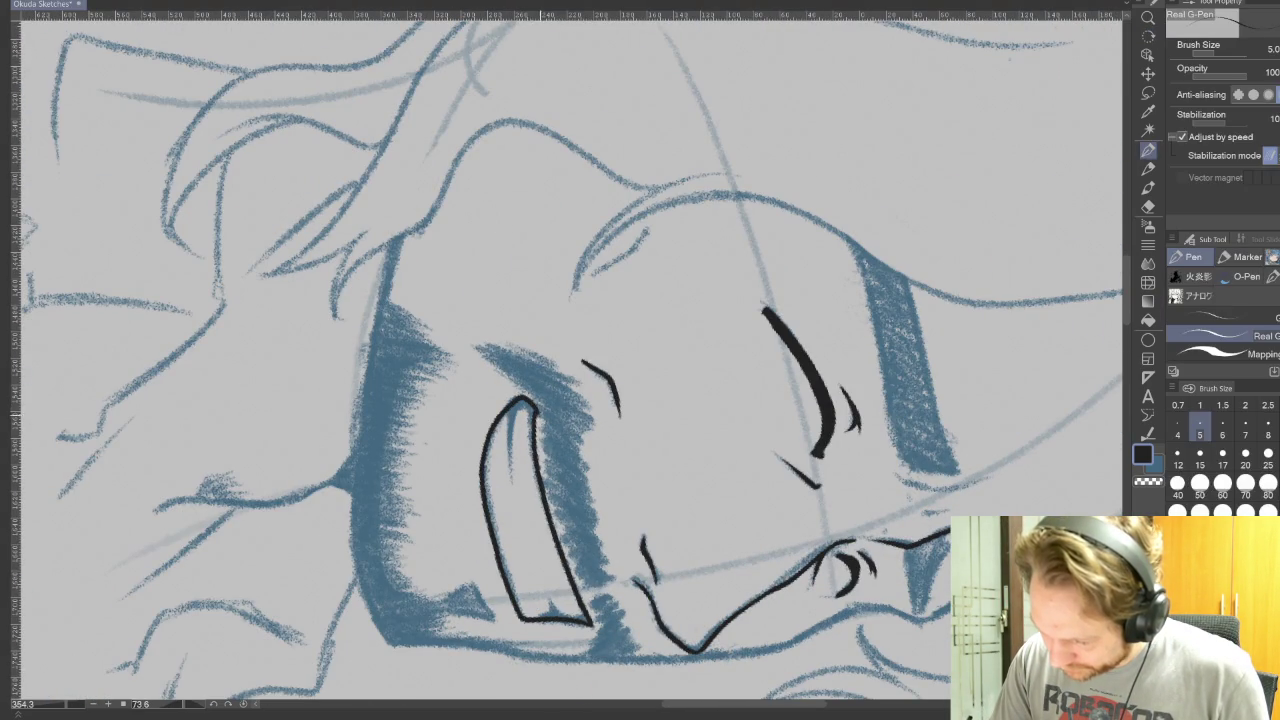
left_click_drag(725, 579, 781, 460)
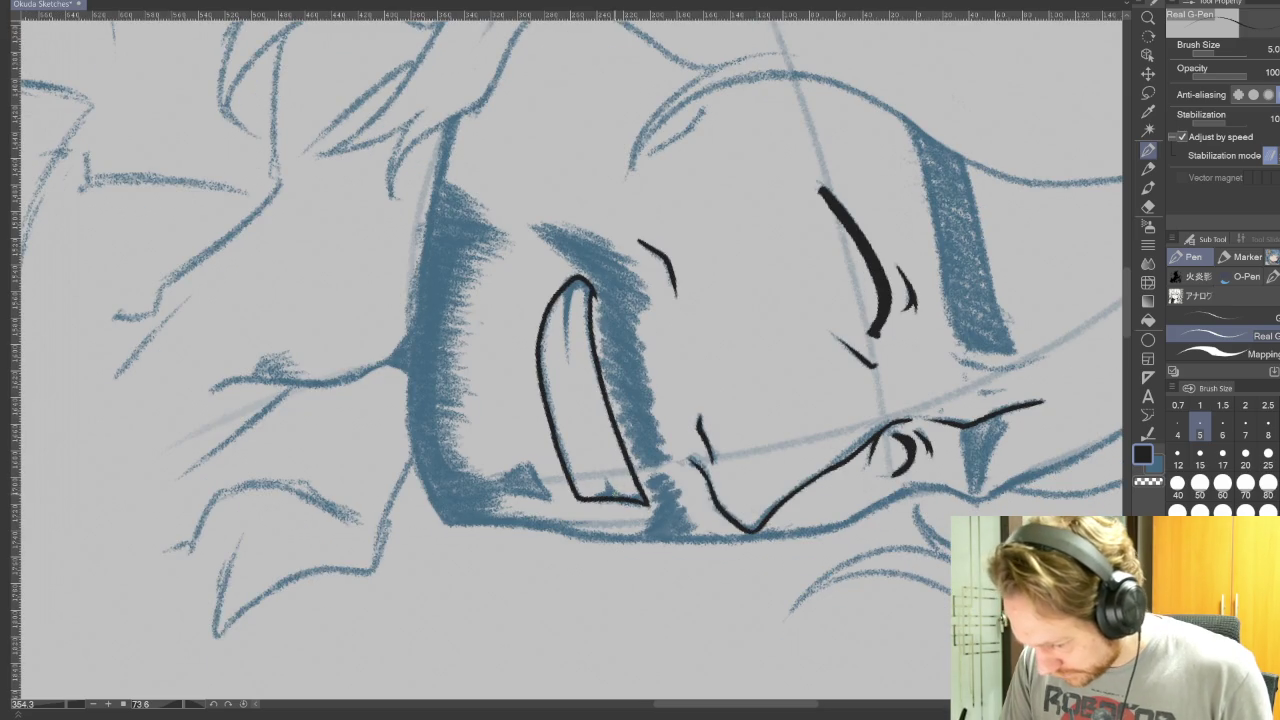
left_click_drag(614, 497, 600, 463)
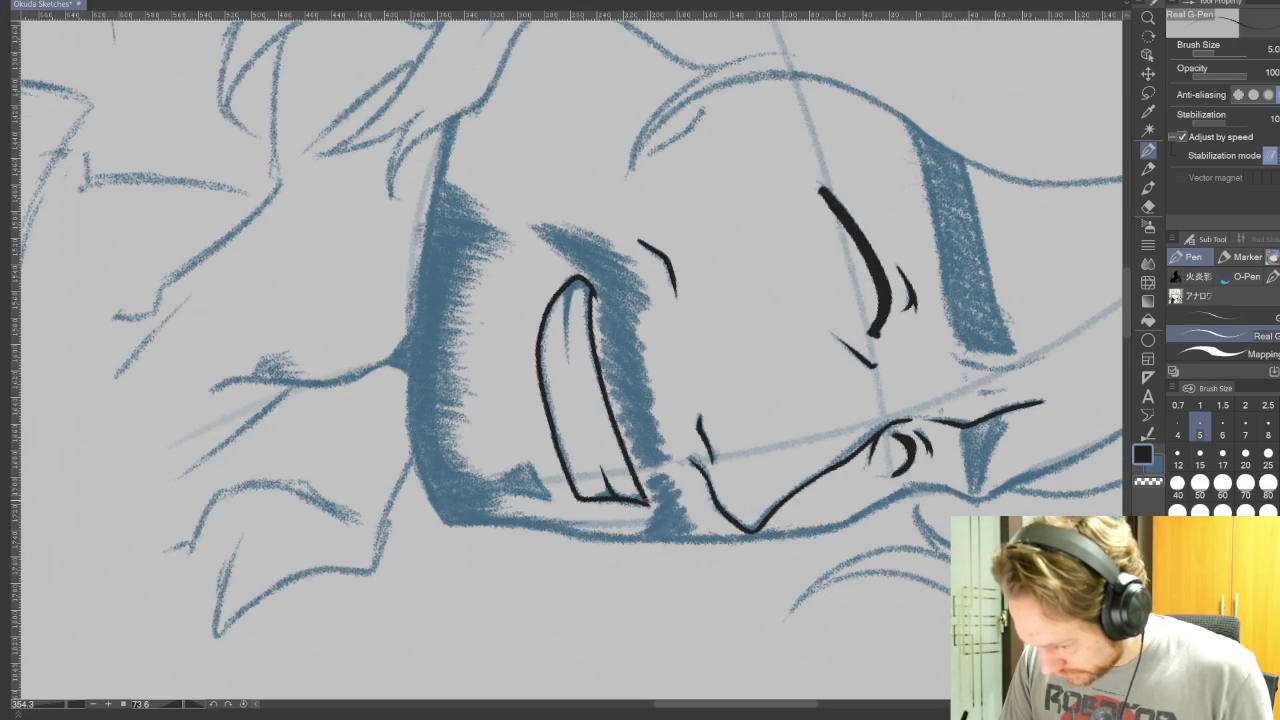
key("ctrl+0")
- Add tooth lines at the mouth corner and along the teeth, then reset the view
left_click_drag(694, 264, 694, 292)
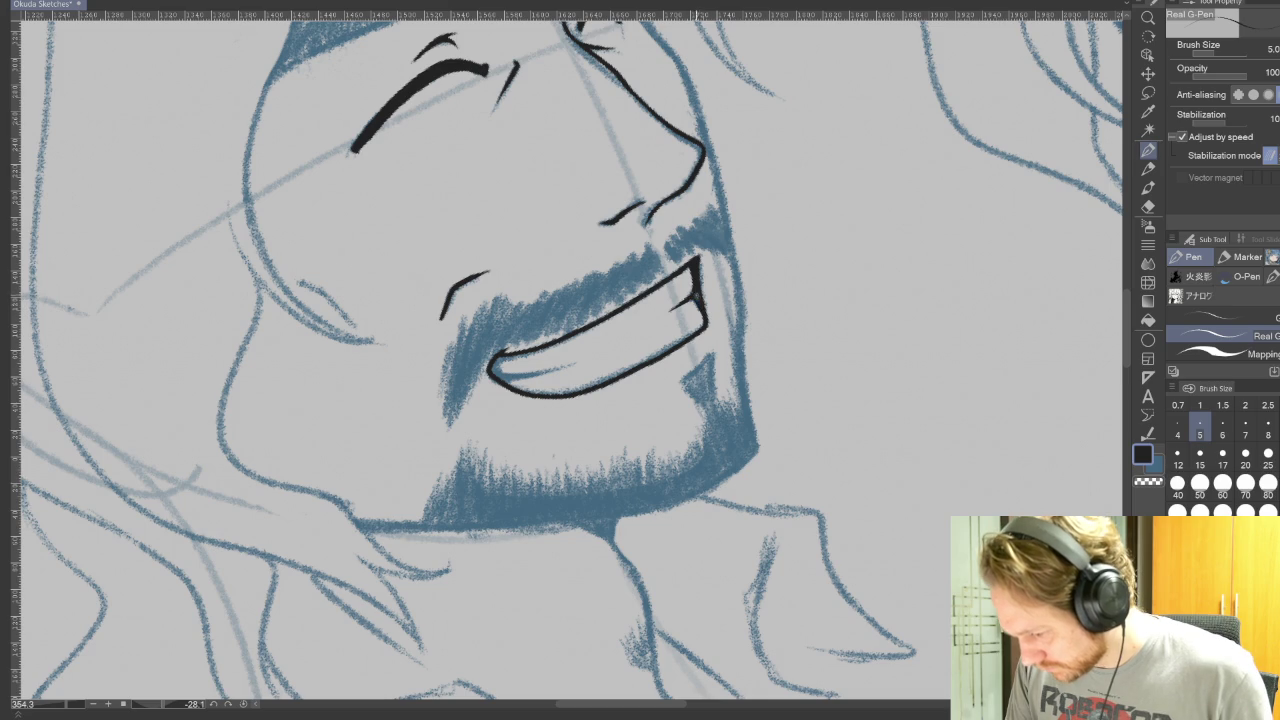
left_click_drag(800, 360, 570, 590)
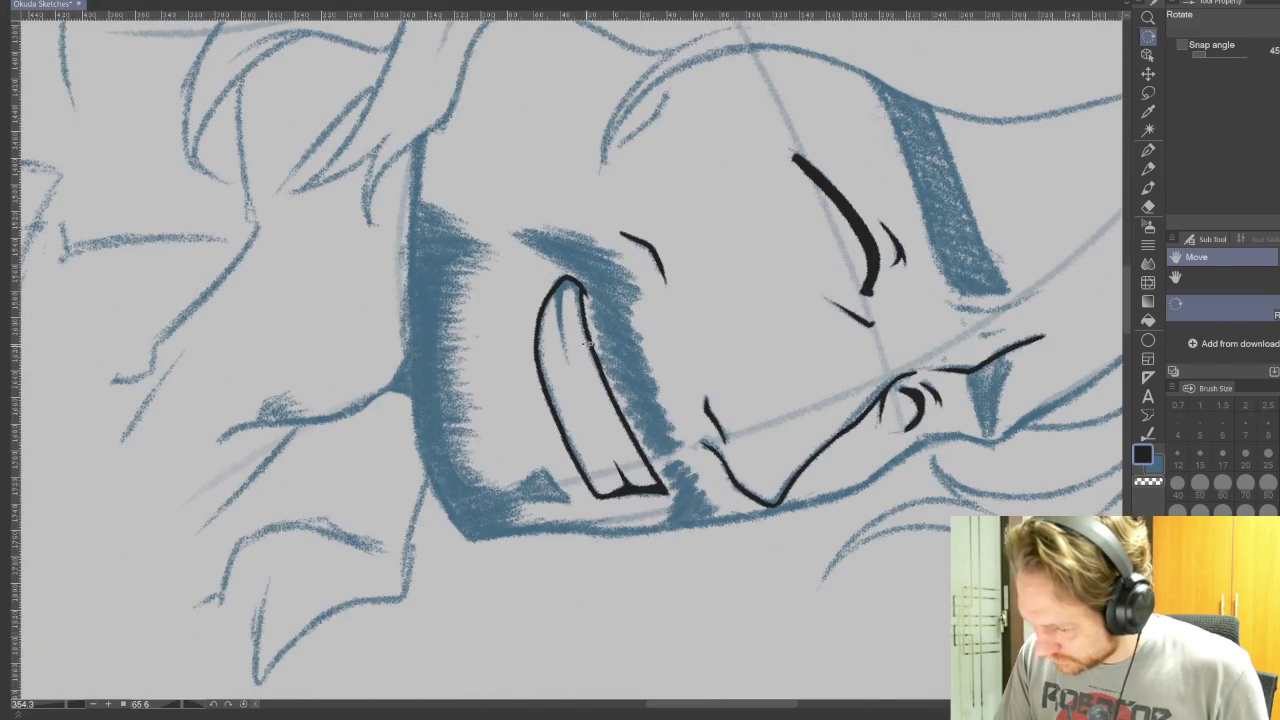
left_click_drag(564, 282, 566, 356)
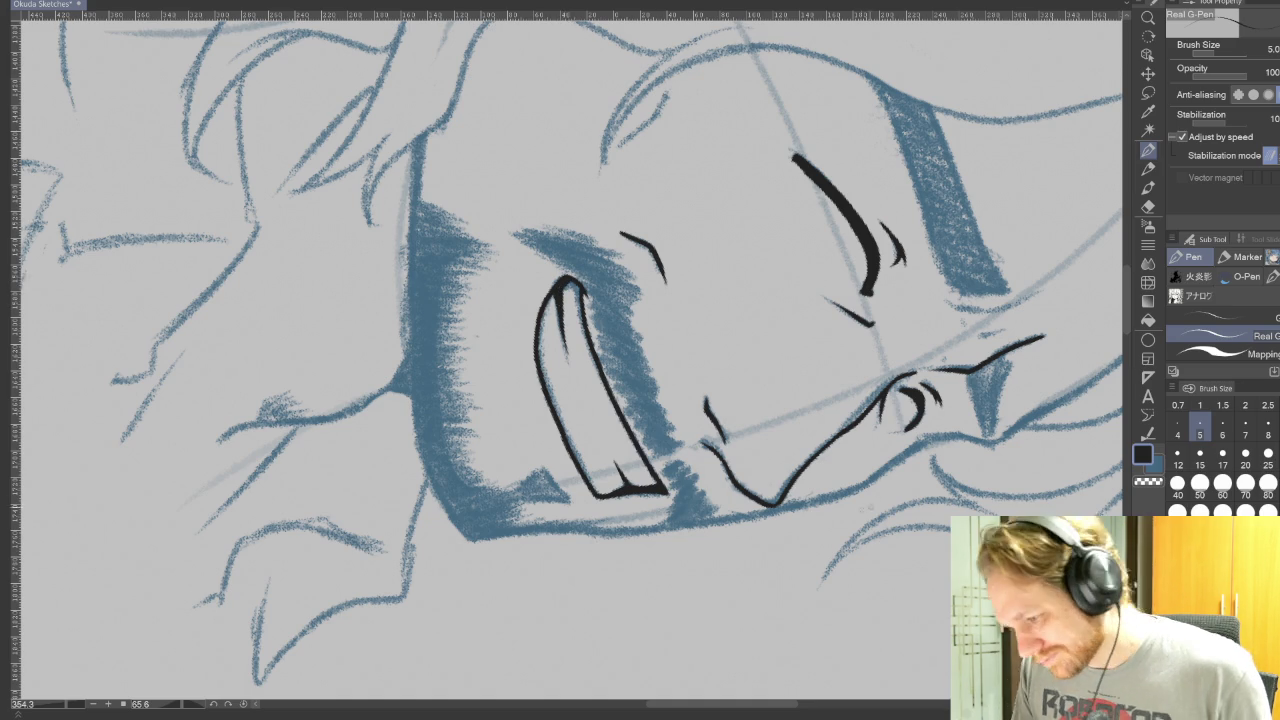
key("shift+space")
left_click_drag(830, 617, 860, 580)
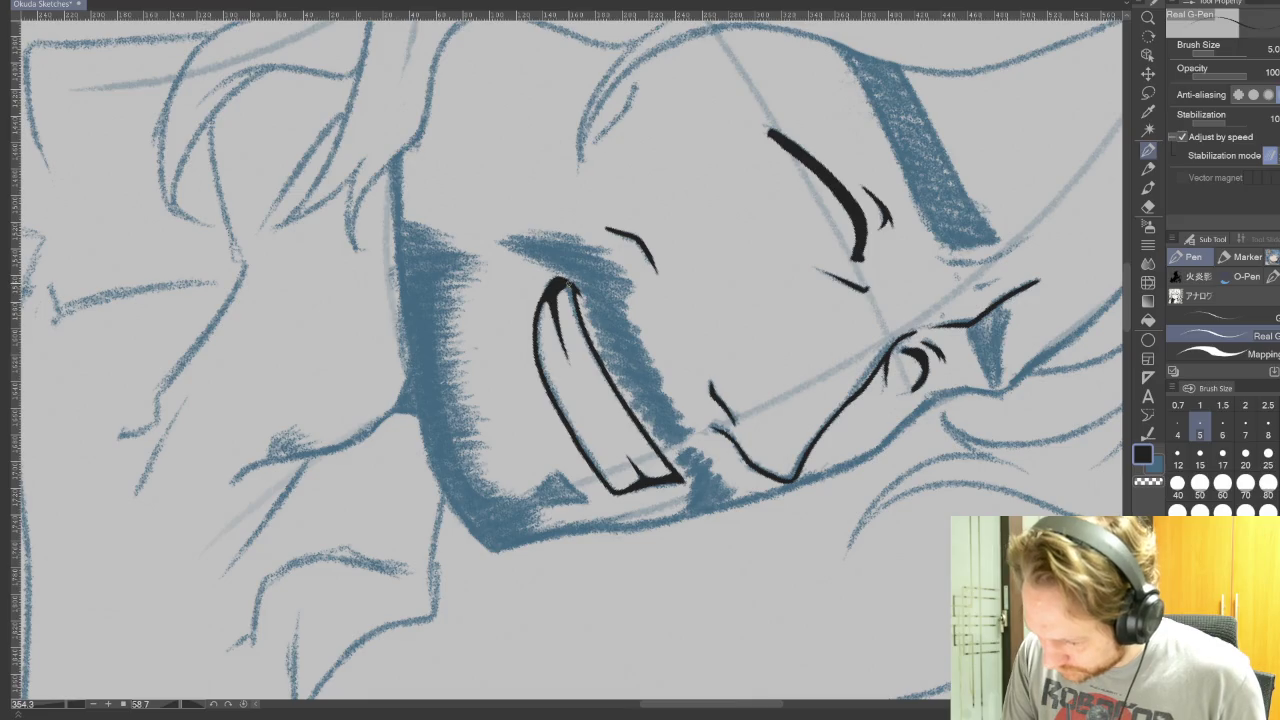
key("shift+space")
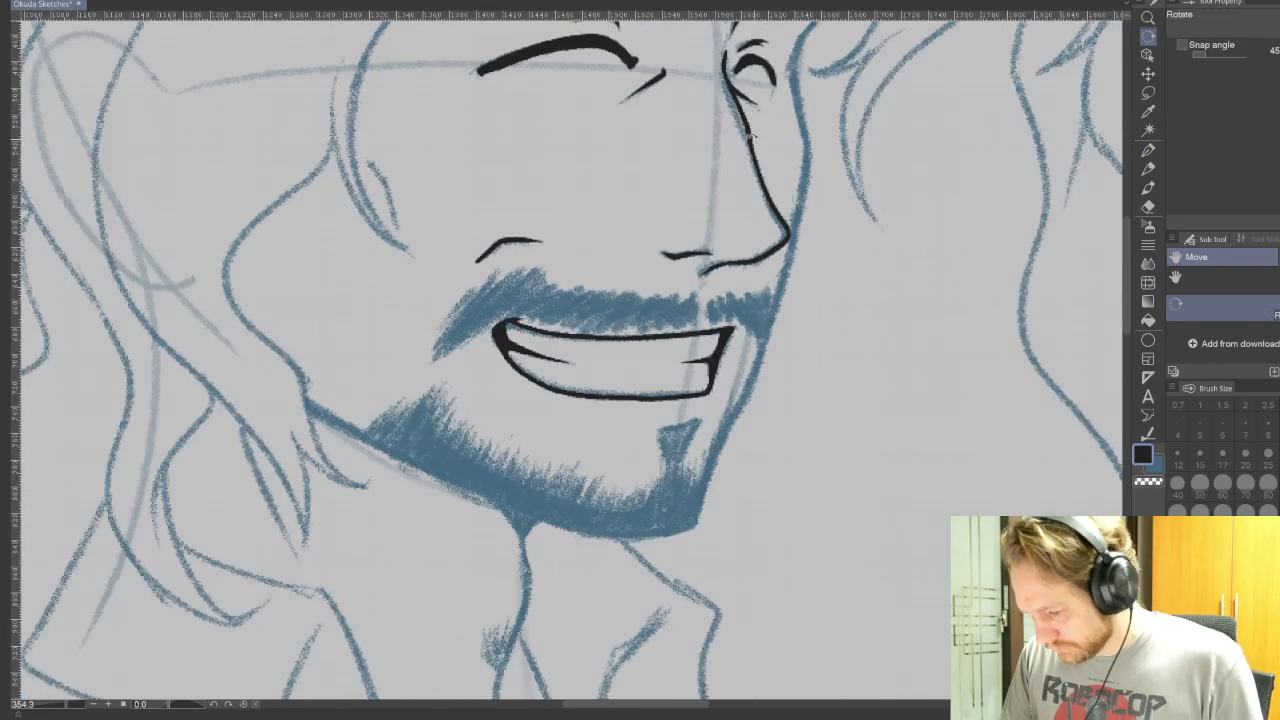
- Ink a short line beside the teeth and strokes along the brow's right end
scroll(921, 573, "up", 3)
key("shift+space")
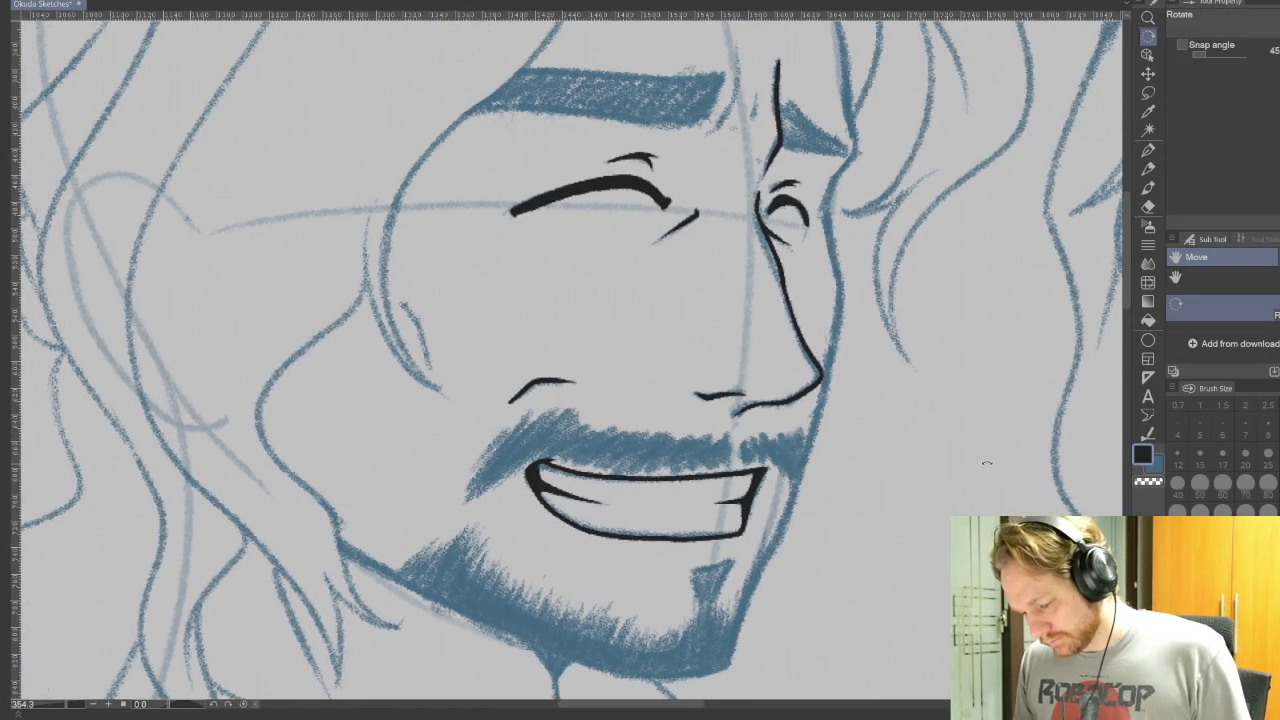
left_click_drag(921, 573, 875, 80)
left_click_drag(811, 270, 800, 330)
key("shift+space")
left_click_drag(919, 425, 677, 700)
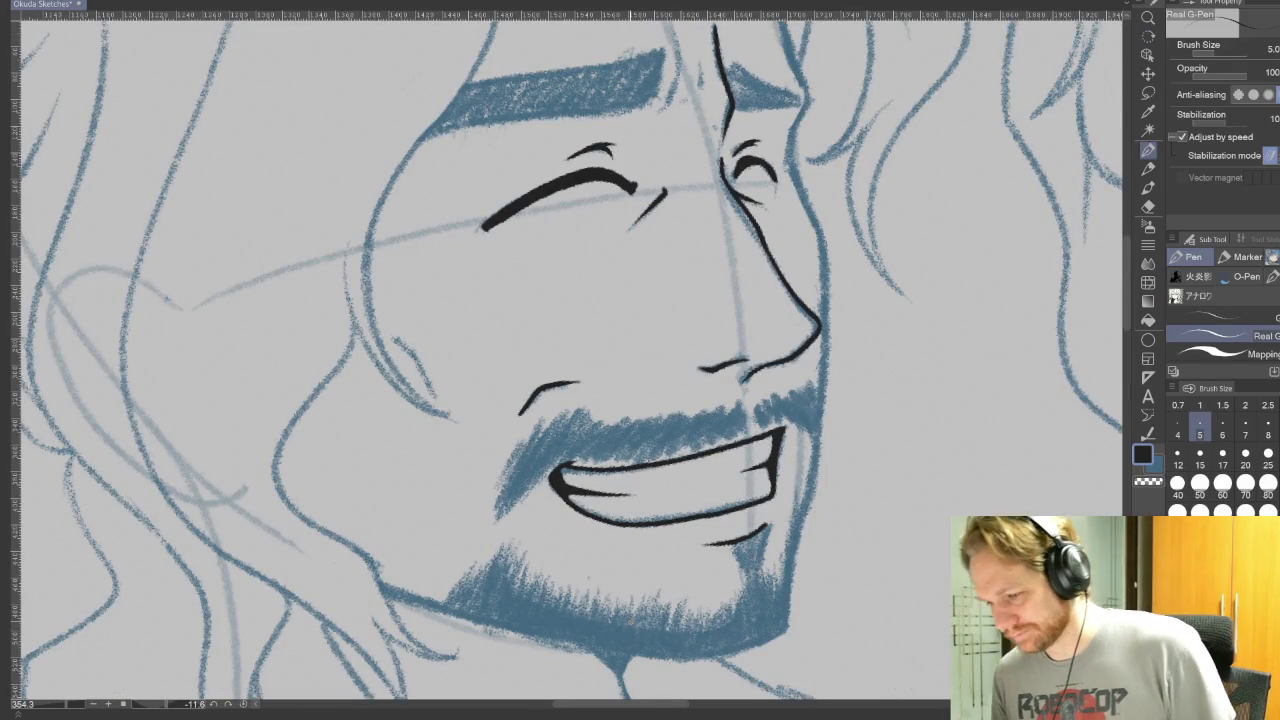
mouse_move(875, 323)
left_mouse_down()
mouse_move(900, 508)
mouse_move(922, 558)
left_mouse_up()
left_click_drag(686, 340, 710, 268)
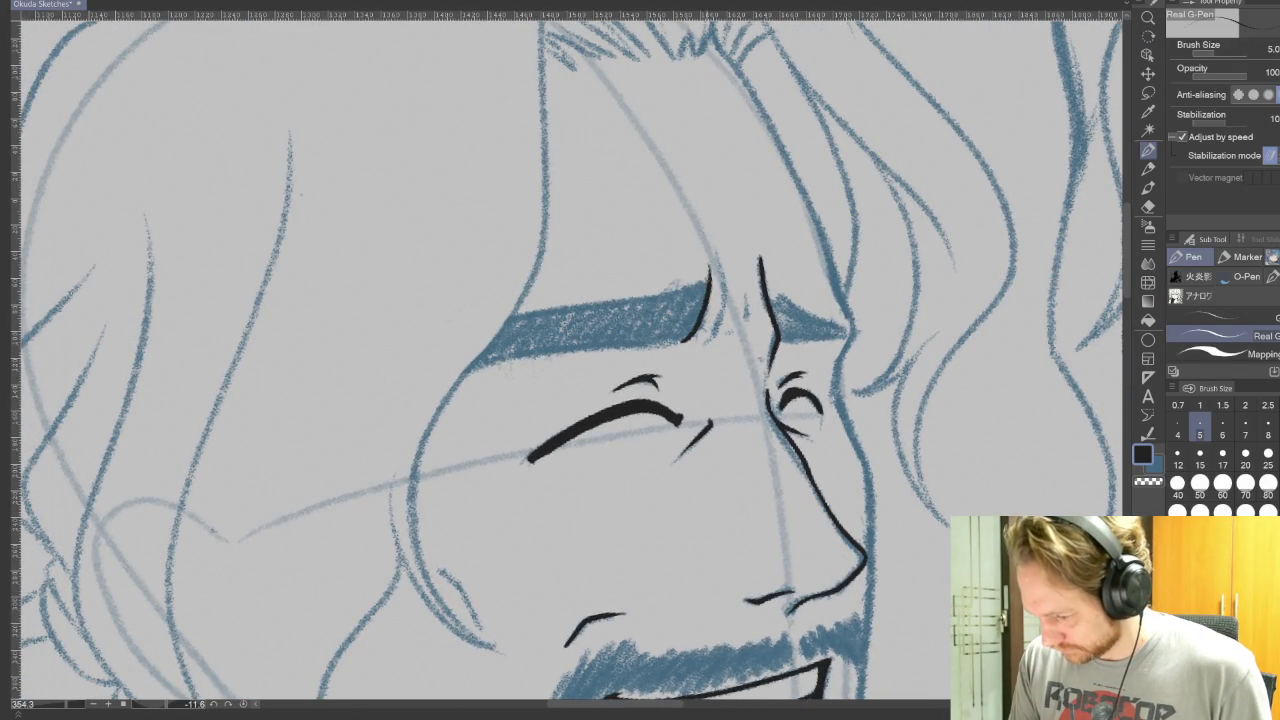
left_click_drag(696, 316, 704, 268)
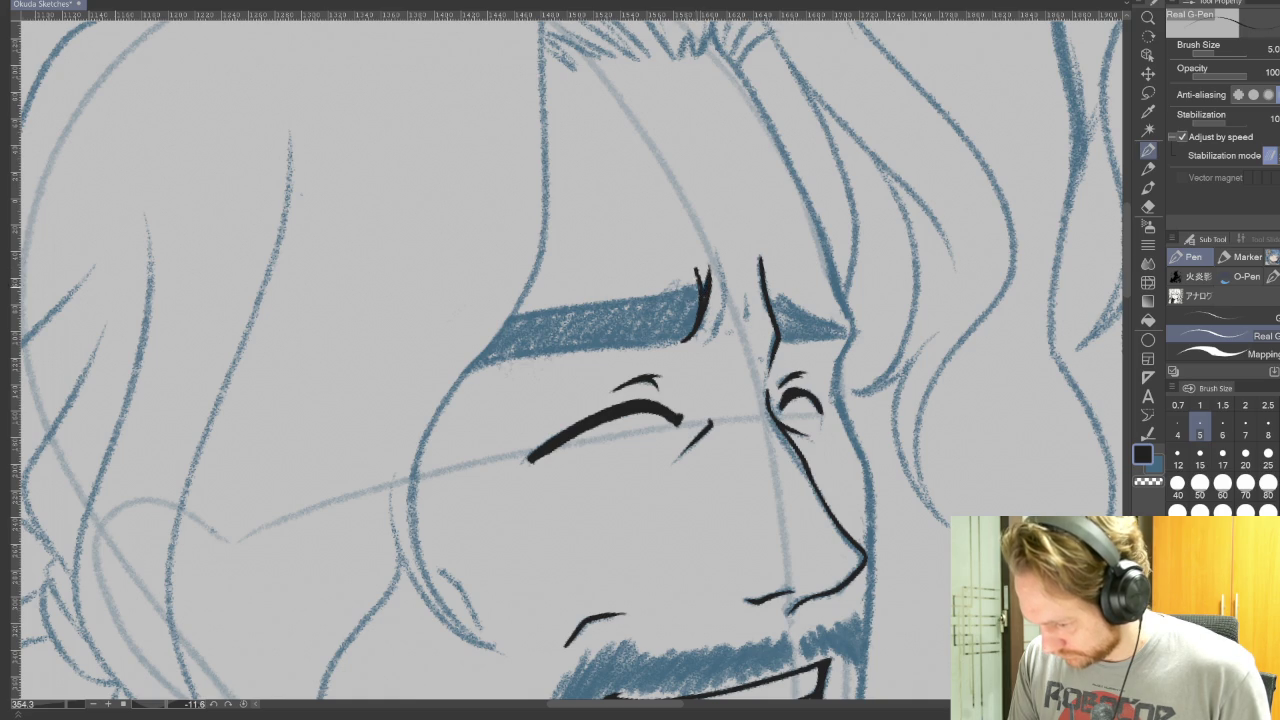
- Outline the lower edge of the brow shading
left_click_drag(700, 250, 420, 330)
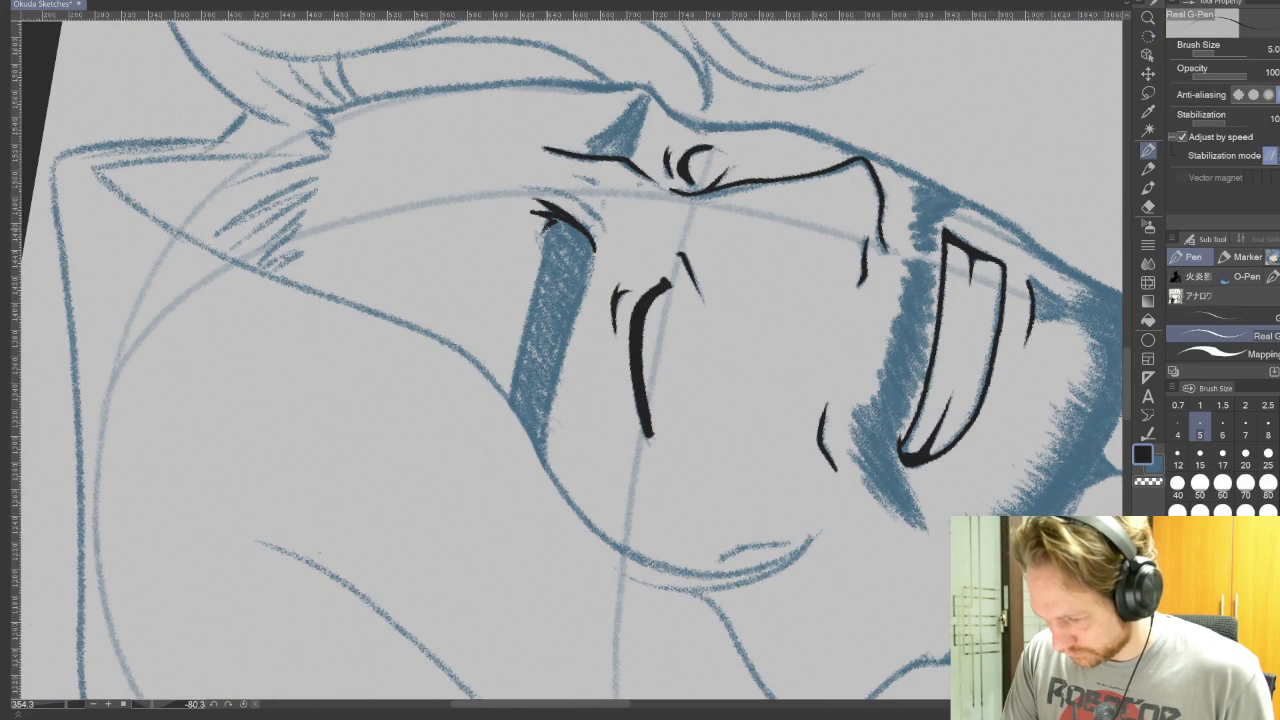
left_click_drag(545, 226, 506, 392)
mouse_move(541, 440)
left_mouse_down()
mouse_move(545, 464)
mouse_move(596, 248)
left_mouse_up()
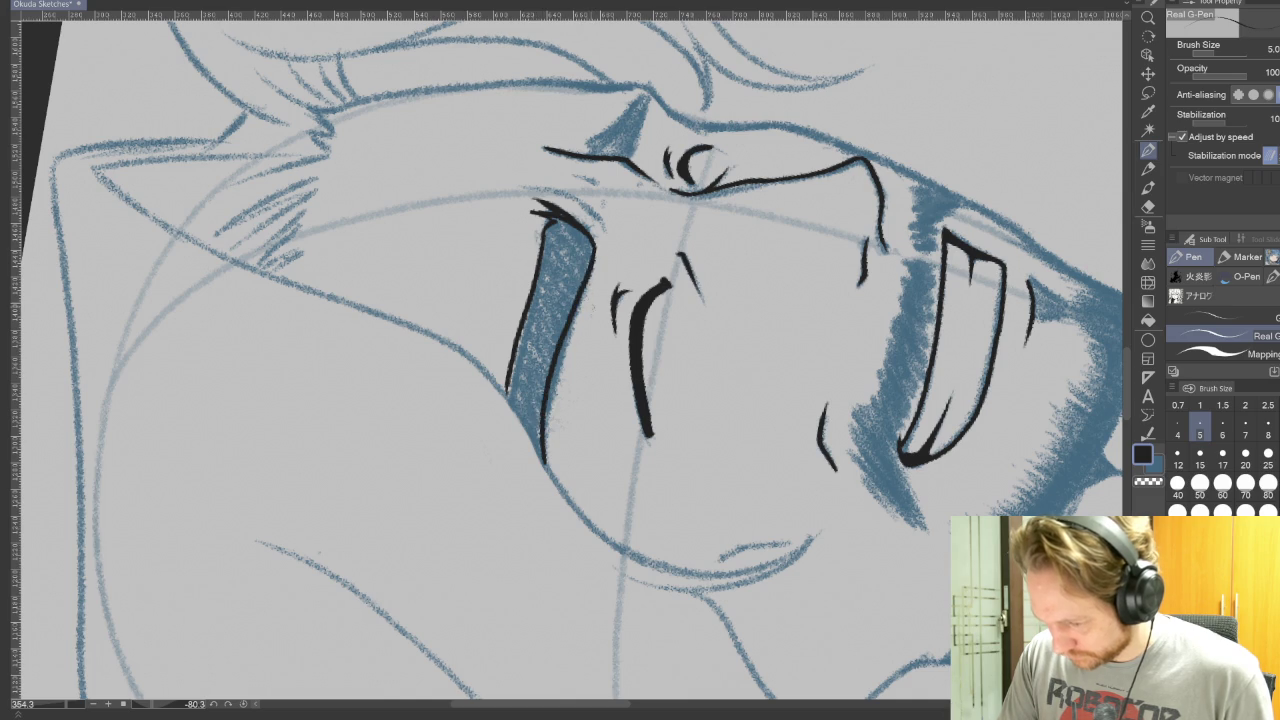
left_click_drag(683, 324, 637, 459)
key("p")
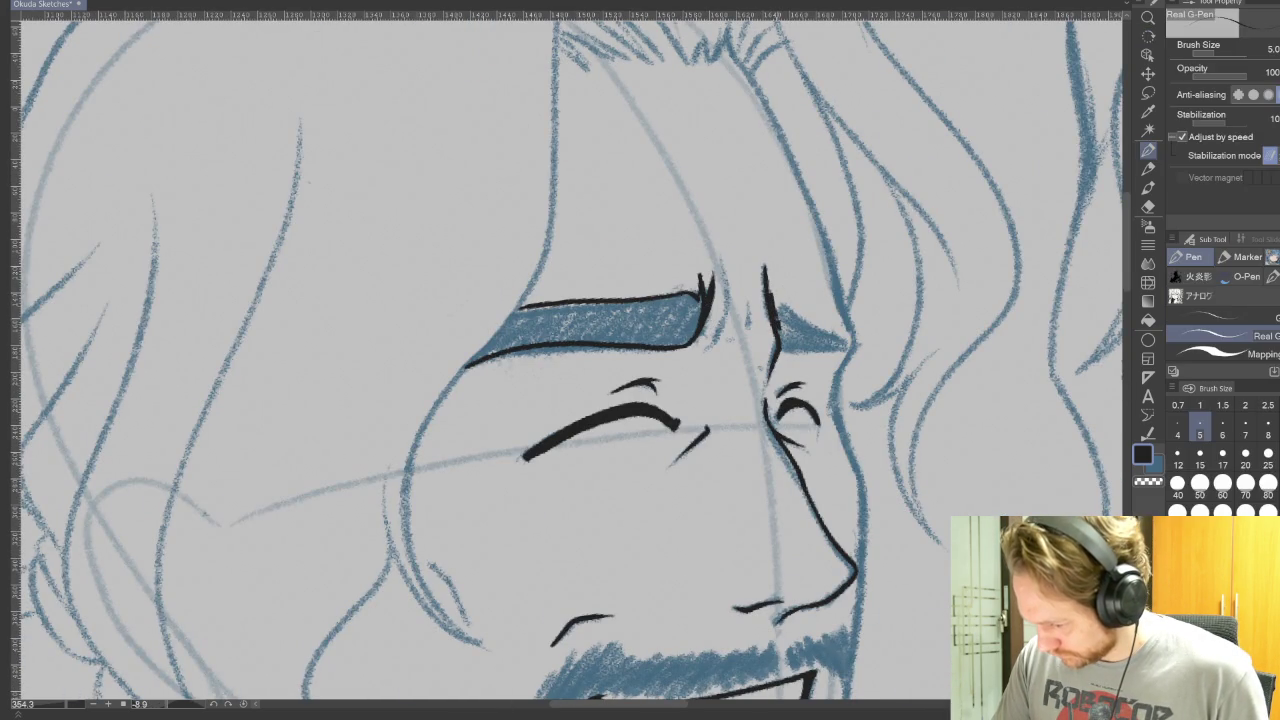
- Outline the brow's top edge and add a furrow line between the brows
mouse_move(800, 360)
left_mouse_down()
mouse_move(693, 557)
mouse_move(743, 578)
left_mouse_up()
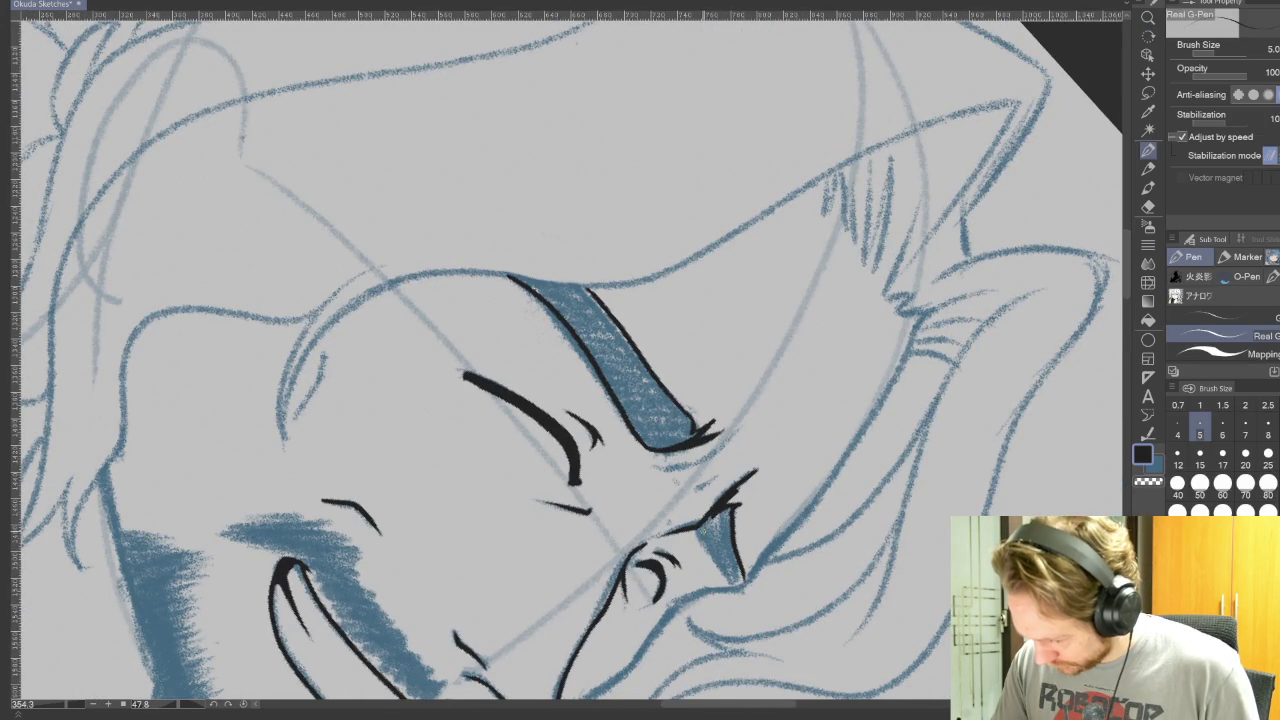
left_click_drag(698, 524, 740, 582)
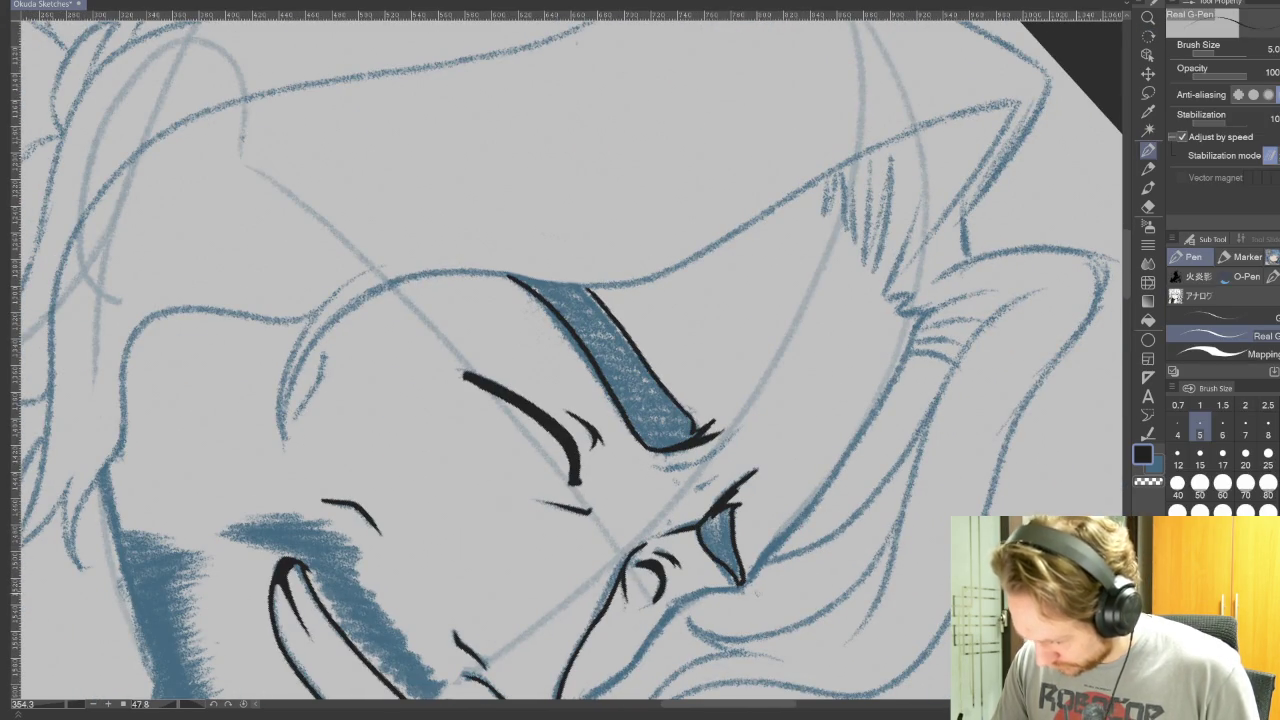
left_click_drag(693, 557, 800, 360)
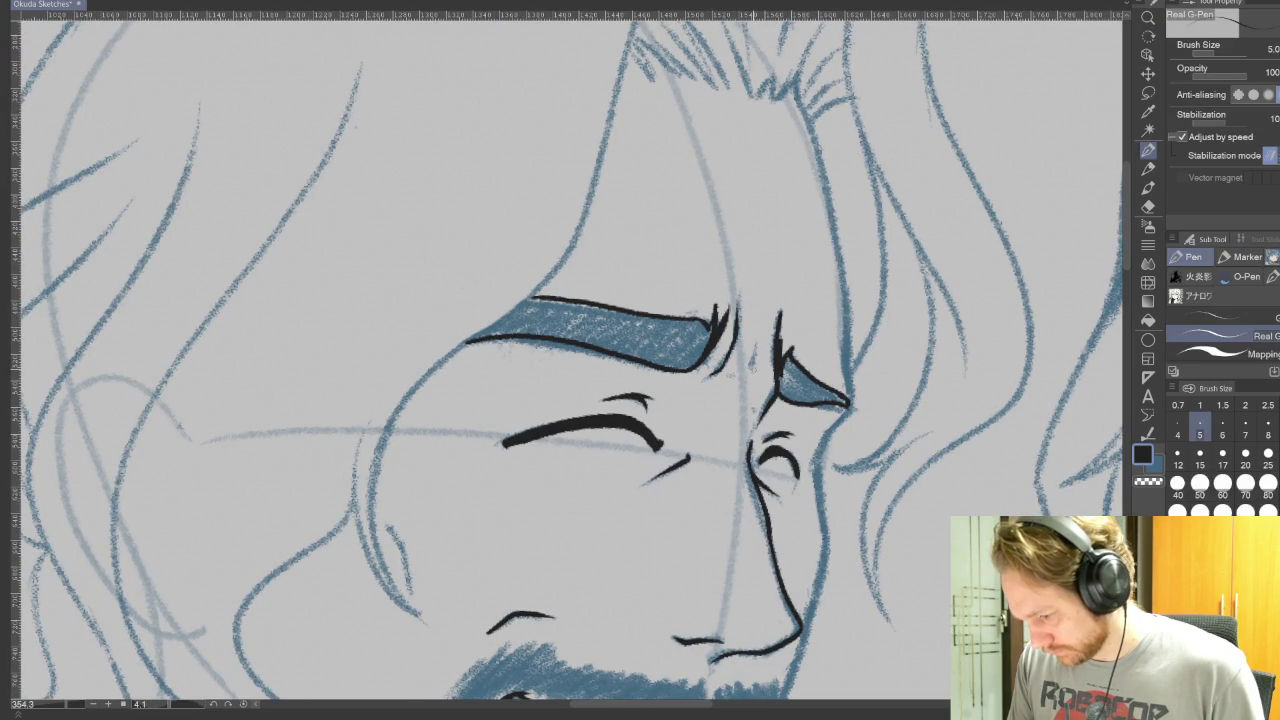
left_click_drag(757, 336, 753, 374)
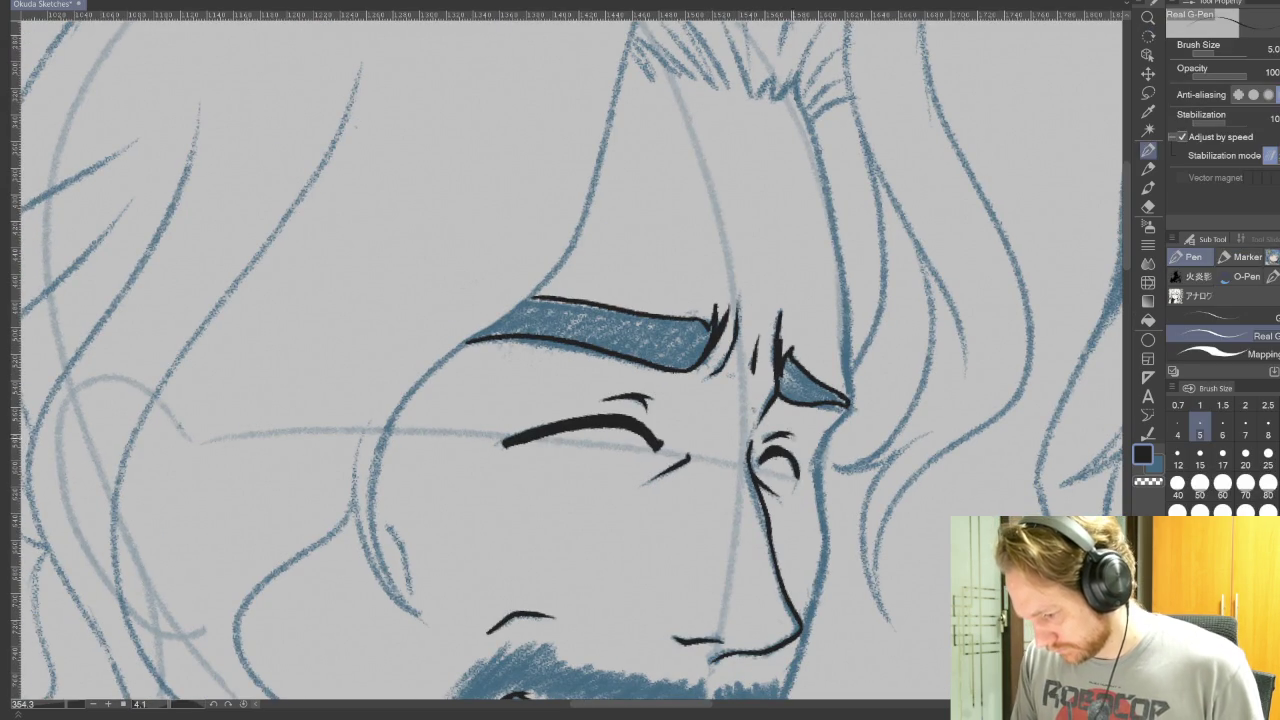
scroll(957, 466, "down", 2)
mouse_move(957, 466)
left_mouse_down()
mouse_move(951, 171)
mouse_move(900, 651)
mouse_move(918, 204)
mouse_move(371, 272)
mouse_move(600, 74)
mouse_move(624, 72)
mouse_move(376, 140)
left_mouse_up()
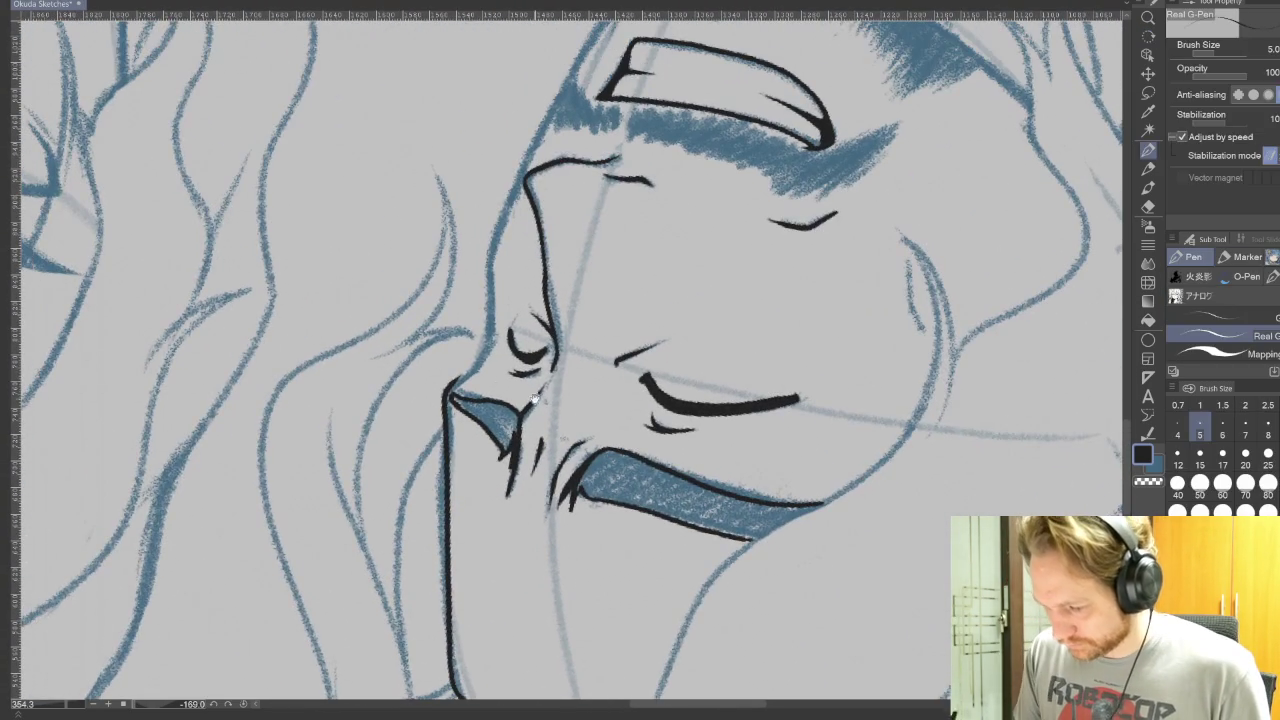
- Ink the nose-to-brow line and the left and outer edges of the face
mouse_move(486, 352)
left_mouse_down()
mouse_move(484, 272)
mouse_move(518, 204)
left_mouse_up()
left_click_drag(652, 348, 572, 603)
mouse_move(400, 526)
left_mouse_down()
mouse_move(514, 300)
mouse_move(606, 180)
mouse_move(520, 88)
mouse_move(470, 160)
left_mouse_up()
key("r")
key("r")
left_click_drag(600, 300, 560, 340)
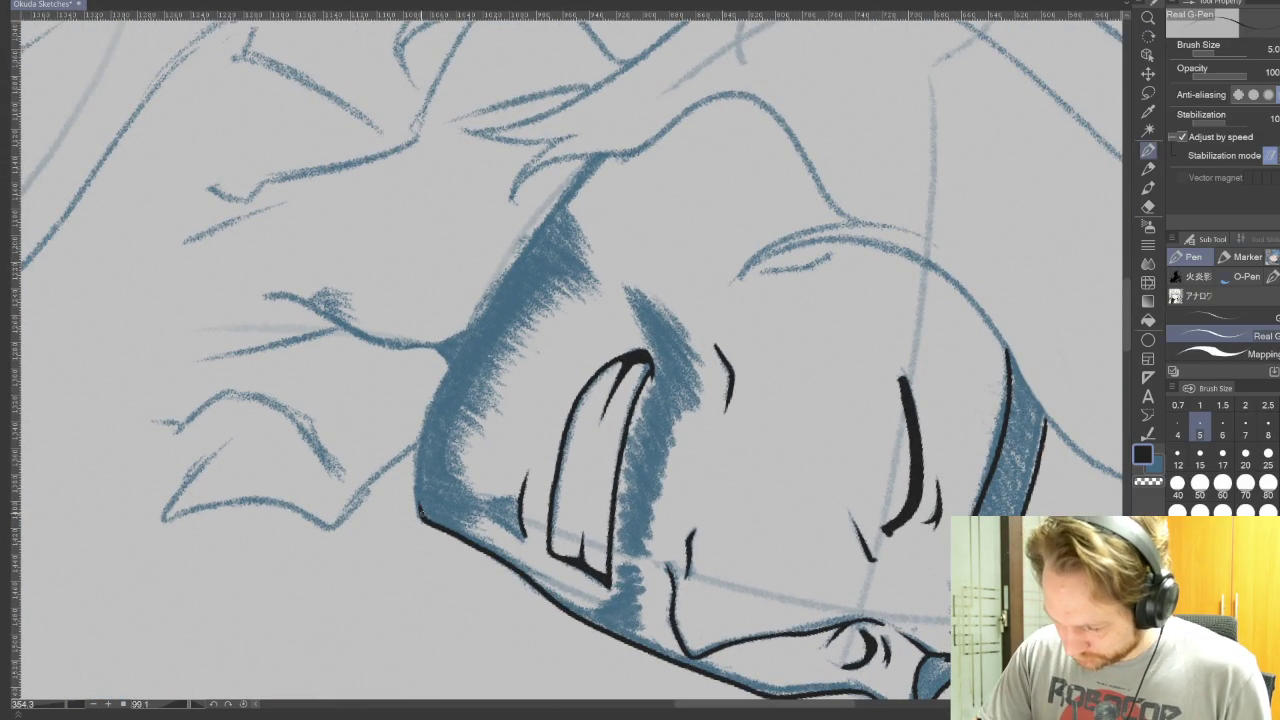
mouse_move(420, 524)
left_mouse_down()
mouse_move(418, 462)
mouse_move(440, 394)
mouse_move(604, 154)
mouse_move(726, 144)
mouse_move(900, 470)
left_mouse_up()
- Ink the hairline rising from the temple over the brow to the hair peak
key("r")
key("p")
mouse_move(880, 300)
left_mouse_down()
mouse_move(859, 598)
mouse_move(960, 710)
left_mouse_up()
key("r")
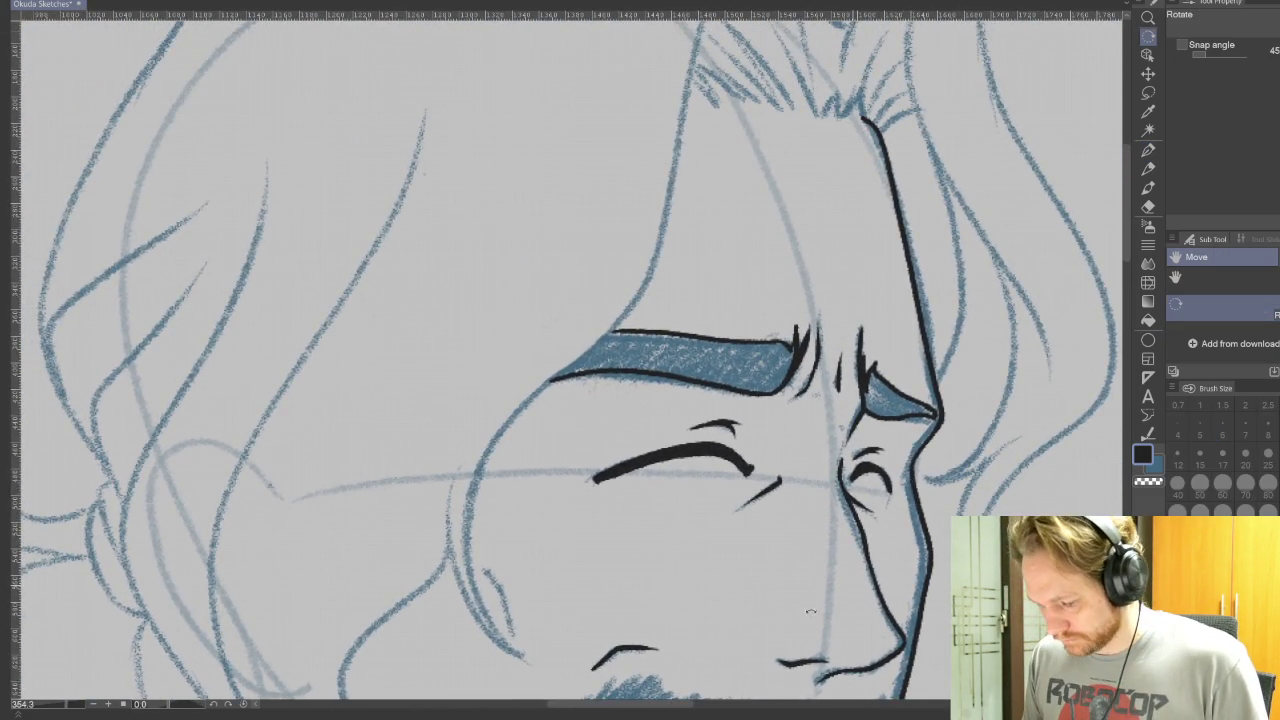
left_click_drag(830, 567, 664, 681)
key("p")
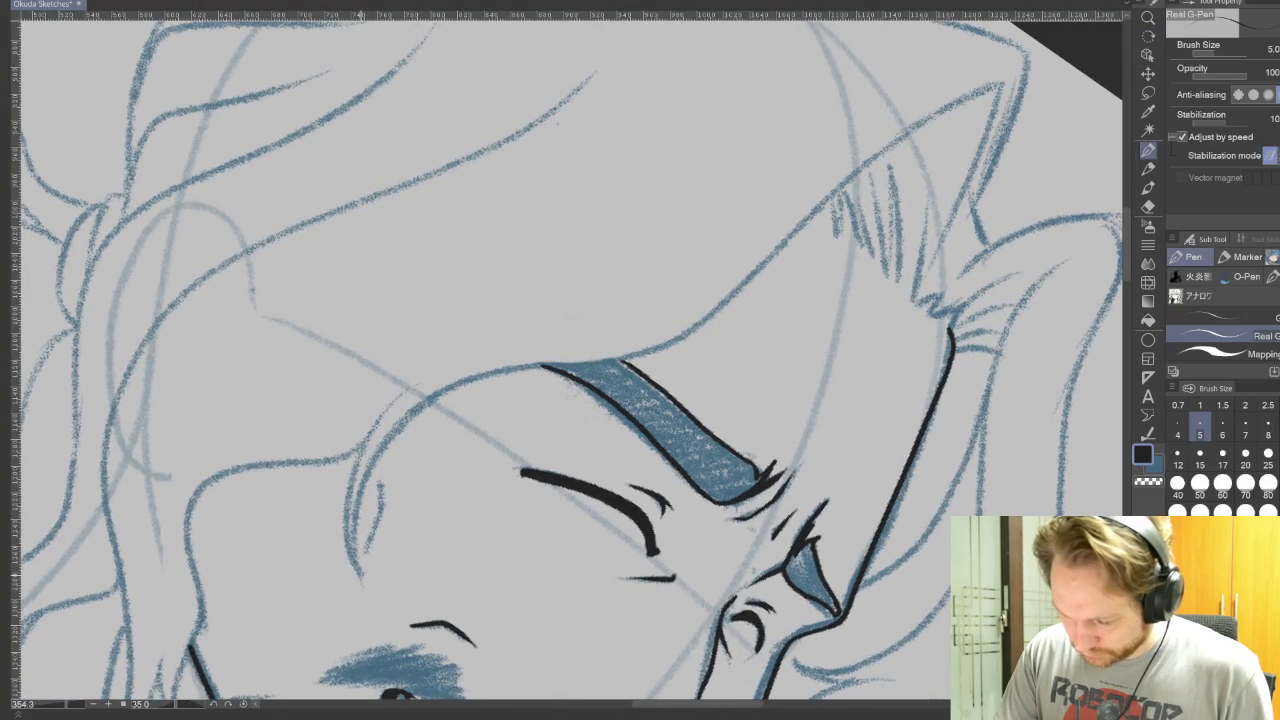
left_click_drag(356, 572, 912, 127)
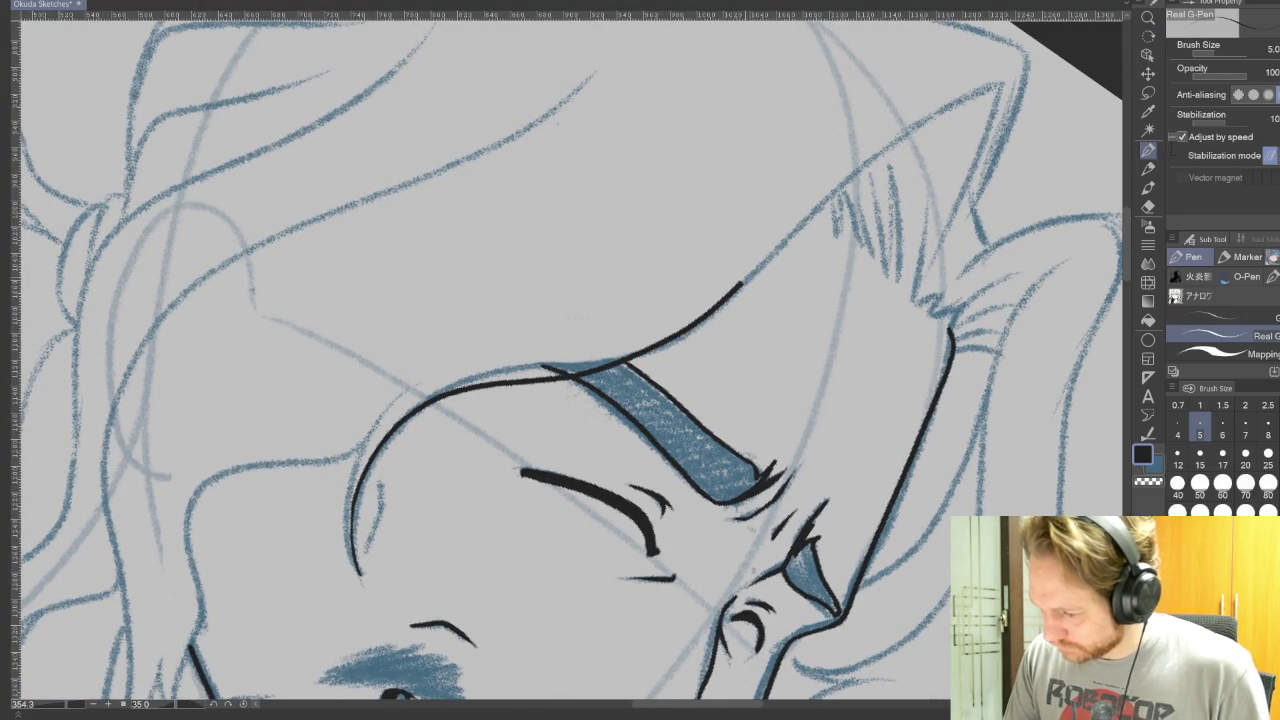
key("ctrl+z")
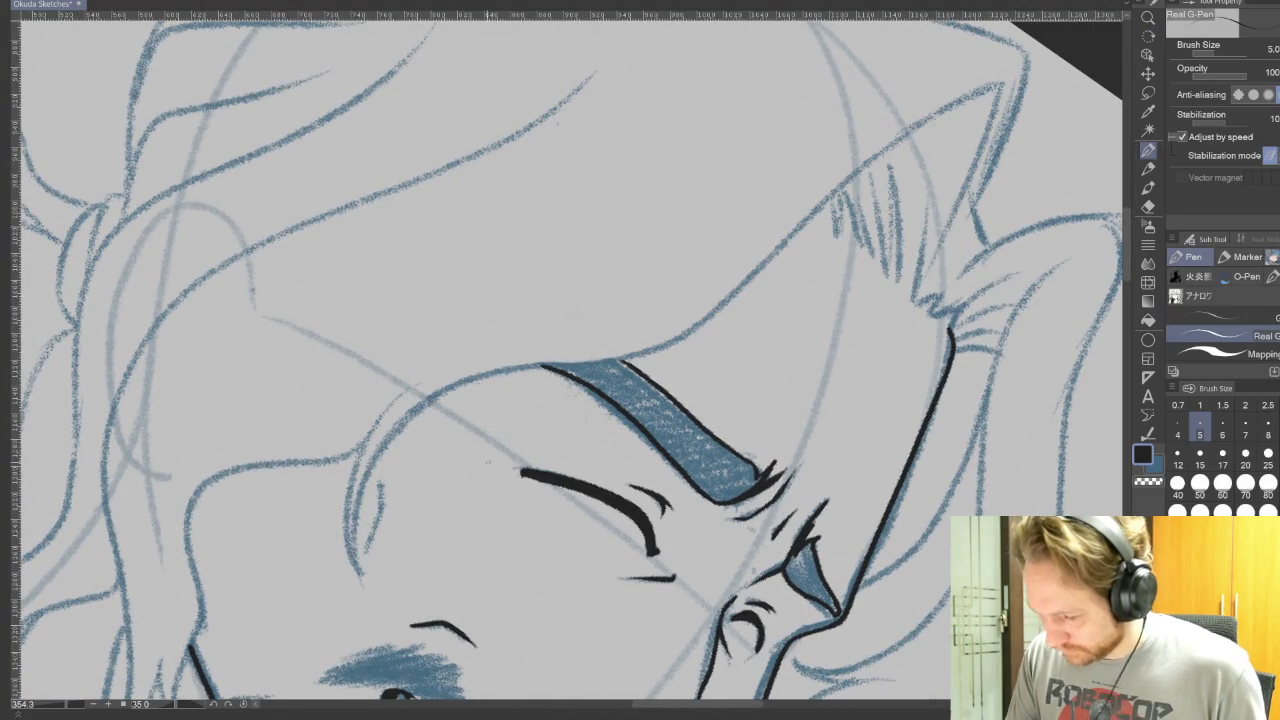
left_click_drag(357, 548, 686, 318)
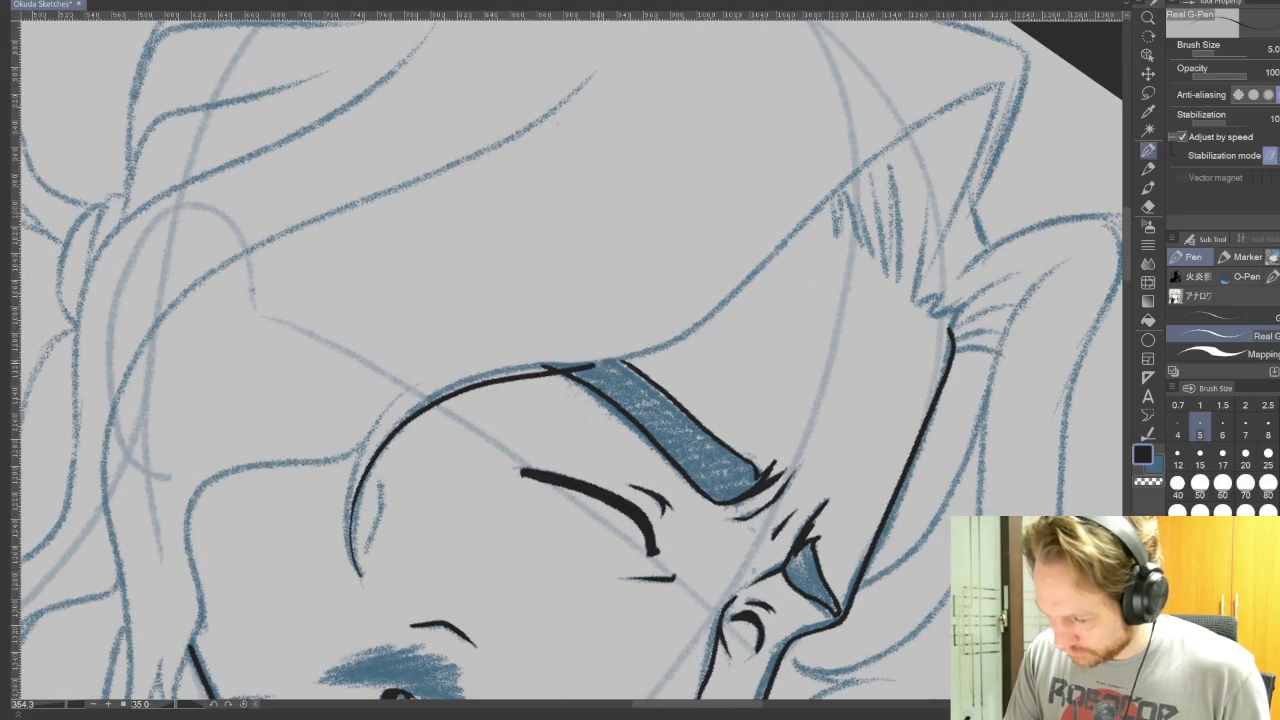
key("ctrl+z")
mouse_move(358, 572)
left_mouse_down()
mouse_move(800, 222)
mouse_move(935, 262)
left_mouse_up()
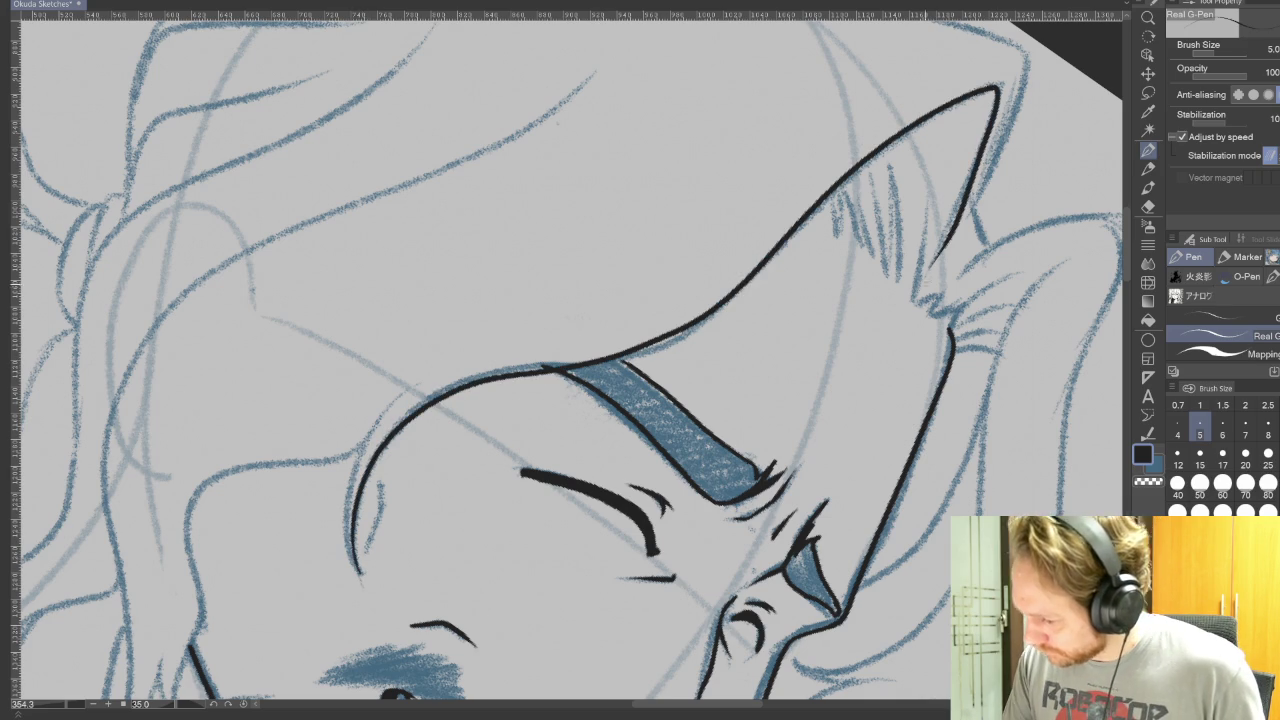
- Ink the left temple curve and a fine inner temple line at brush size 3, then reset rotation
mouse_move(358, 575)
left_mouse_down()
mouse_move(350, 455)
mouse_move(418, 382)
left_mouse_up()
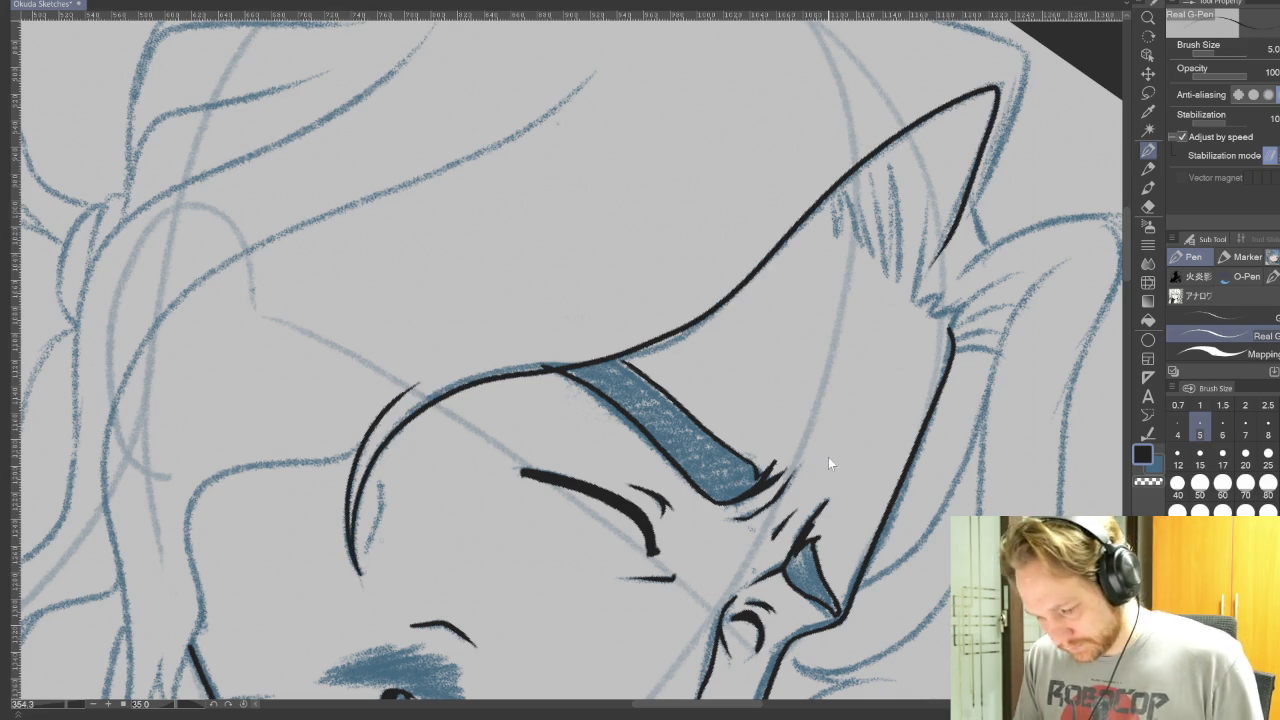
key("ctrl+z")
mouse_move(352, 568)
left_mouse_down()
mouse_move(356, 445)
mouse_move(438, 378)
left_mouse_up()
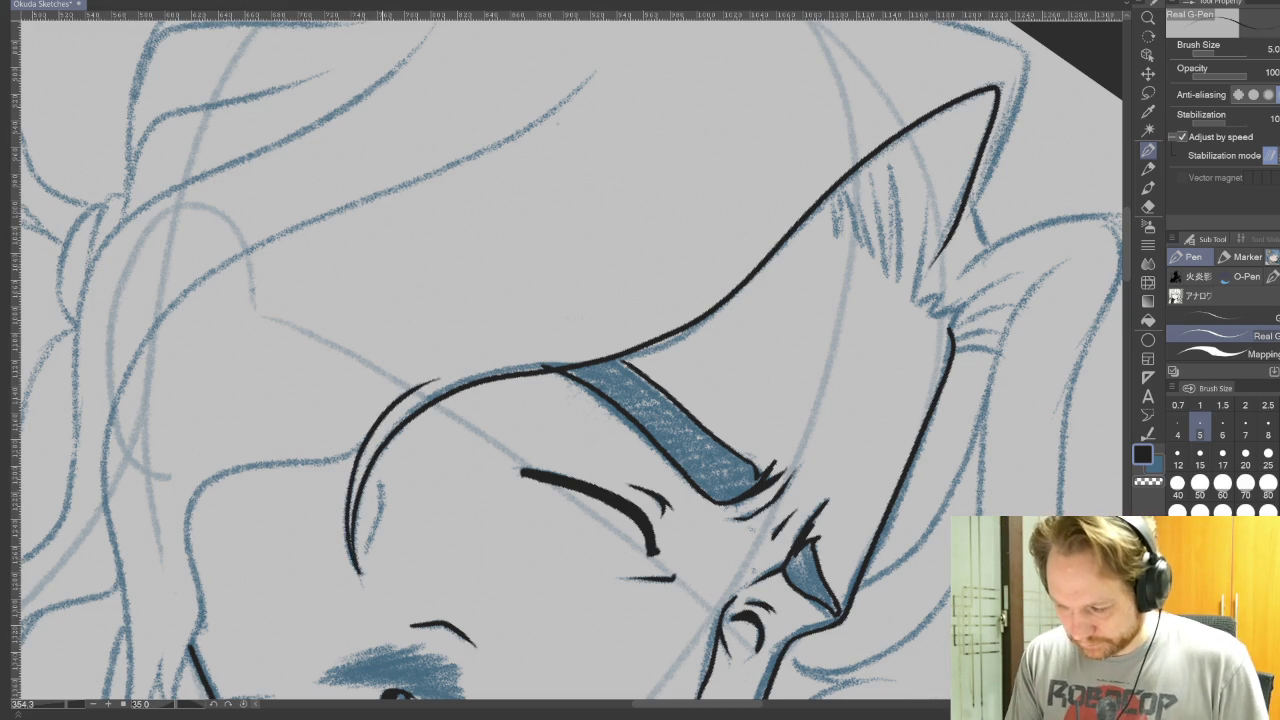
left_click_drag(379, 481, 384, 518)
key("ctrl+z")
left_click_drag(382, 484, 376, 512)
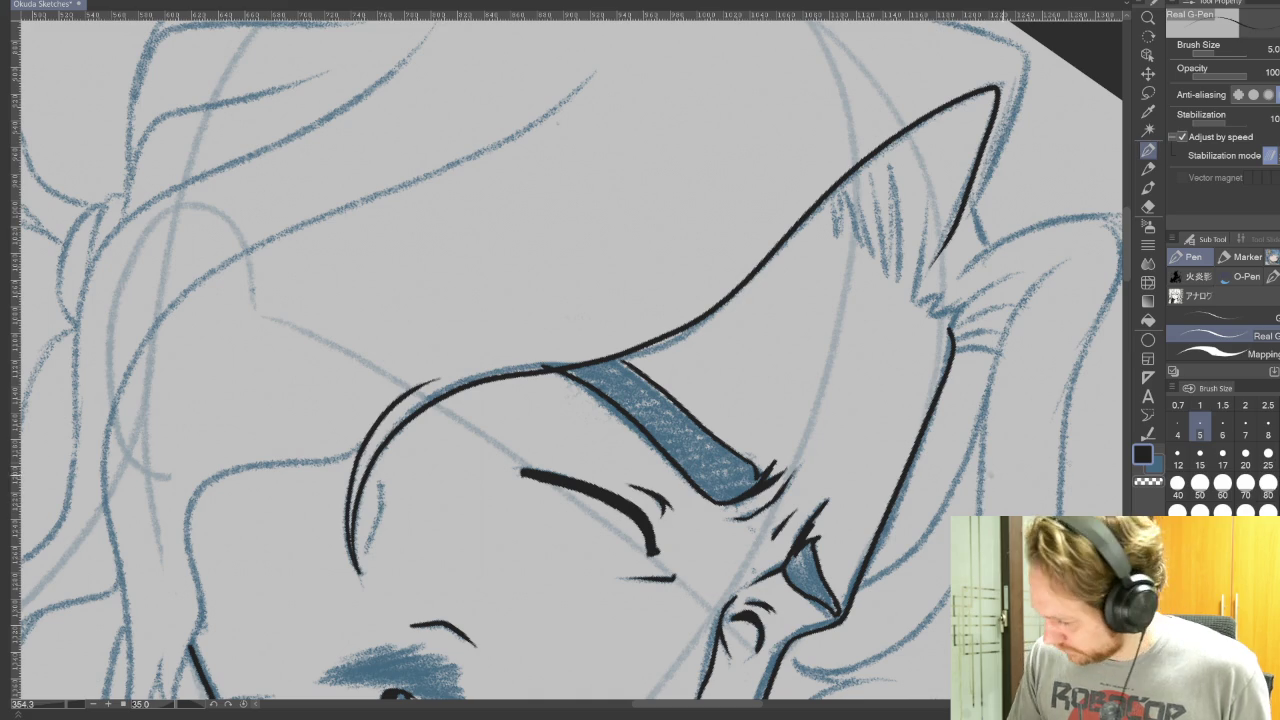
key("bracketleft")
key("bracketleft")
left_click_drag(382, 483, 377, 515)
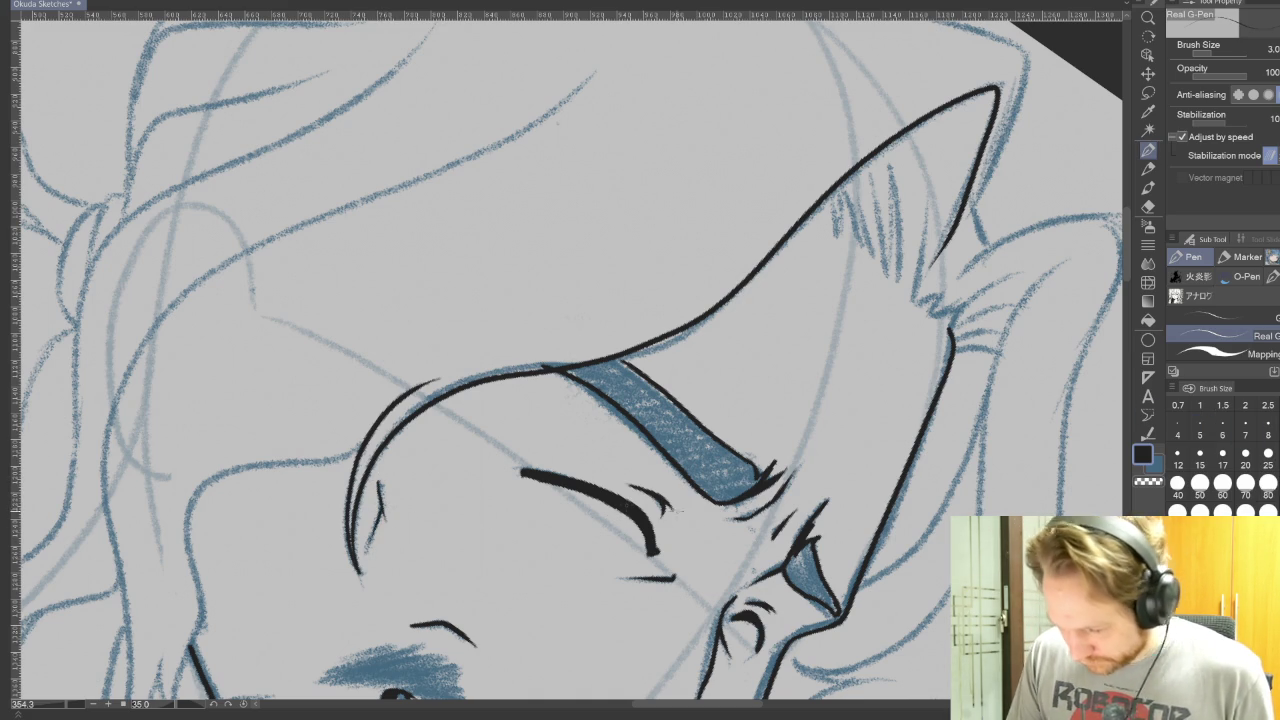
key("at")
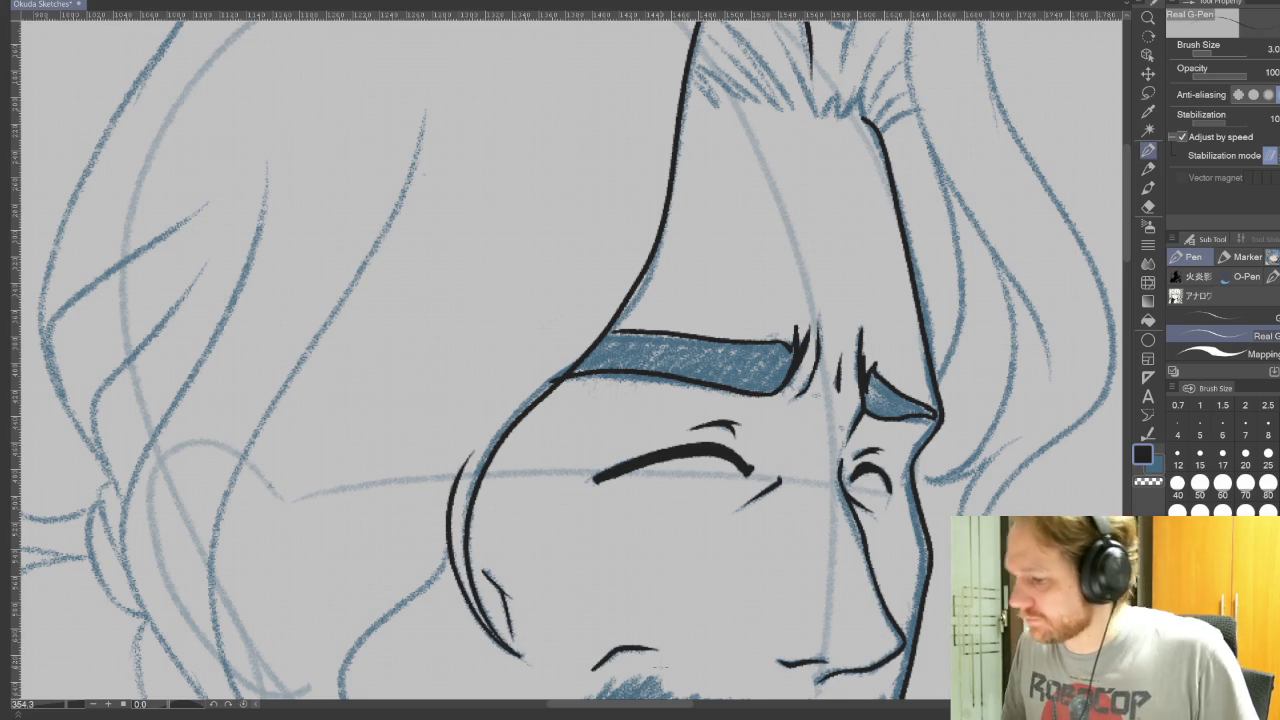
- At brush size 5, ink a strand near the peak and the hair outline along the head
left_click(1200, 433)
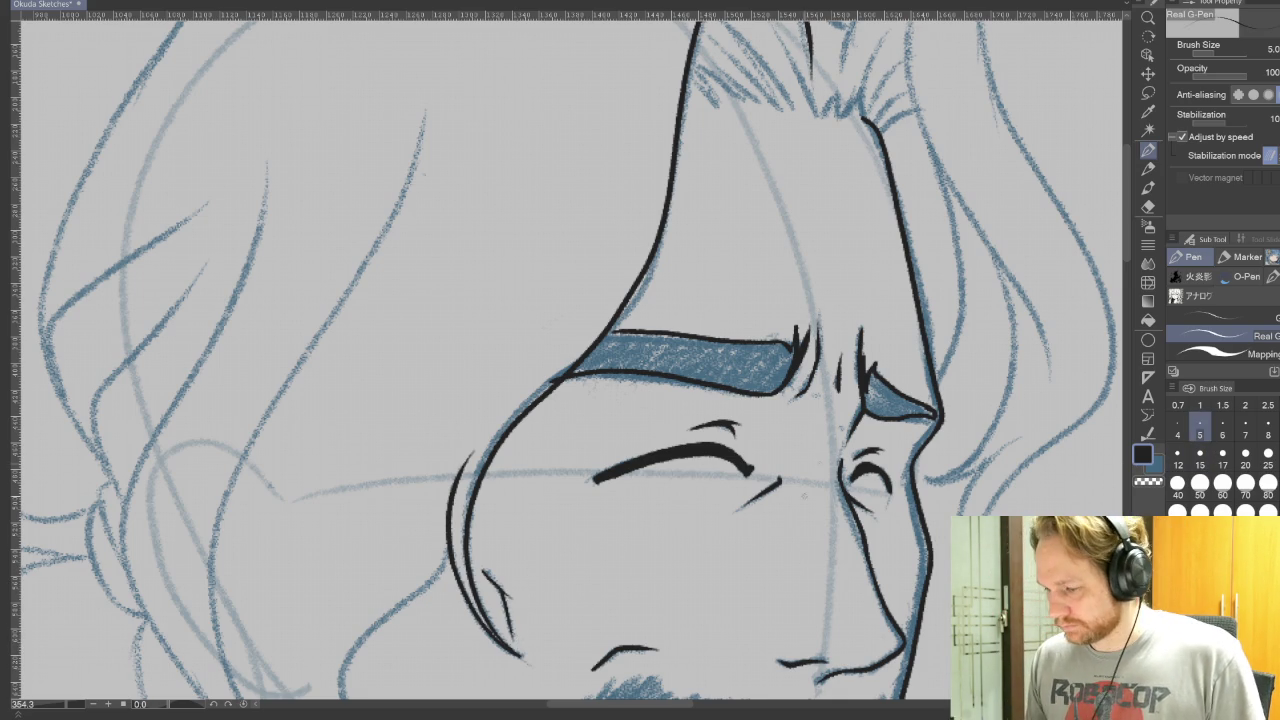
scroll(972, 432, "up", 3)
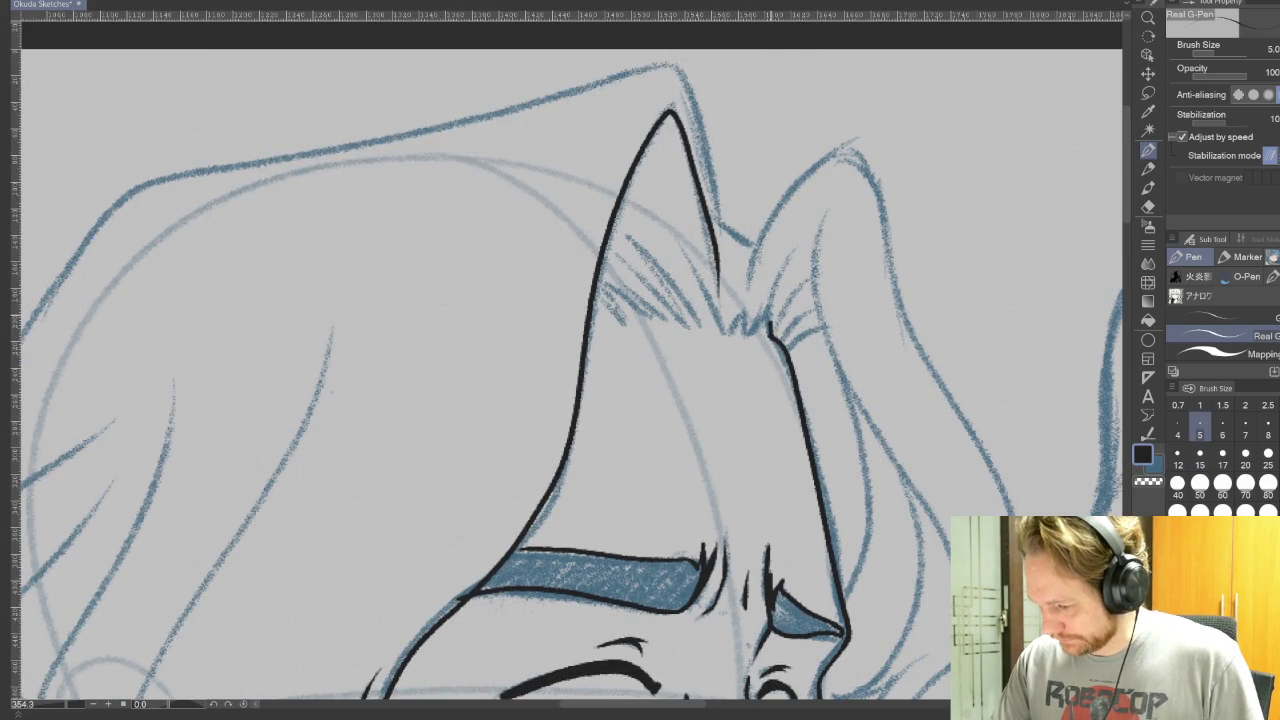
left_click_drag(801, 249, 771, 328)
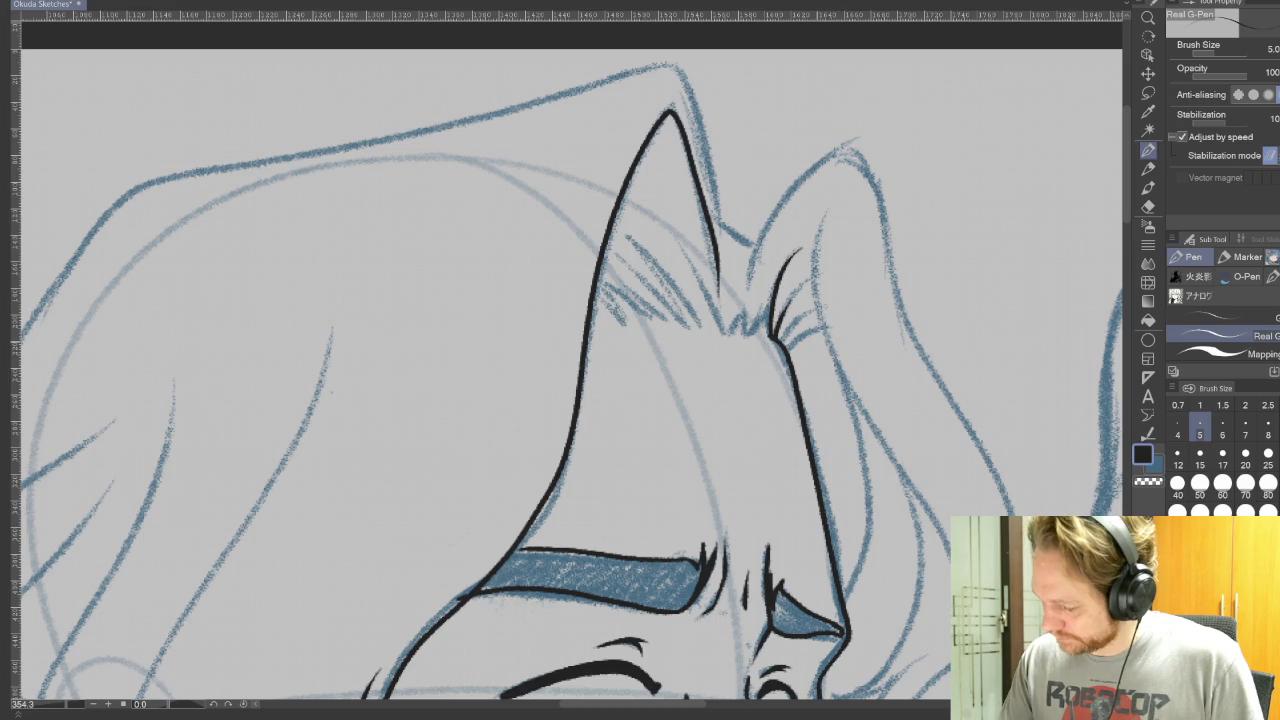
mouse_move(905, 288)
left_mouse_down()
mouse_move(746, 349)
mouse_move(691, 529)
left_mouse_up()
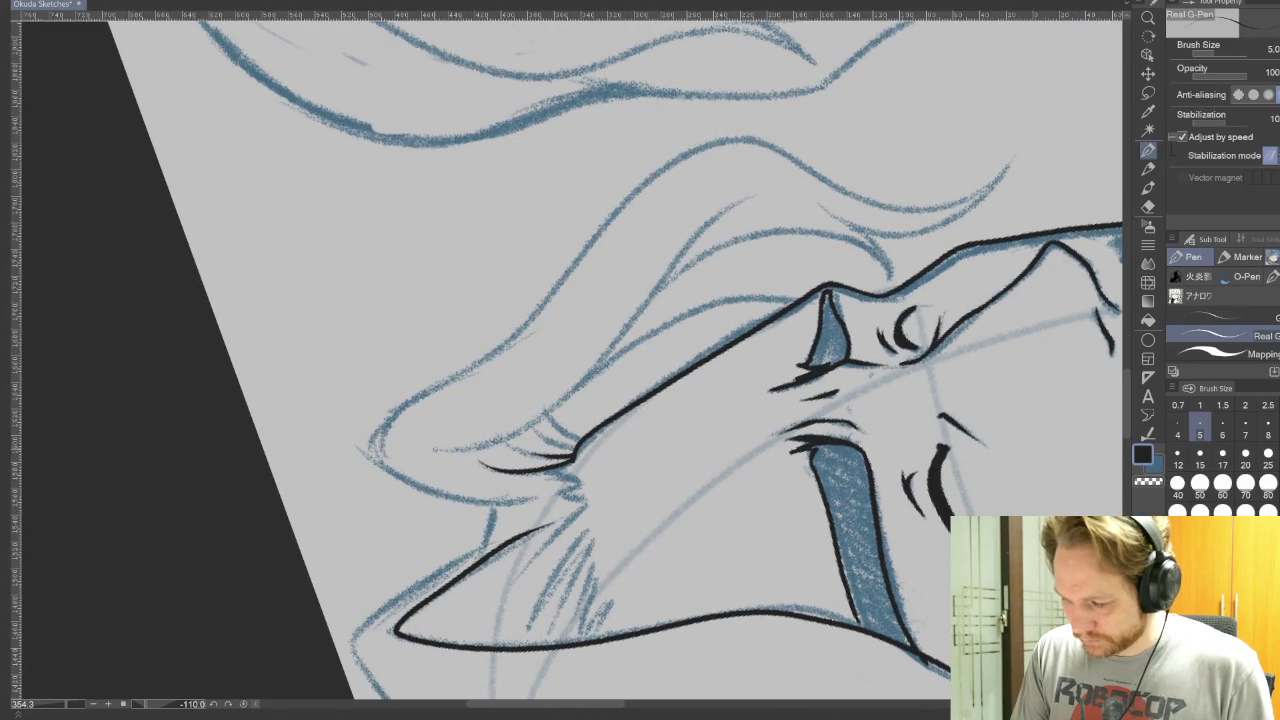
left_click_drag(482, 447, 765, 202)
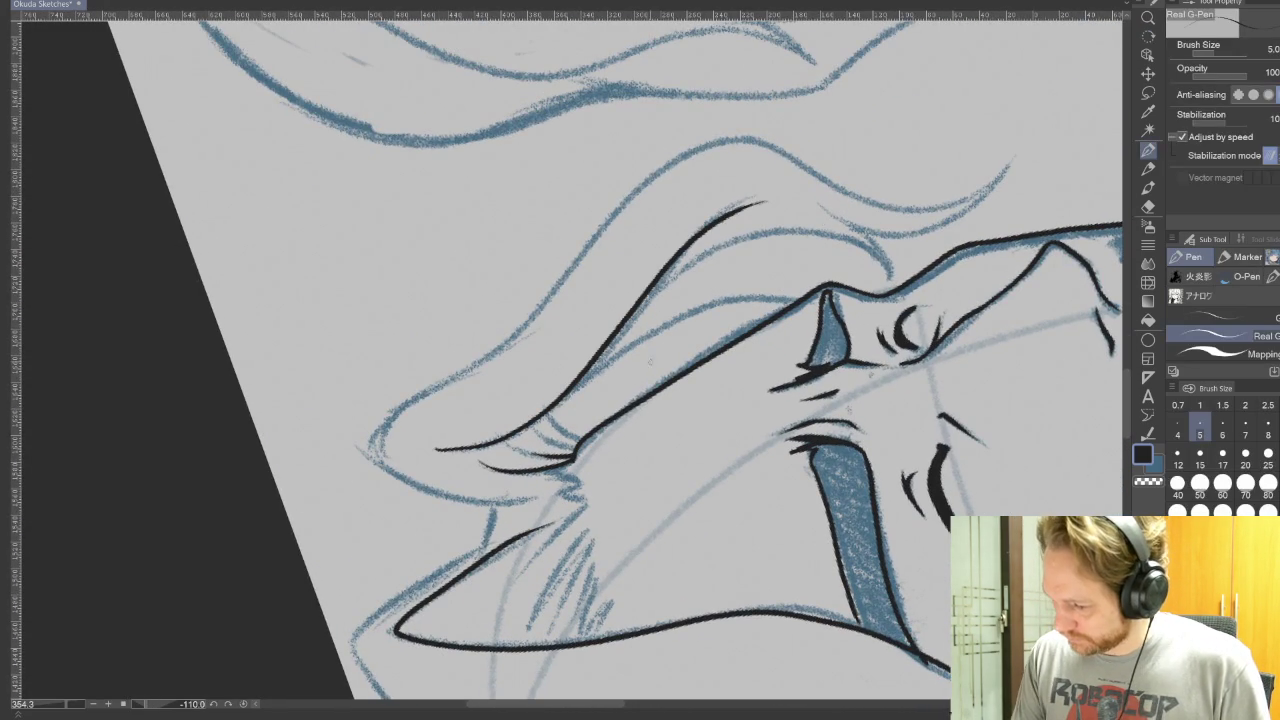
left_click_drag(640, 400, 560, 300)
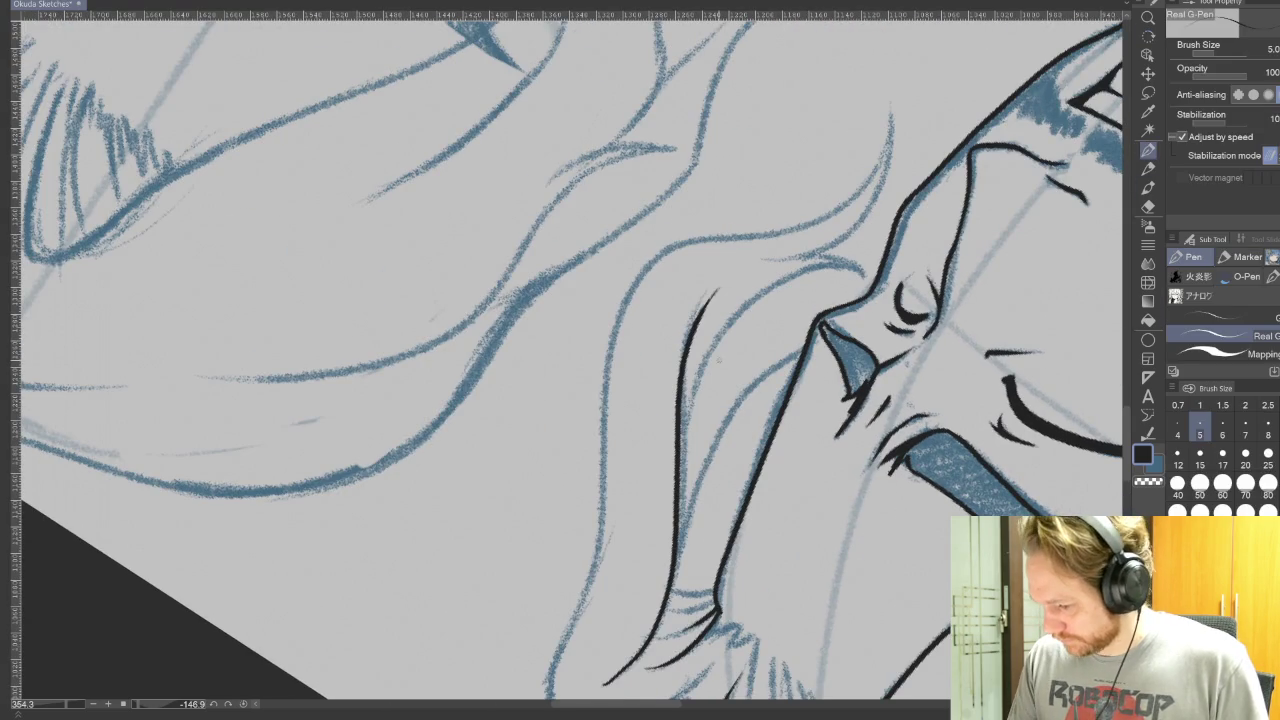
mouse_move(680, 440)
left_mouse_down()
mouse_move(796, 270)
mouse_move(870, 260)
left_mouse_up()
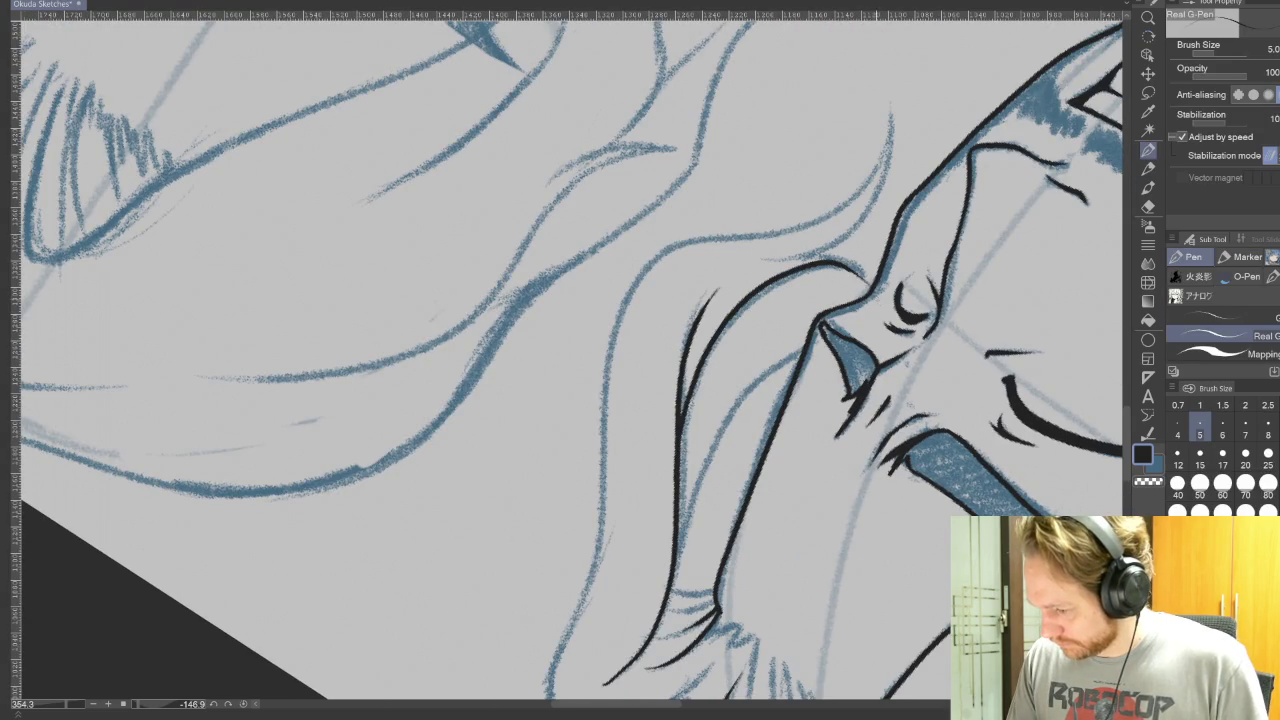
key("ctrl+z")
mouse_move(681, 448)
left_mouse_down()
mouse_move(706, 356)
mouse_move(862, 265)
left_mouse_up()
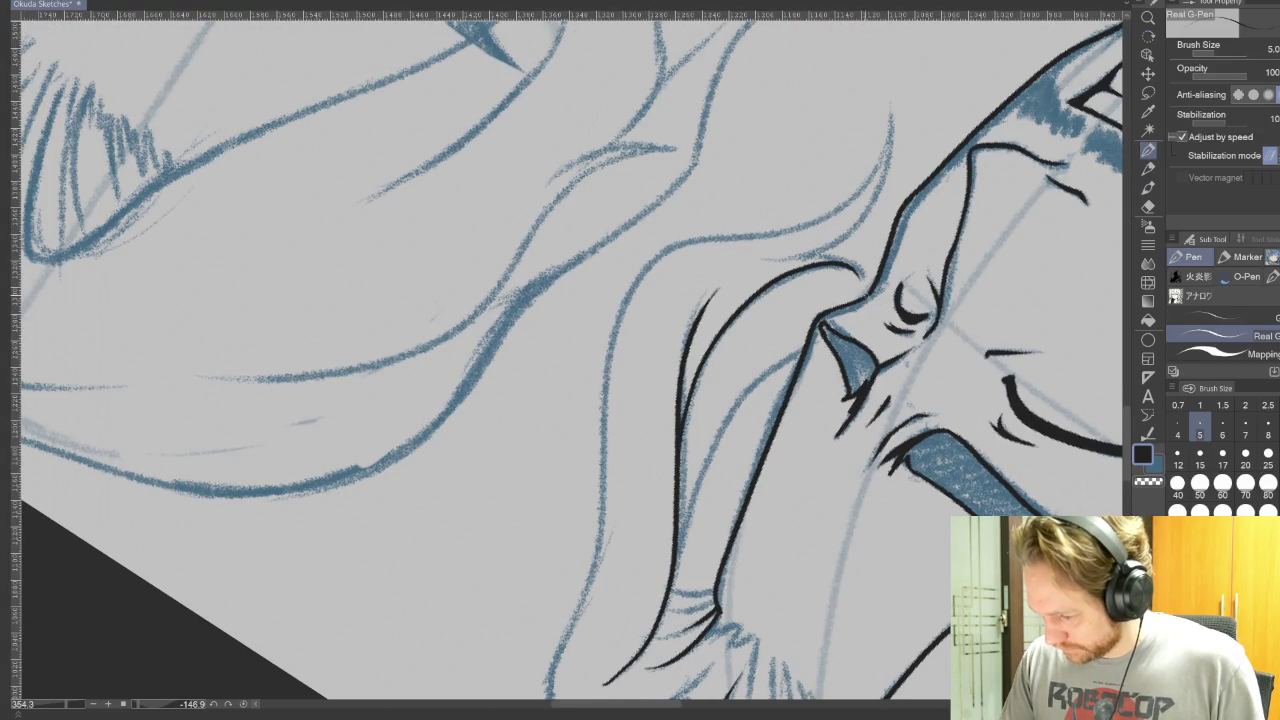
- Ink the long hair lock curving upward and a strand along the sketch line
left_click_drag(890, 477, 812, 466)
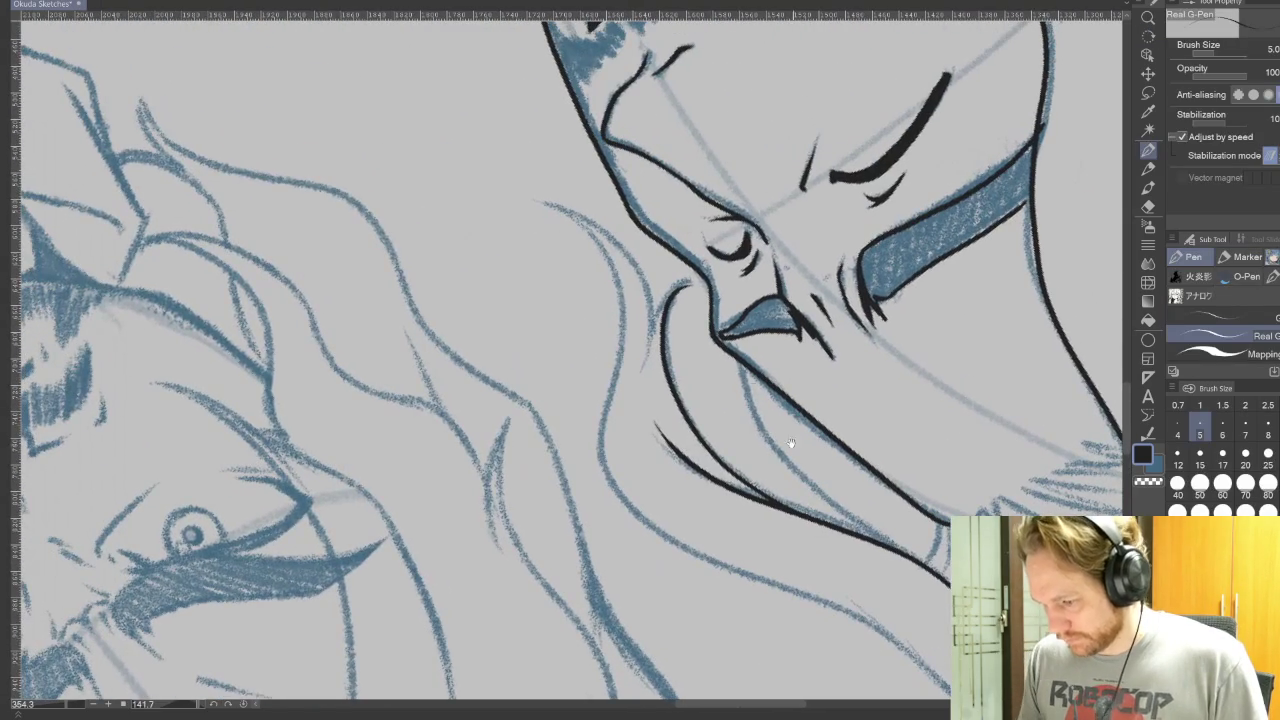
mouse_move(650, 335)
left_mouse_down()
mouse_move(552, 206)
mouse_move(517, 202)
left_mouse_up()
key("ctrl+z")
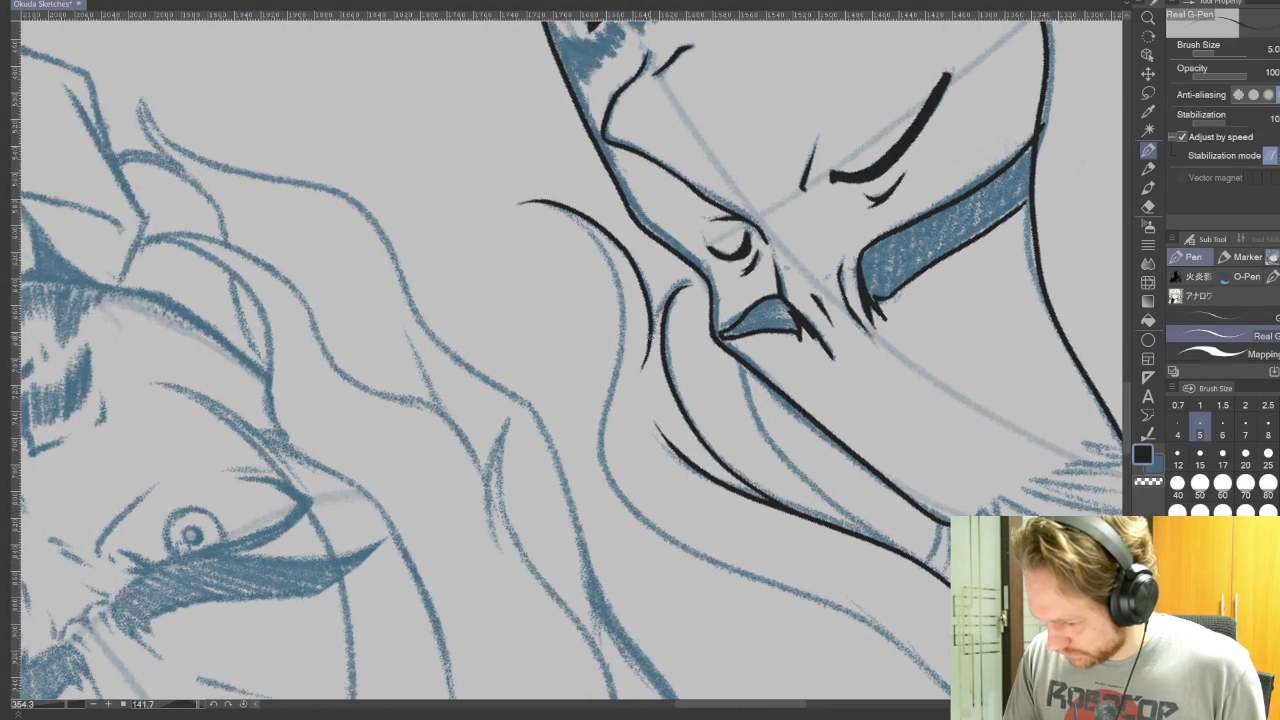
mouse_move(741, 583)
left_mouse_down()
mouse_move(764, 611)
mouse_move(778, 598)
left_mouse_up()
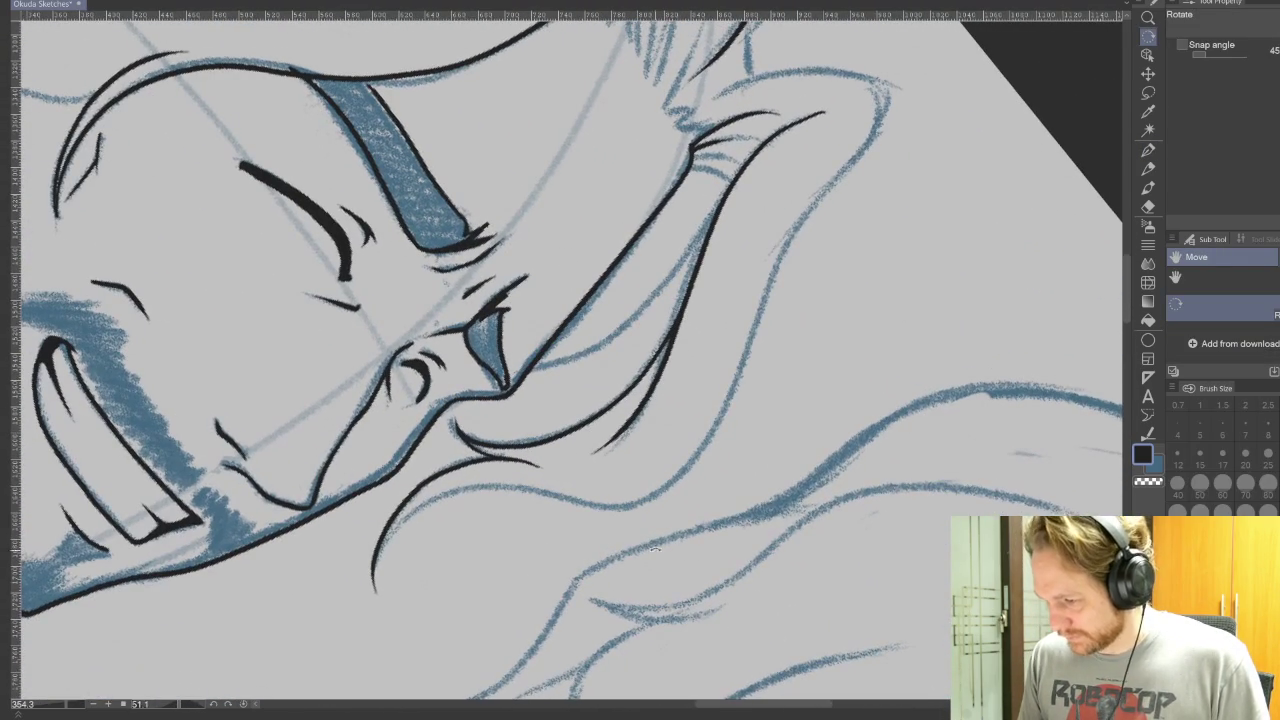
mouse_move(378, 552)
left_mouse_down()
mouse_move(470, 495)
mouse_move(562, 500)
left_mouse_up()
key("ctrl+z")
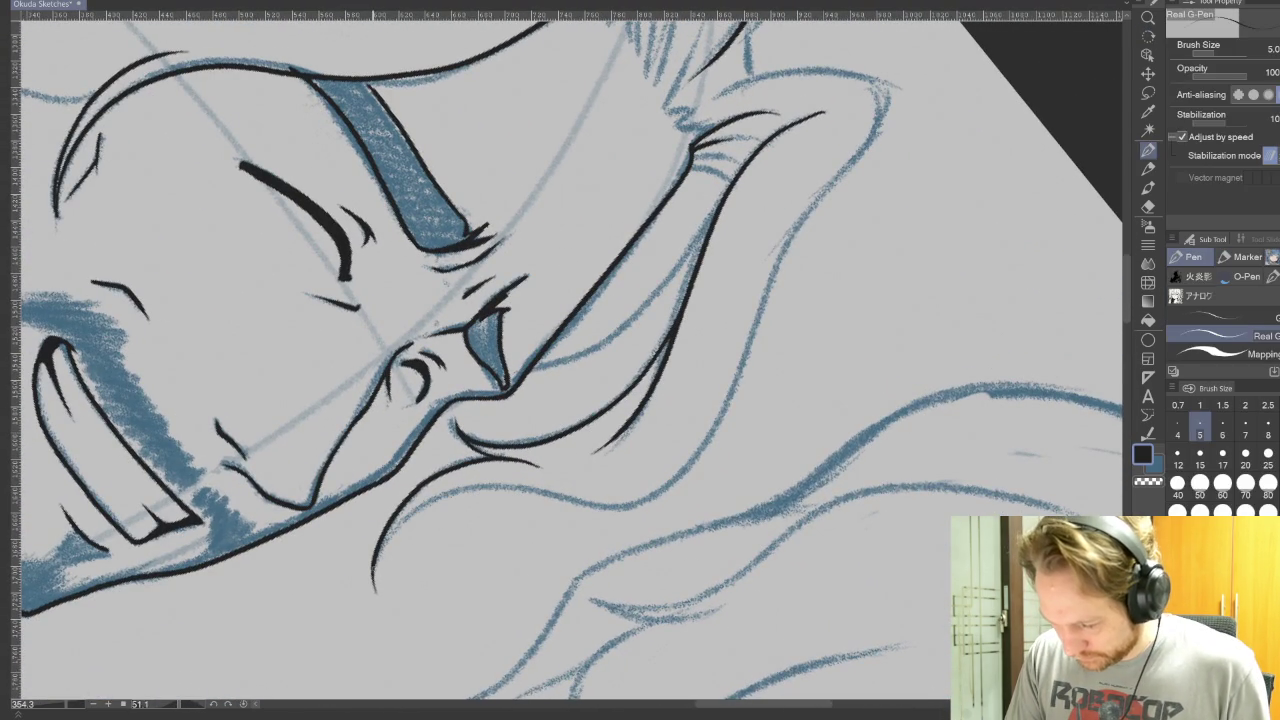
mouse_move(412, 516)
left_mouse_down()
mouse_move(528, 490)
mouse_move(640, 500)
mouse_move(886, 92)
mouse_move(696, 104)
left_mouse_up()
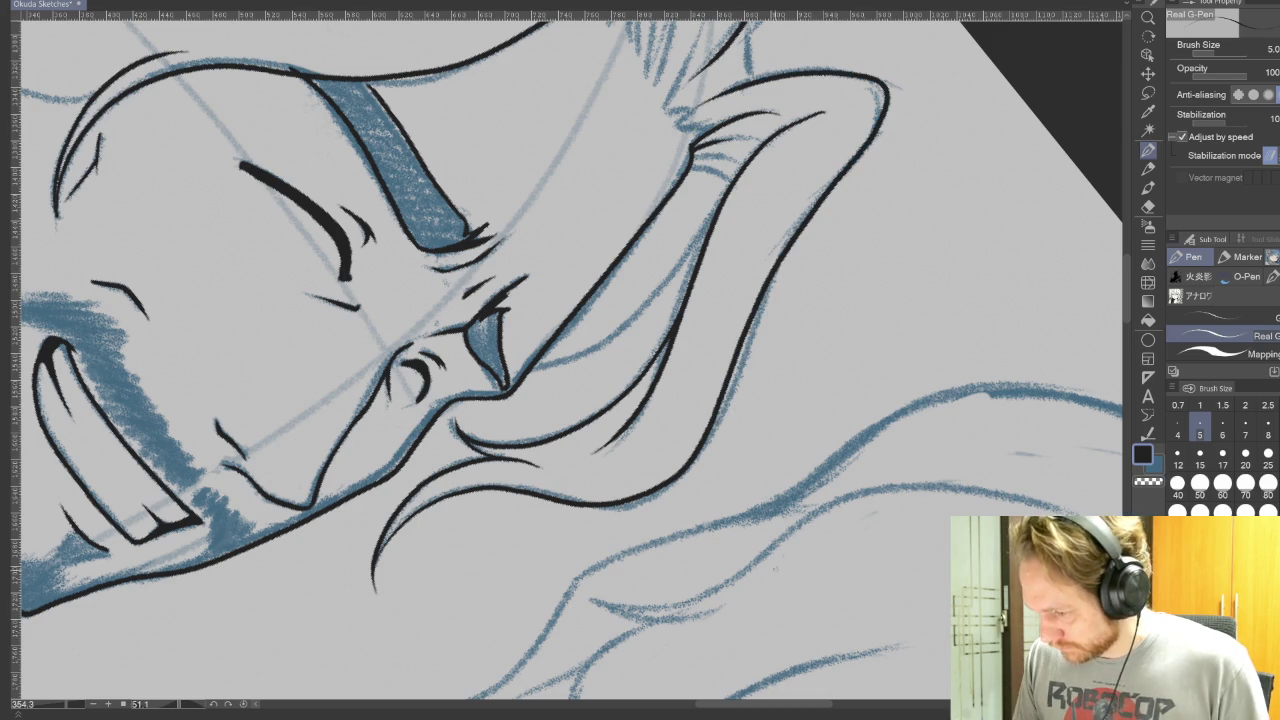
left_click_drag(817, 332, 803, 426)
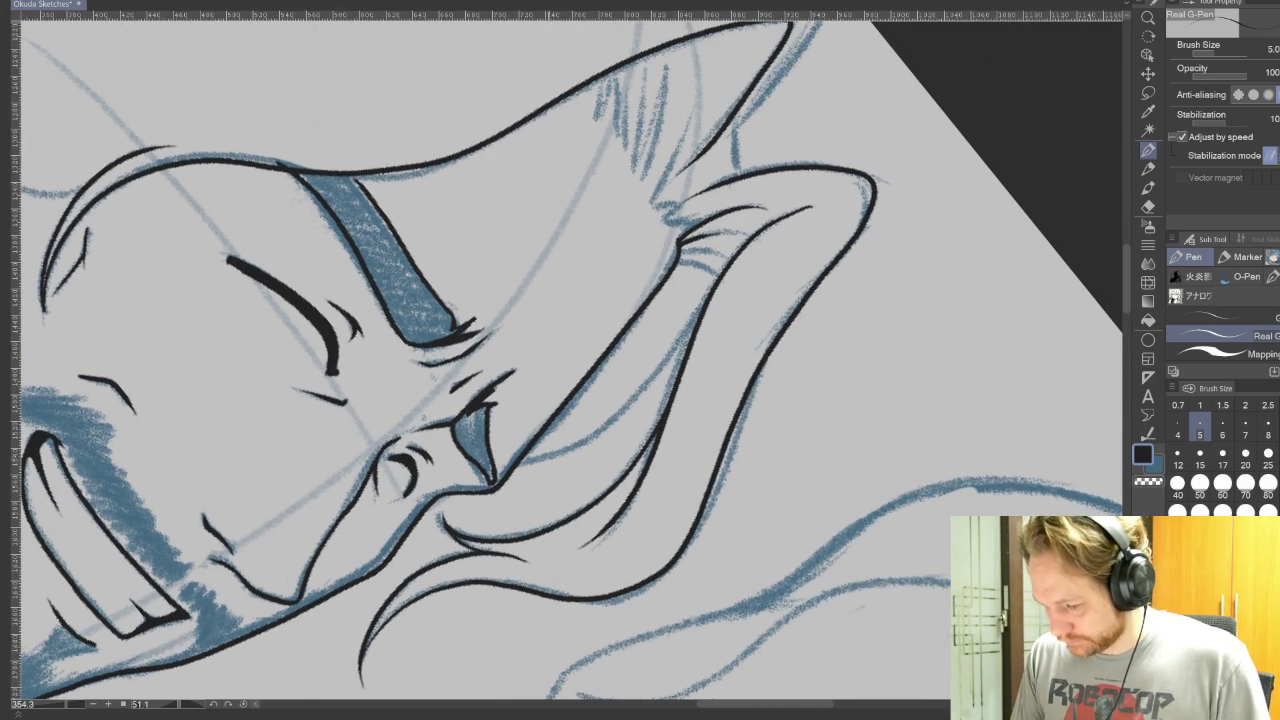
left_click_drag(578, 452, 690, 326)
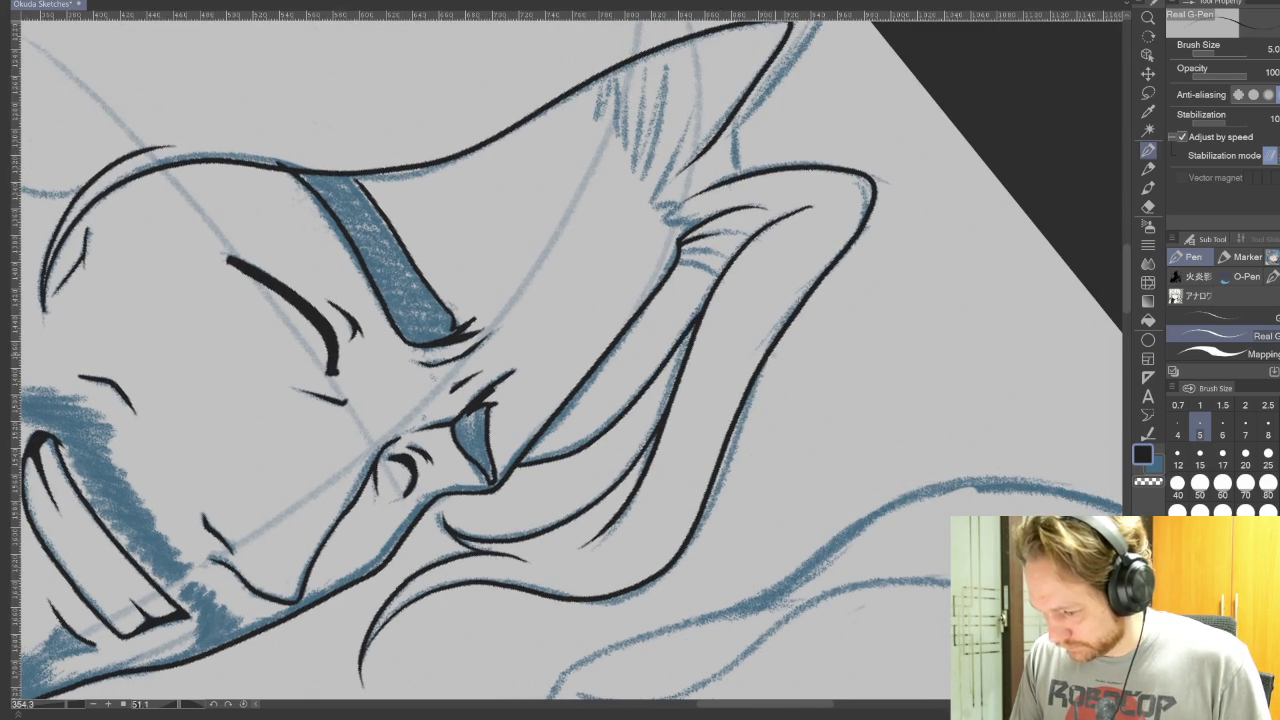
- Hatch three strand lines into the hair tuft, then reset rotation
left_click_drag(793, 418, 711, 638)
mouse_move(685, 367)
left_mouse_down()
mouse_move(845, 333)
mouse_move(833, 443)
left_mouse_up()
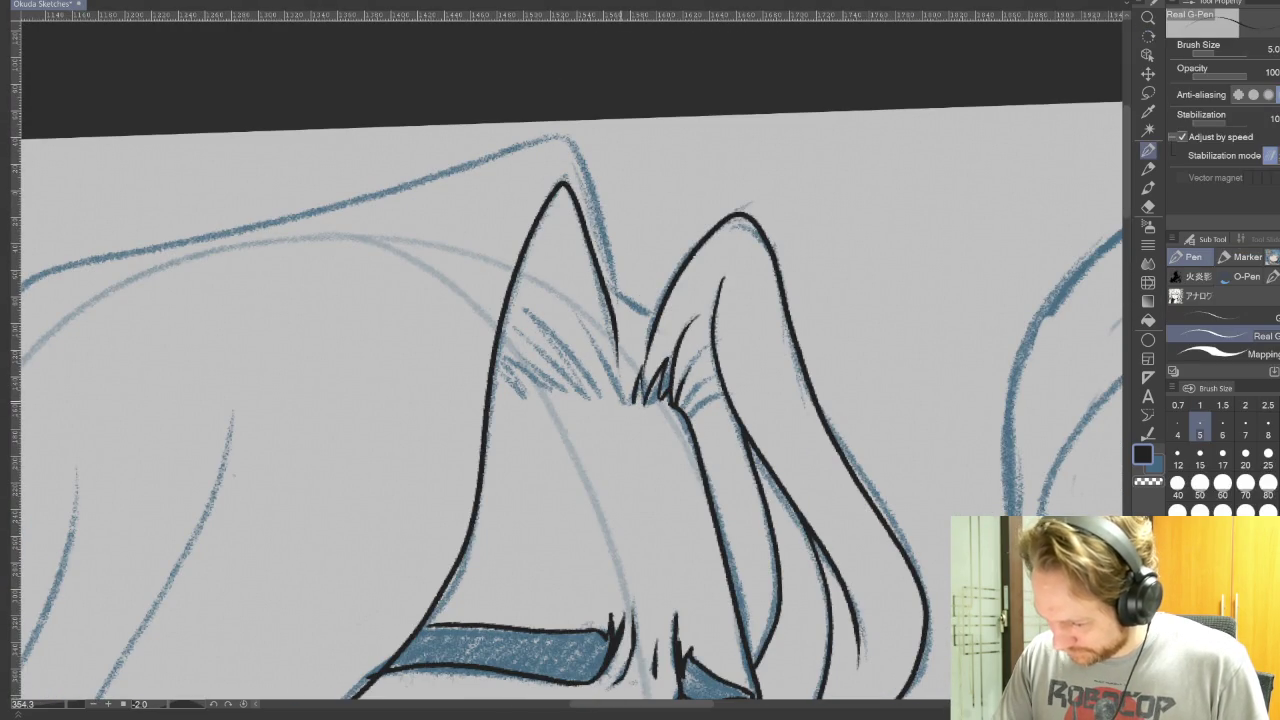
mouse_move(590, 345)
left_mouse_down()
mouse_move(560, 330)
mouse_move(575, 300)
mouse_move(538, 385)
left_mouse_up()
left_click_drag(581, 310, 560, 420)
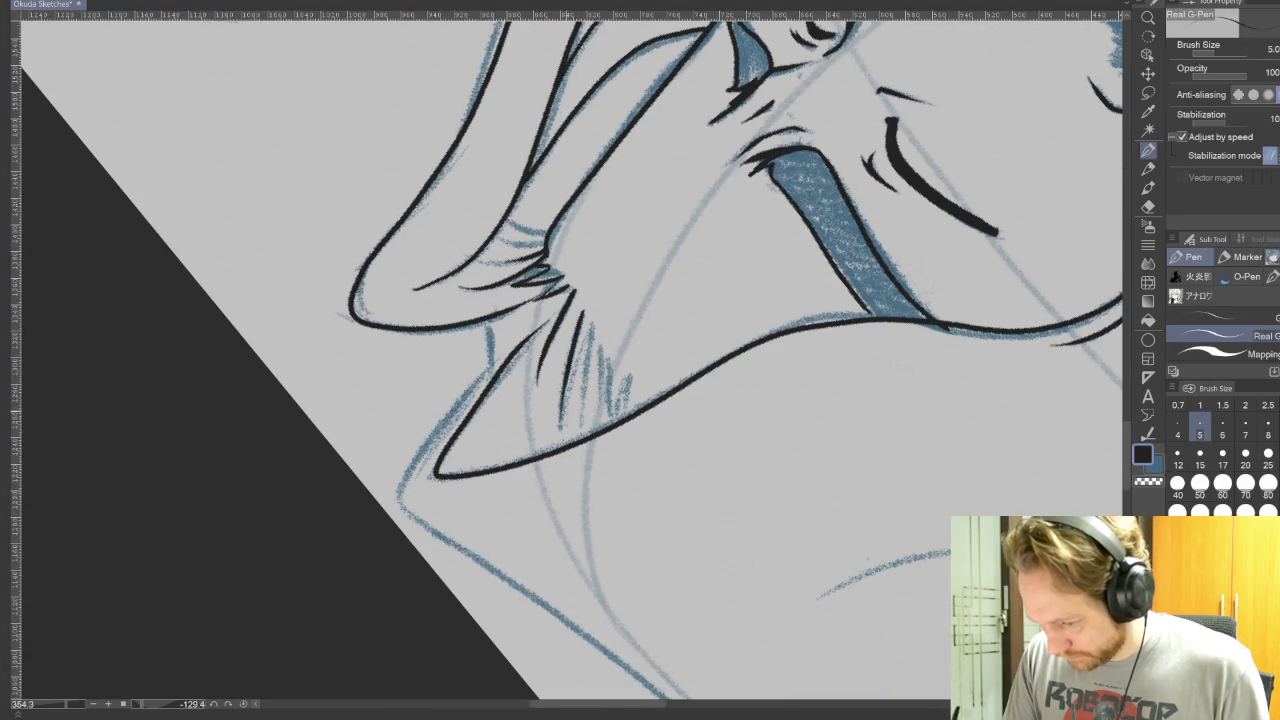
left_click_drag(586, 320, 592, 430)
left_click_drag(594, 322, 606, 412)
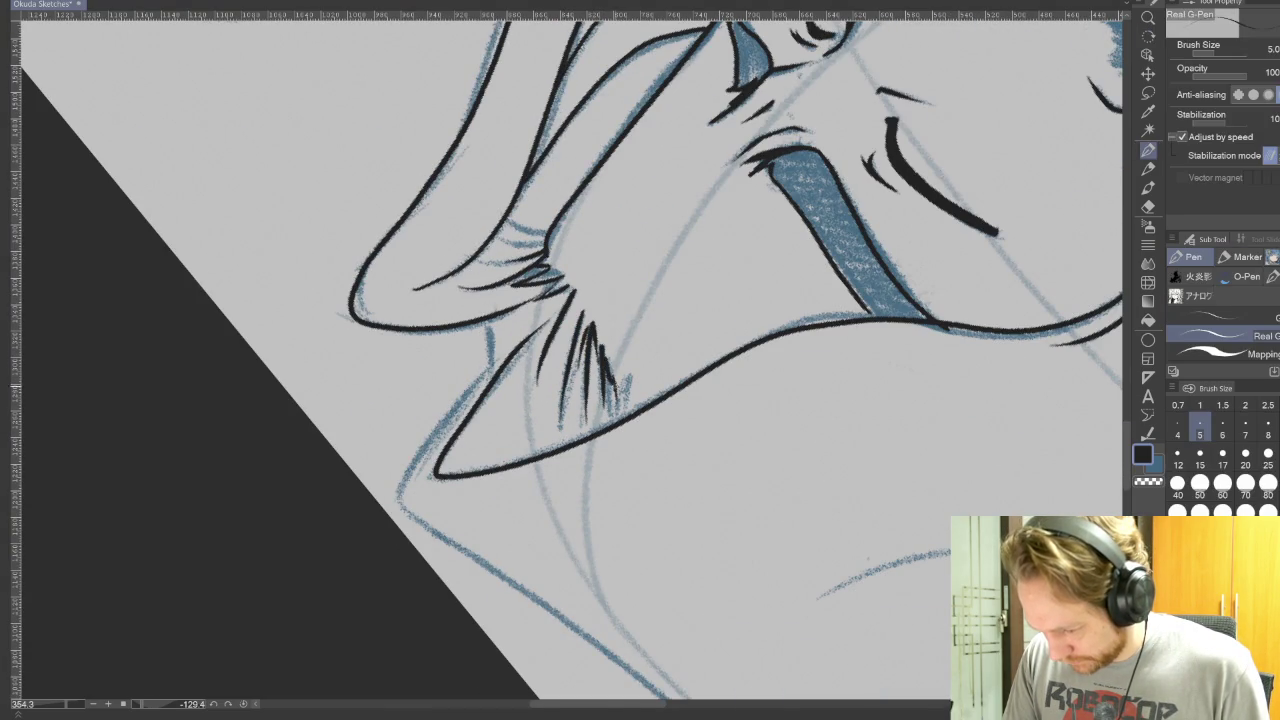
key("at")
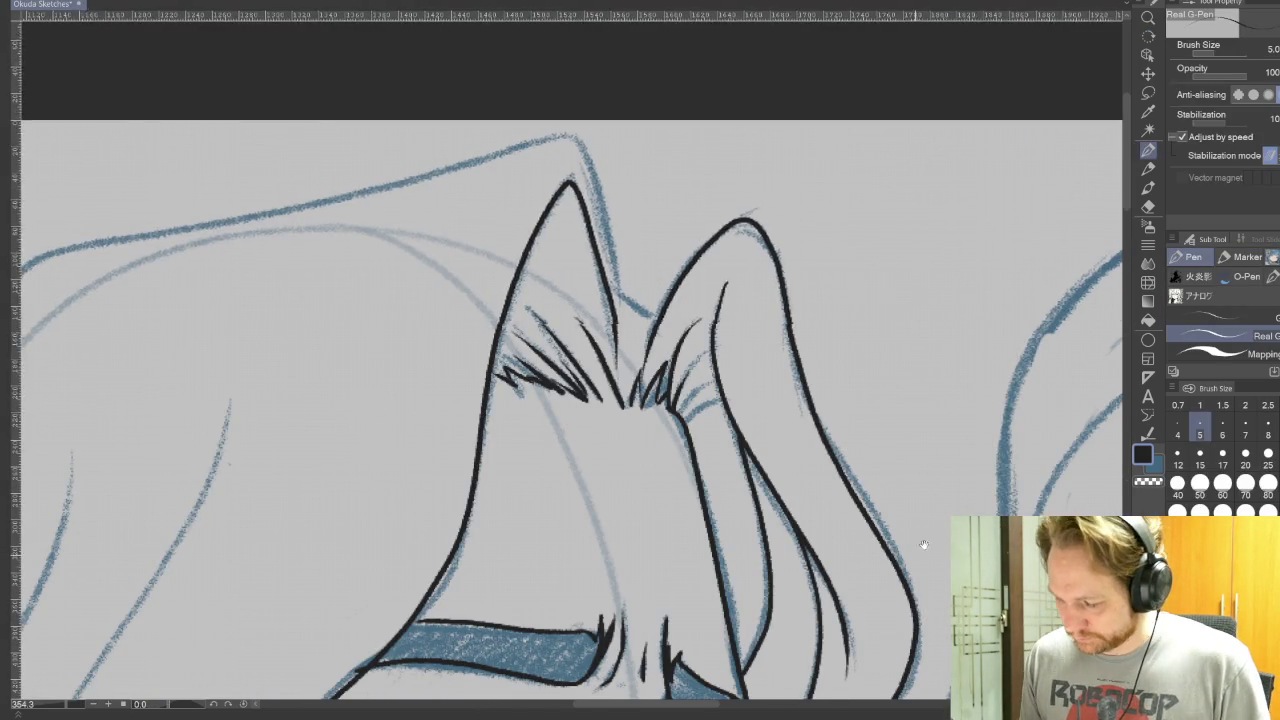
left_click_drag(908, 560, 858, 381)
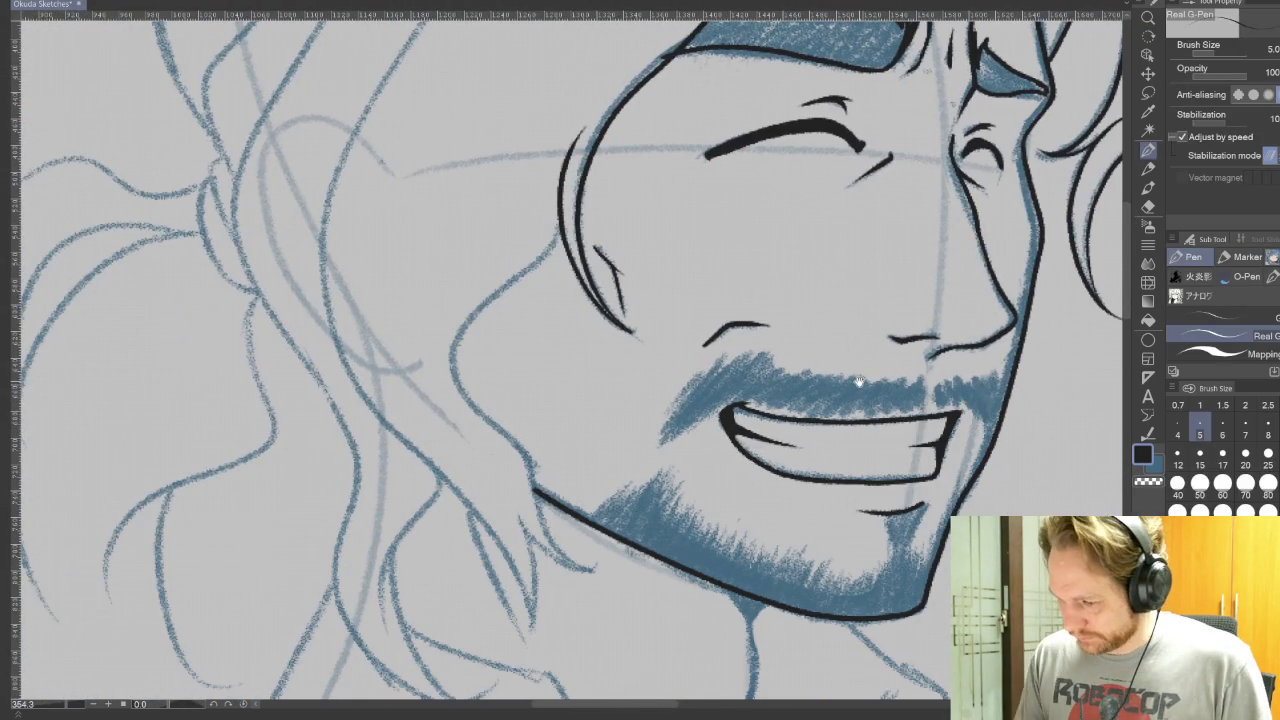
- Ink the left cheek and lower jaw outline
mouse_move(528, 268)
left_mouse_down()
mouse_move(450, 372)
mouse_move(522, 450)
mouse_move(538, 510)
mouse_move(604, 565)
left_mouse_up()
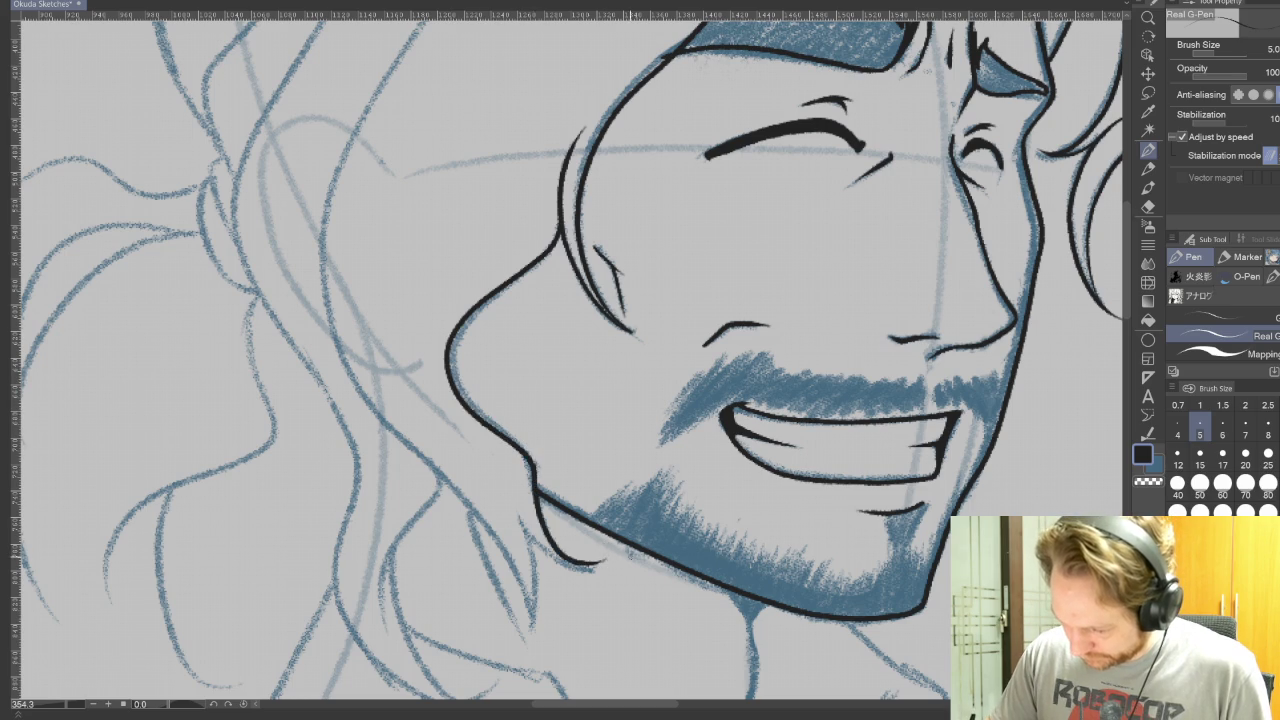
left_click_drag(520, 488, 575, 565)
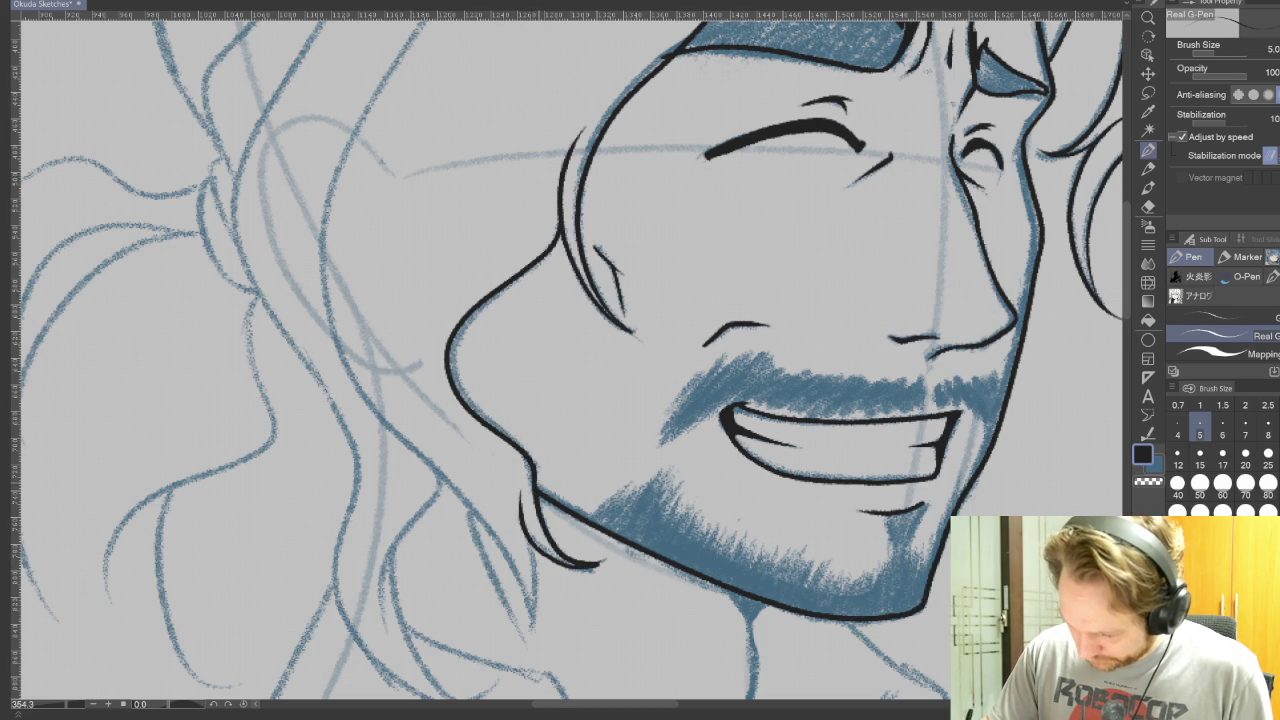
left_click_drag(700, 300, 450, 480)
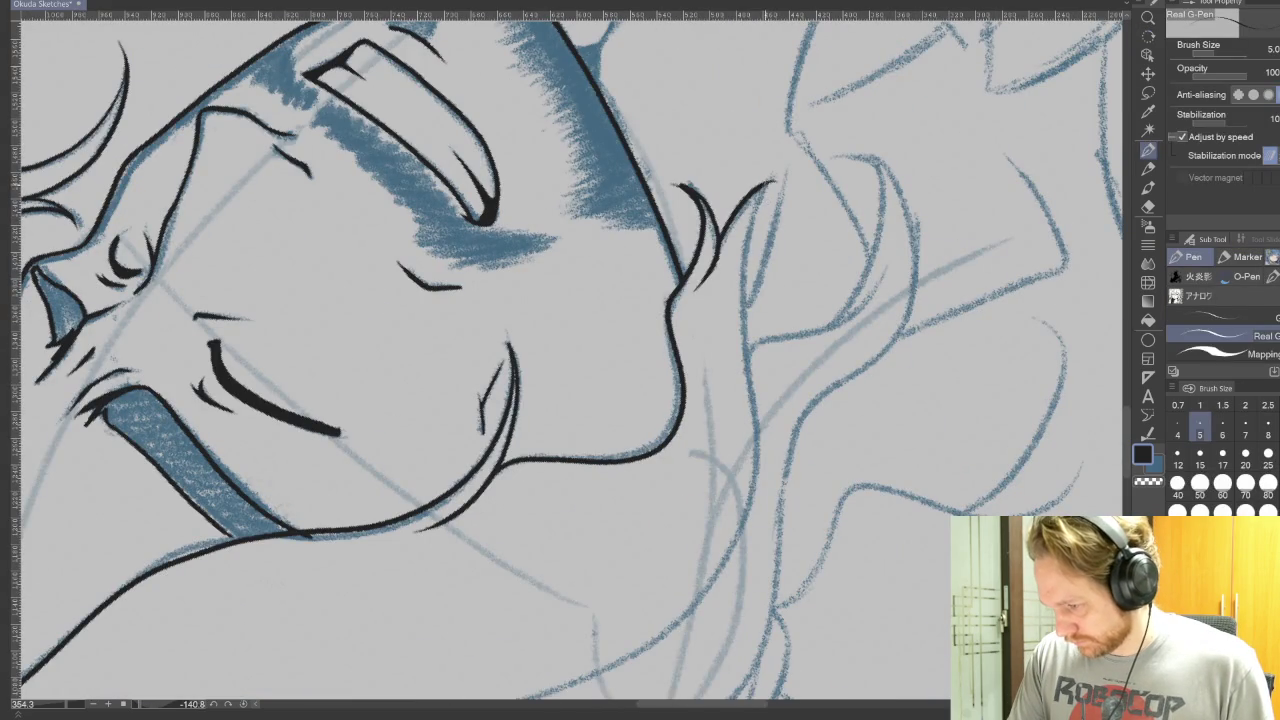
left_click_drag(720, 560, 560, 600)
left_click_drag(600, 400, 500, 300)
key("p")
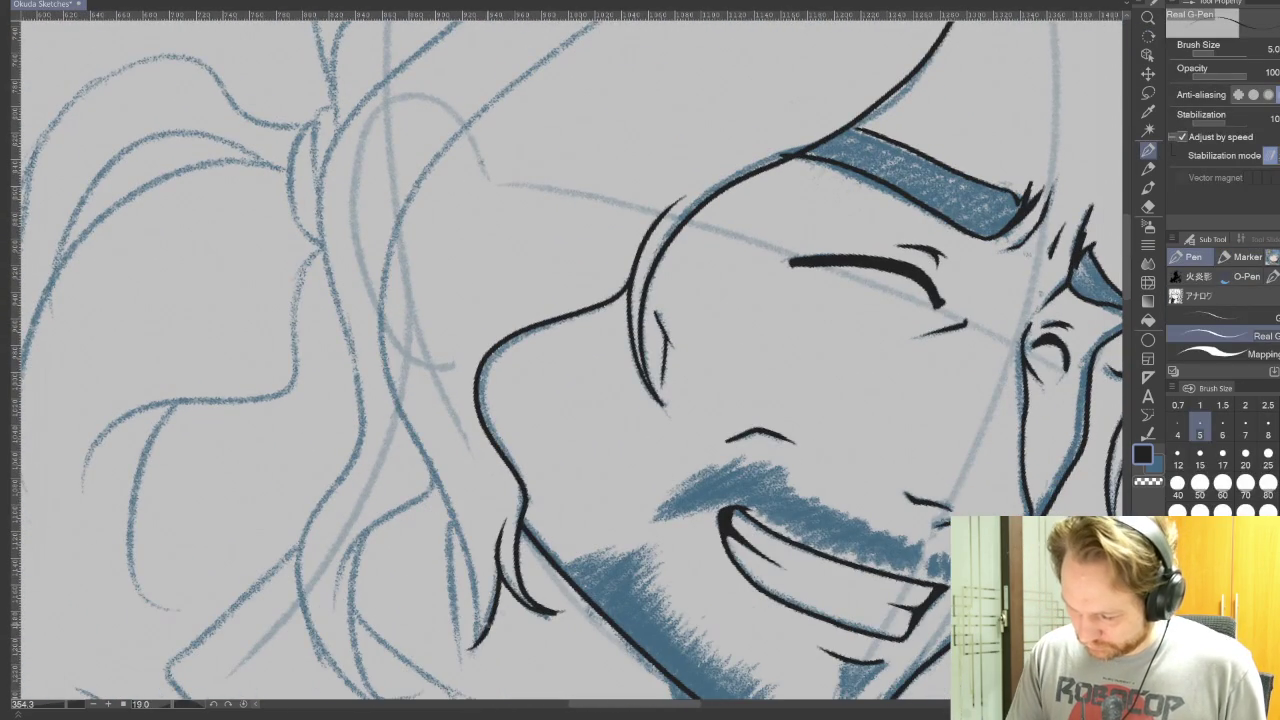
- Ink the long head outline from the jaw over the top of the head
mouse_move(487, 628)
left_mouse_down()
mouse_move(460, 496)
mouse_move(380, 282)
mouse_move(590, 22)
left_mouse_up()
mouse_move(795, 255)
left_mouse_down()
mouse_move(810, 320)
mouse_move(758, 535)
left_mouse_up()
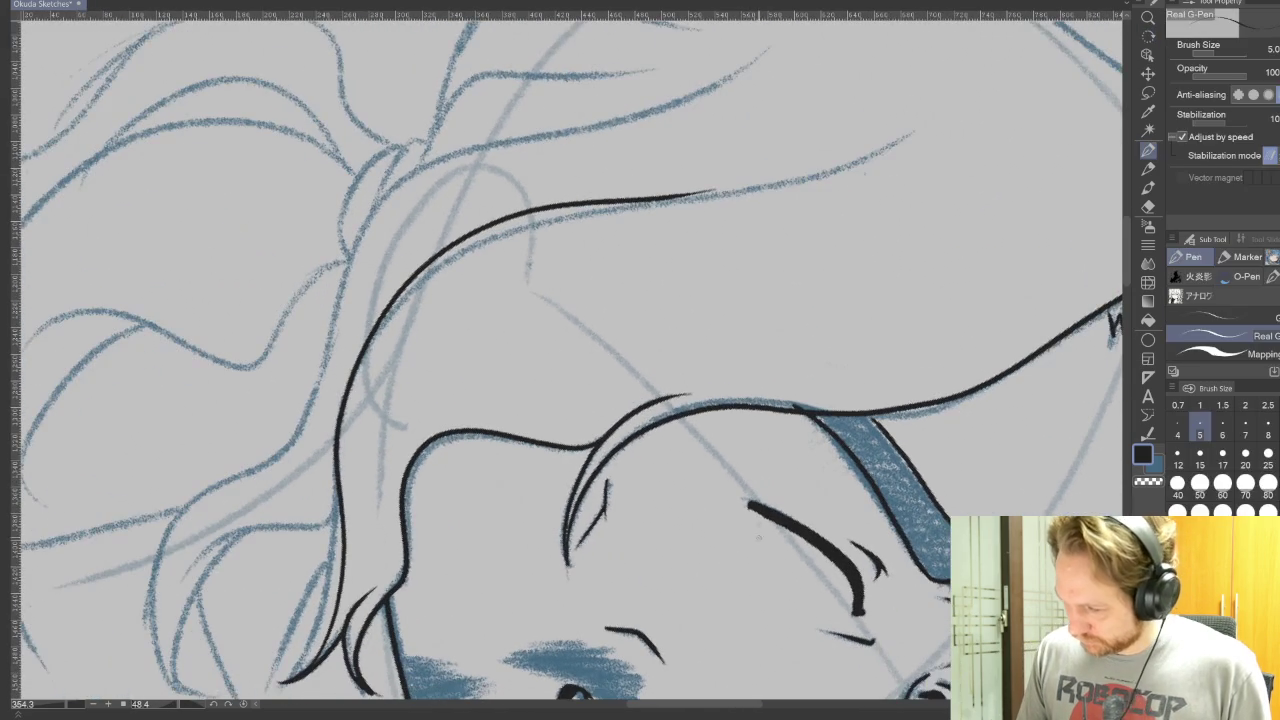
left_click_drag(734, 577, 711, 565)
key("ctrl+z")
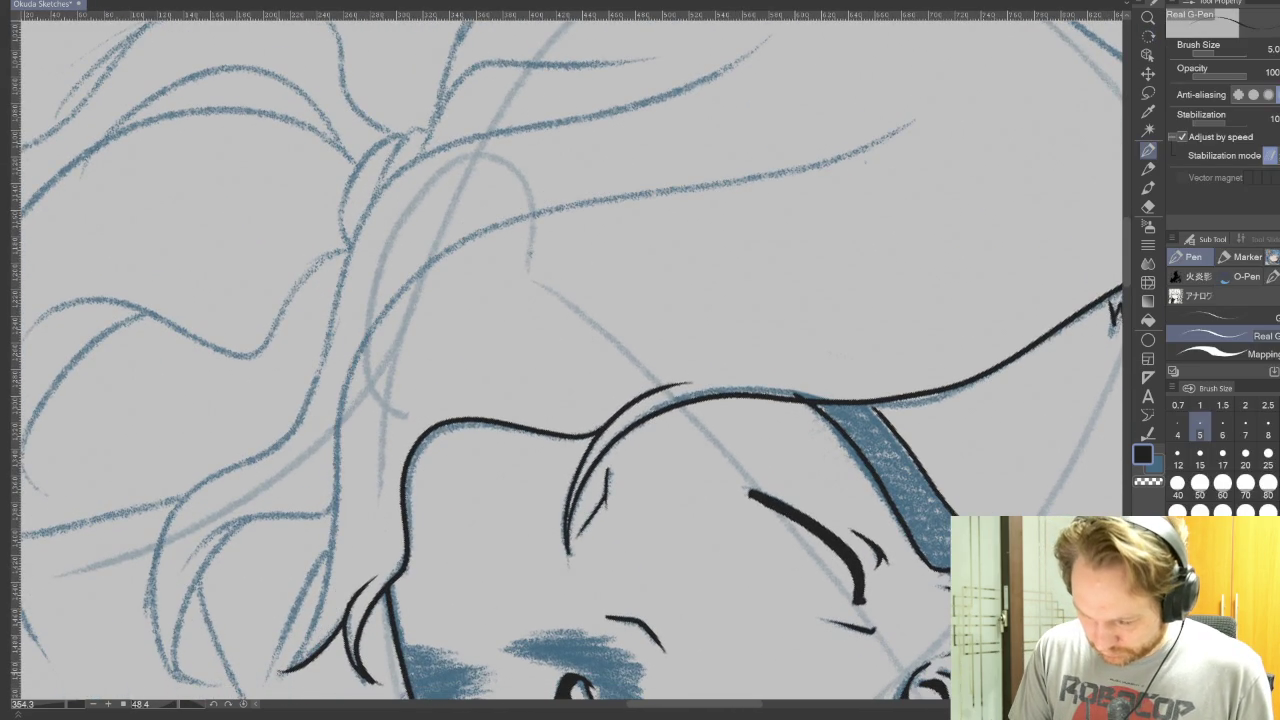
mouse_move(300, 655)
left_mouse_down()
mouse_move(328, 484)
mouse_move(392, 288)
mouse_move(643, 191)
mouse_move(922, 110)
left_mouse_up()
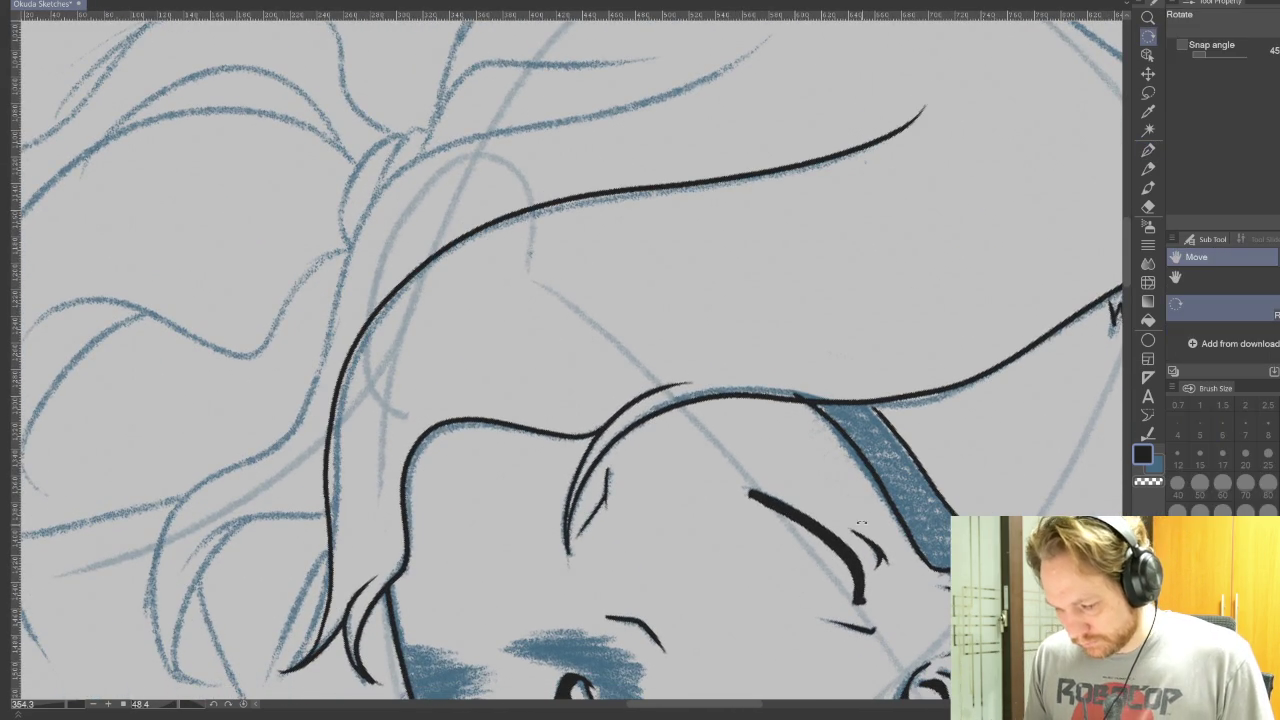
- Ink long hair strands sweeping up and right from the head's left side, then reset rotation
mouse_move(811, 320)
left_mouse_down()
mouse_move(754, 625)
mouse_move(1022, 408)
mouse_move(915, 438)
left_mouse_up()
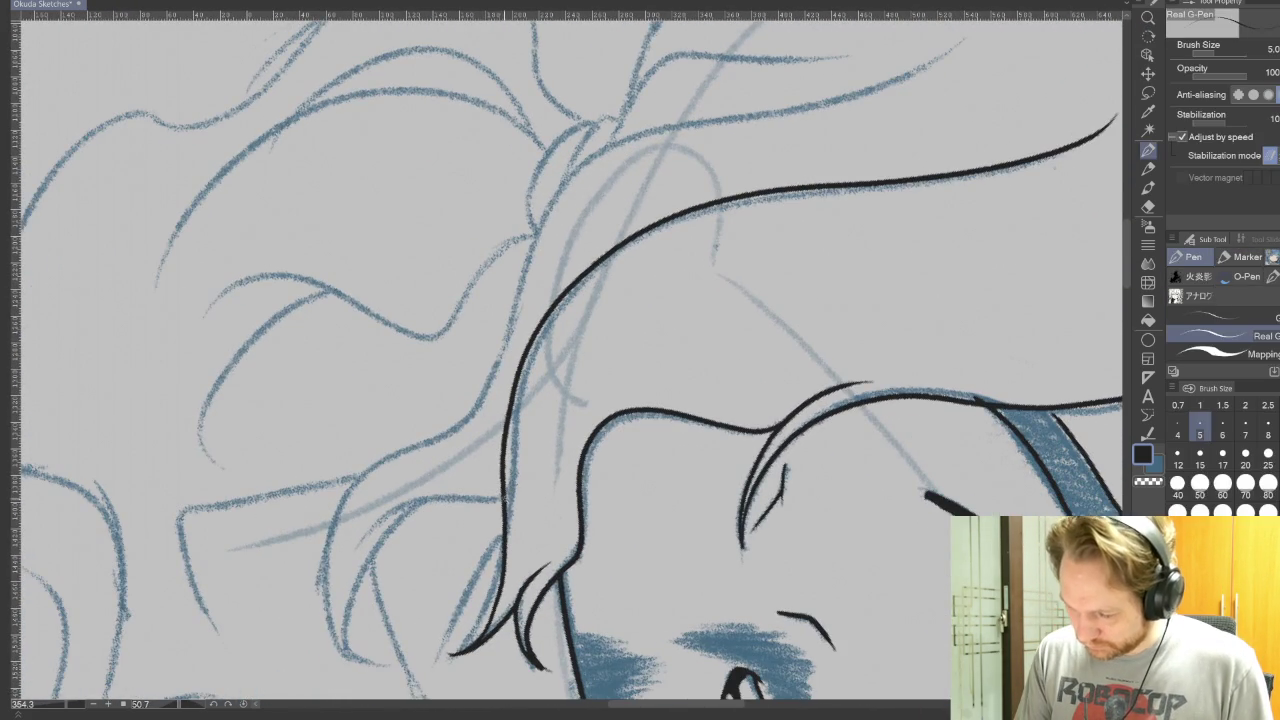
left_click_drag(477, 501, 353, 546)
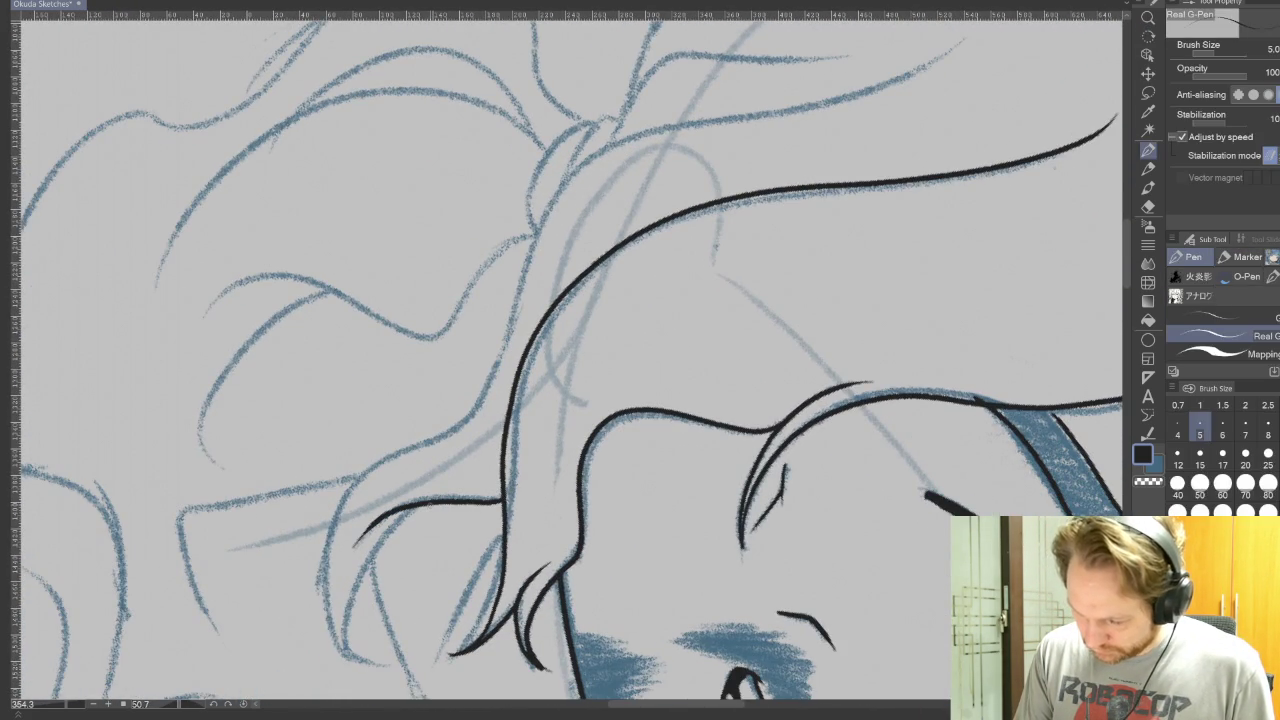
mouse_move(420, 505)
left_mouse_down()
mouse_move(368, 668)
mouse_move(325, 535)
mouse_move(462, 432)
mouse_move(492, 386)
left_mouse_up()
left_click_drag(697, 439, 668, 564)
mouse_move(462, 515)
left_mouse_down()
mouse_move(485, 410)
mouse_move(596, 268)
mouse_move(897, 196)
left_mouse_up()
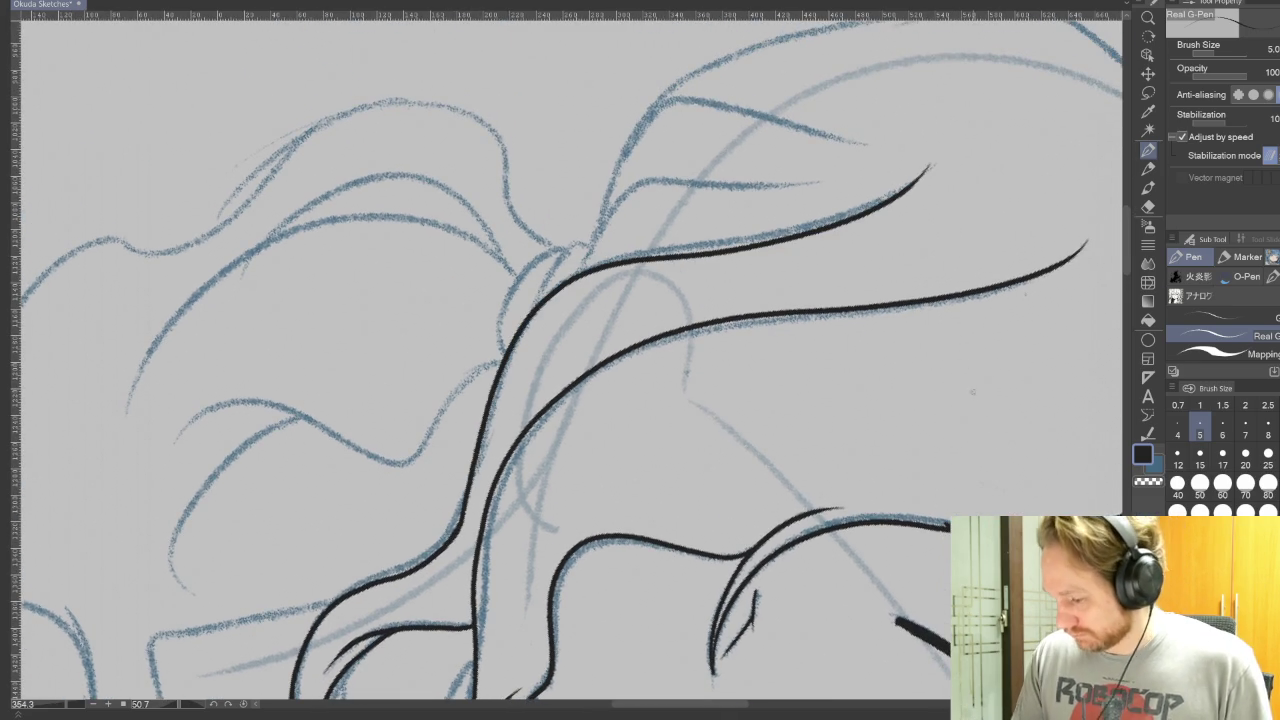
key("ctrl+at")
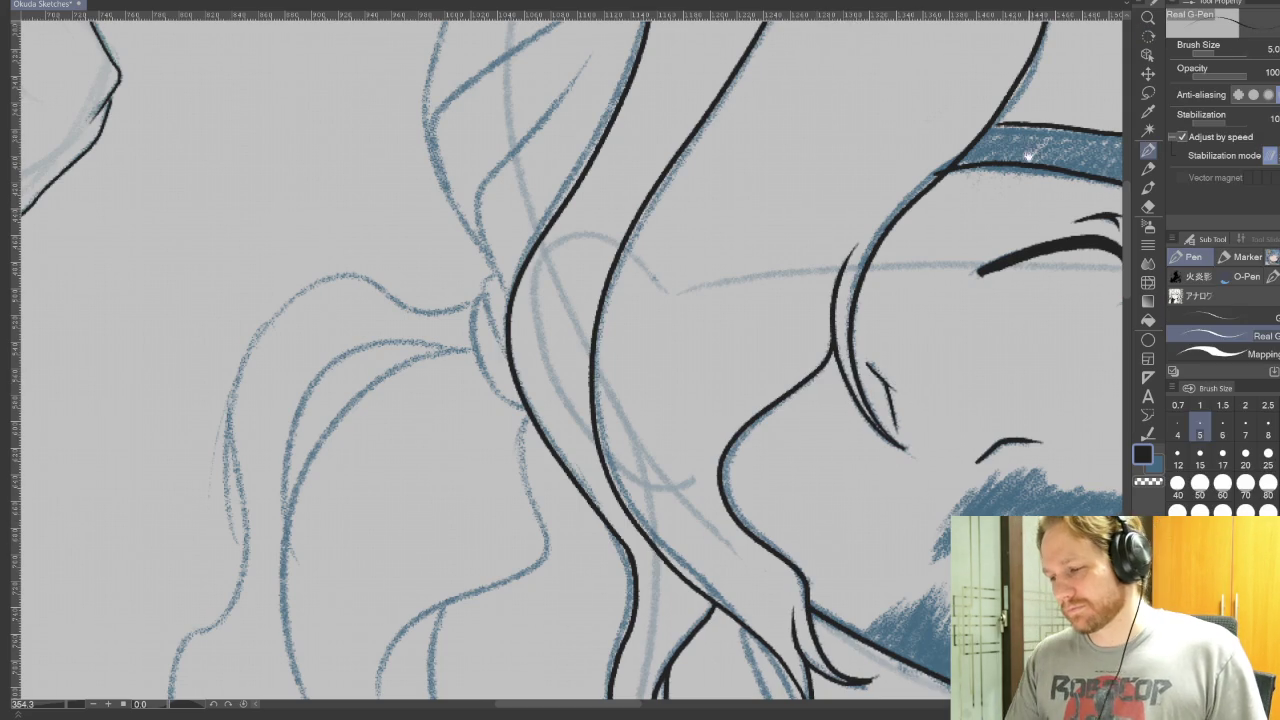
- Ink the outer hair contour up over the top of the head, plus a short tuft between the peaks
left_click_drag(1033, 137, 808, 508)
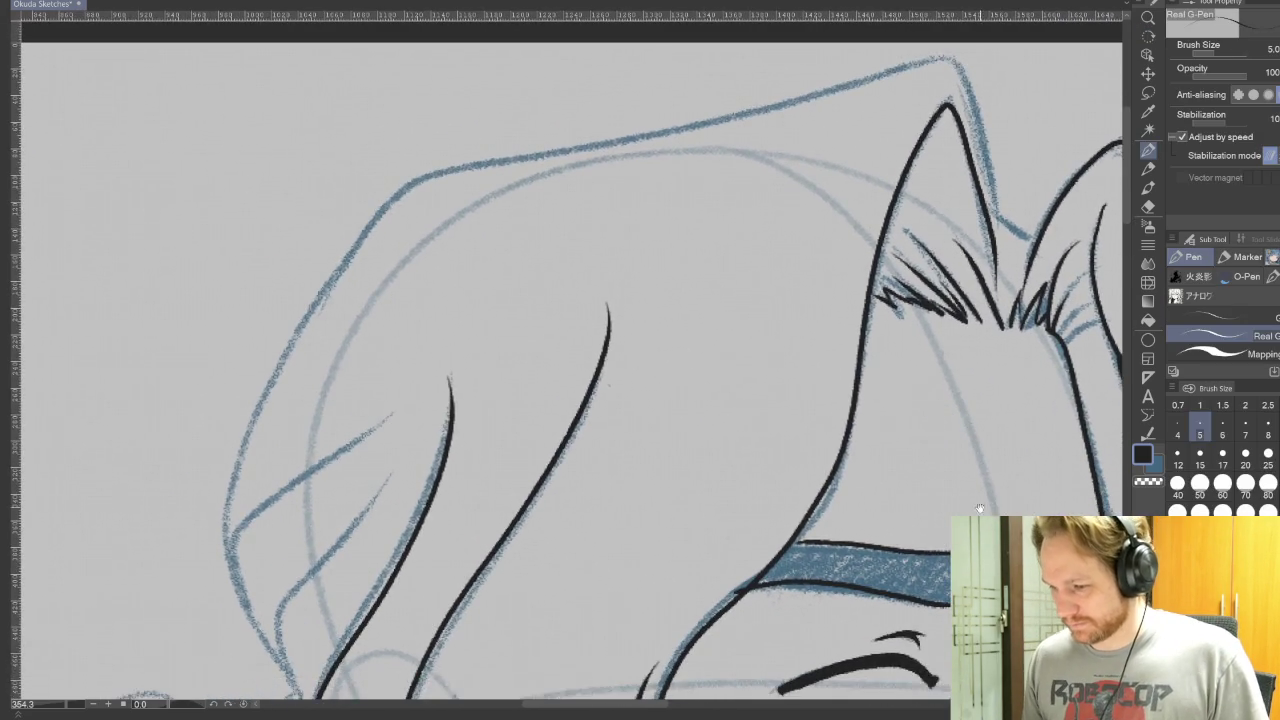
scroll(677, 503, "down", 2)
mouse_move(316, 612)
left_mouse_down()
mouse_move(232, 460)
mouse_move(286, 280)
mouse_move(428, 76)
mouse_move(524, 54)
left_mouse_up()
mouse_move(820, 339)
left_mouse_down()
mouse_move(780, 424)
mouse_move(584, 288)
left_mouse_up()
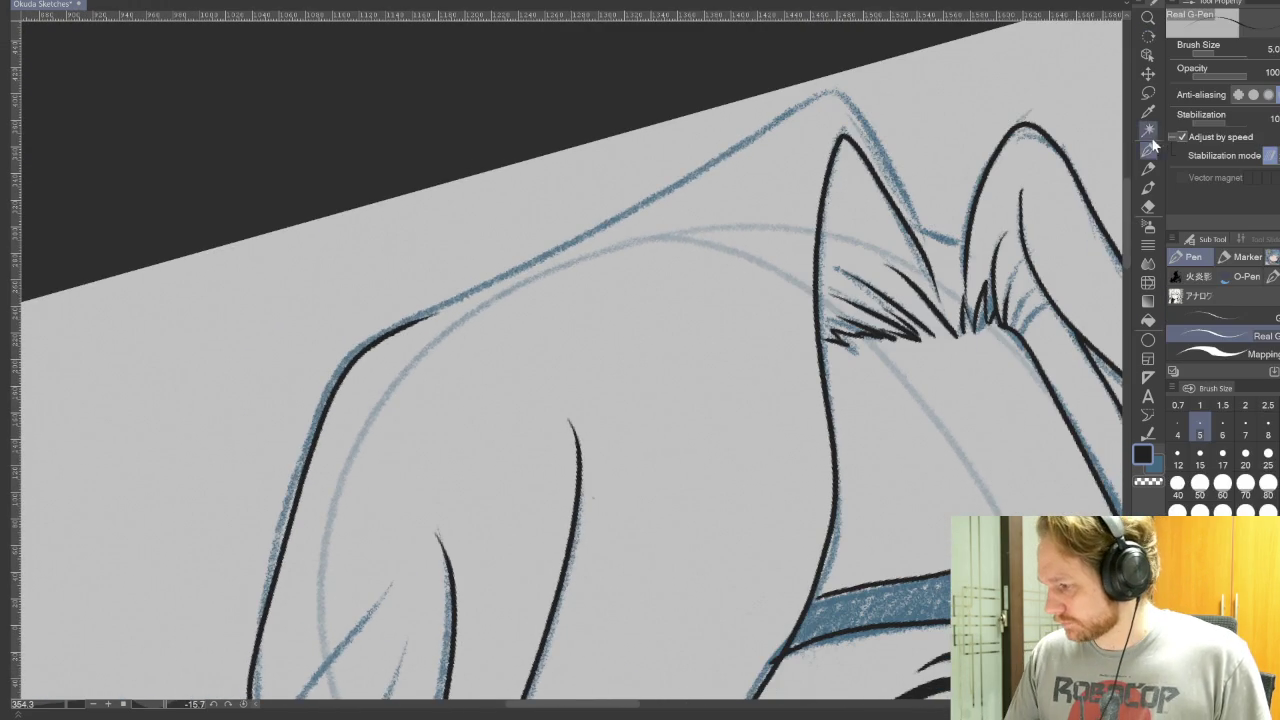
mouse_move(440, 314)
left_mouse_down()
mouse_move(838, 95)
mouse_move(946, 290)
left_mouse_up()
left_click_drag(916, 210, 970, 248)
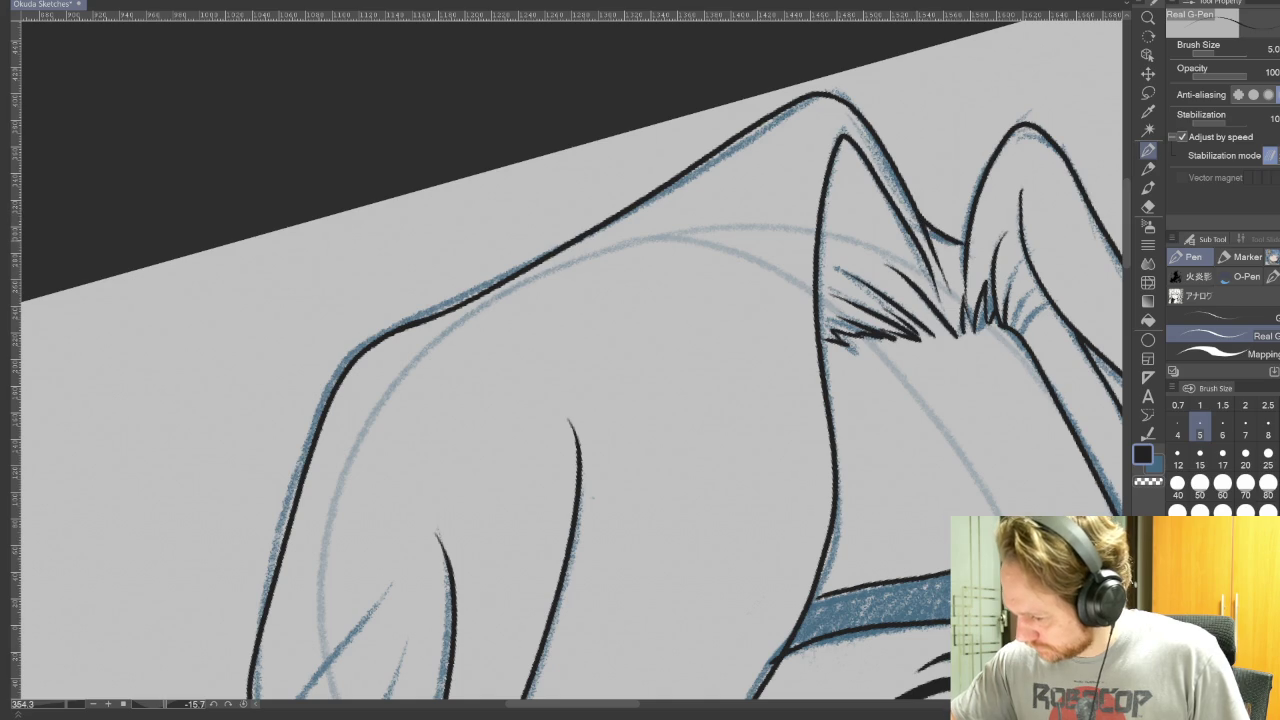
mouse_move(969, 517)
left_mouse_down()
mouse_move(849, 497)
mouse_move(593, 292)
left_mouse_up()
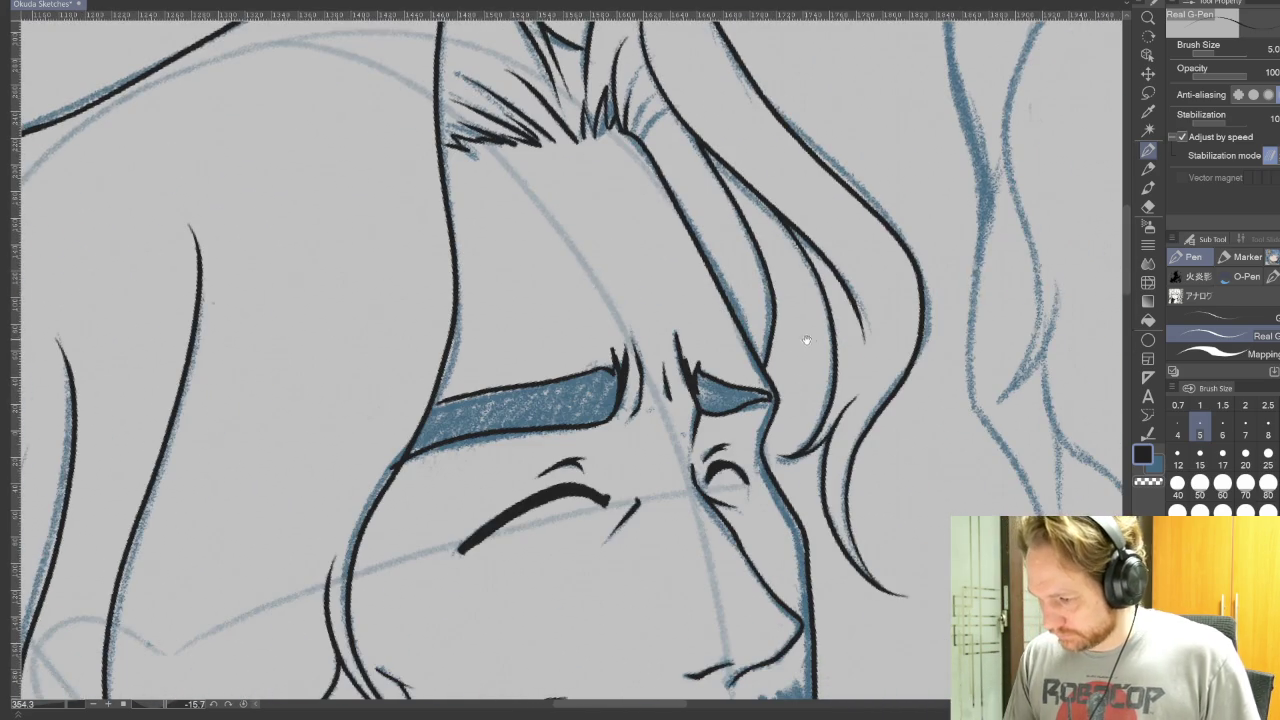
- With the view rotated, ink curved hair strands beside the face, including an inner lock and curled tip
left_click_drag(802, 341, 900, 557)
mouse_move(843, 461)
left_mouse_down()
mouse_move(1122, 327)
mouse_move(663, 531)
mouse_move(530, 408)
left_mouse_up()
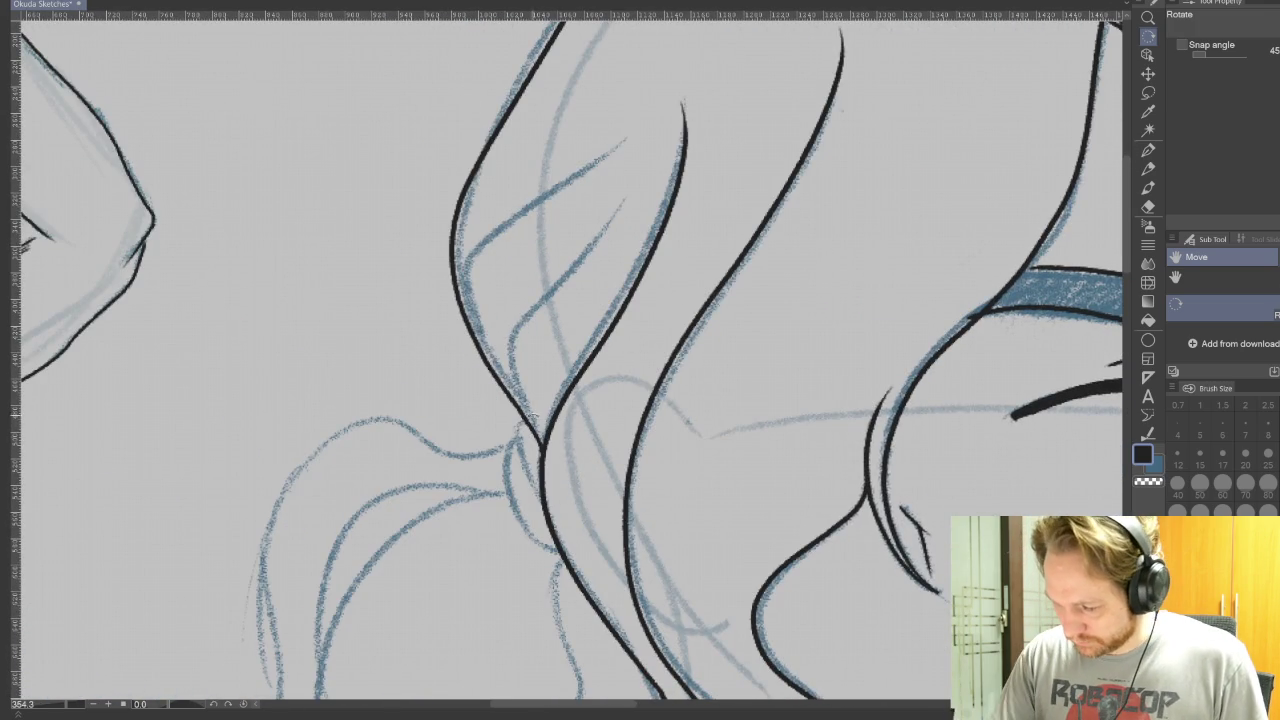
key("p")
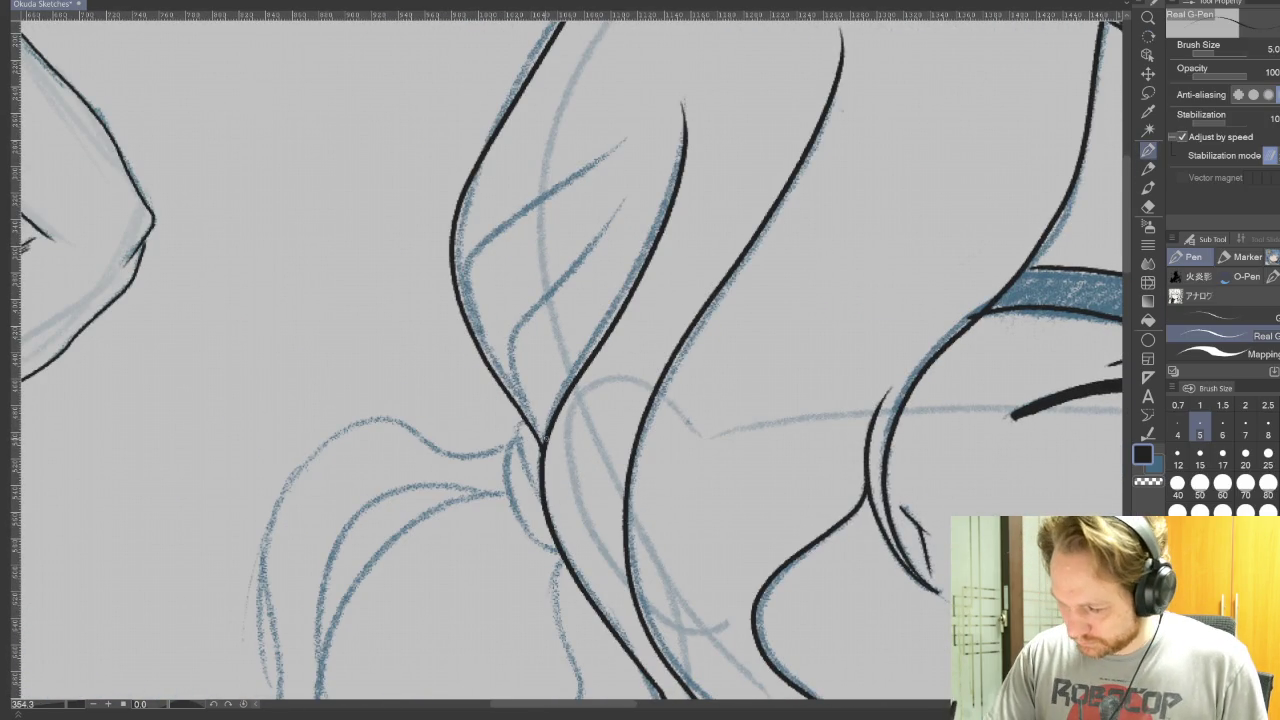
mouse_move(542, 450)
left_mouse_down()
mouse_move(517, 388)
mouse_move(622, 193)
left_mouse_up()
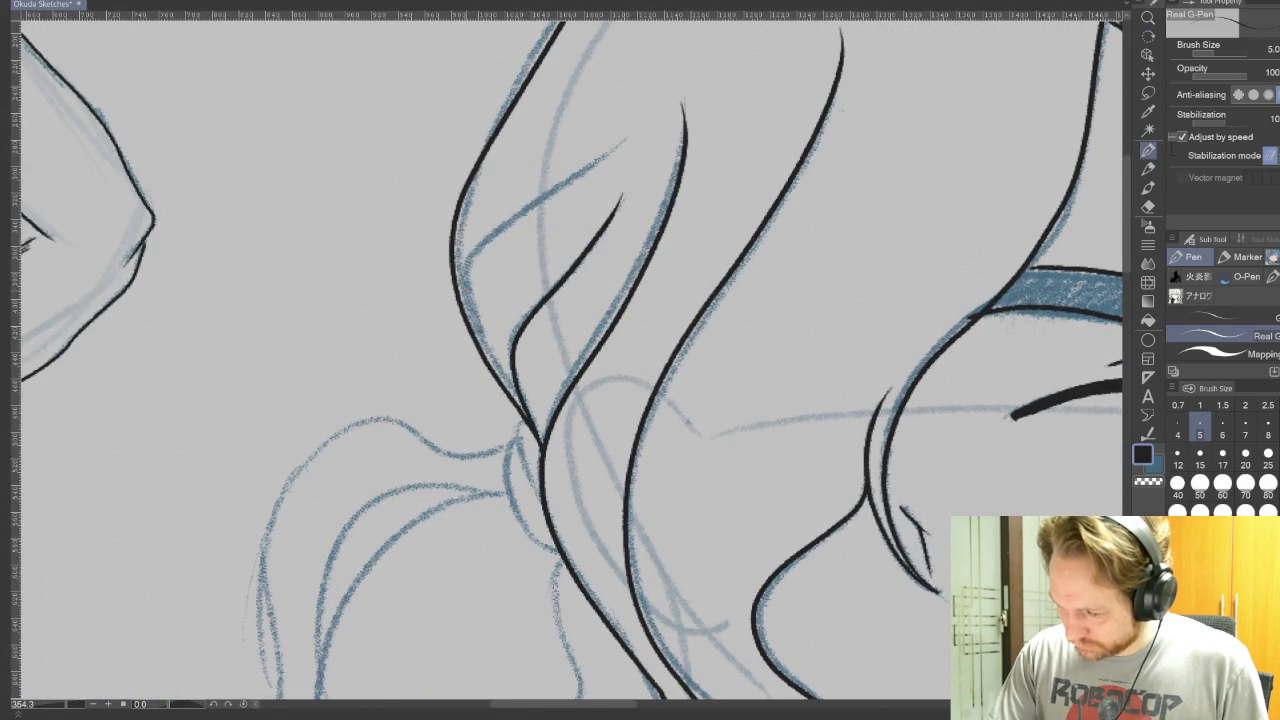
mouse_move(472, 340)
left_mouse_down()
mouse_move(490, 240)
mouse_move(628, 130)
left_mouse_up()
left_click_drag(520, 375, 565, 197)
left_click_drag(562, 260, 584, 328)
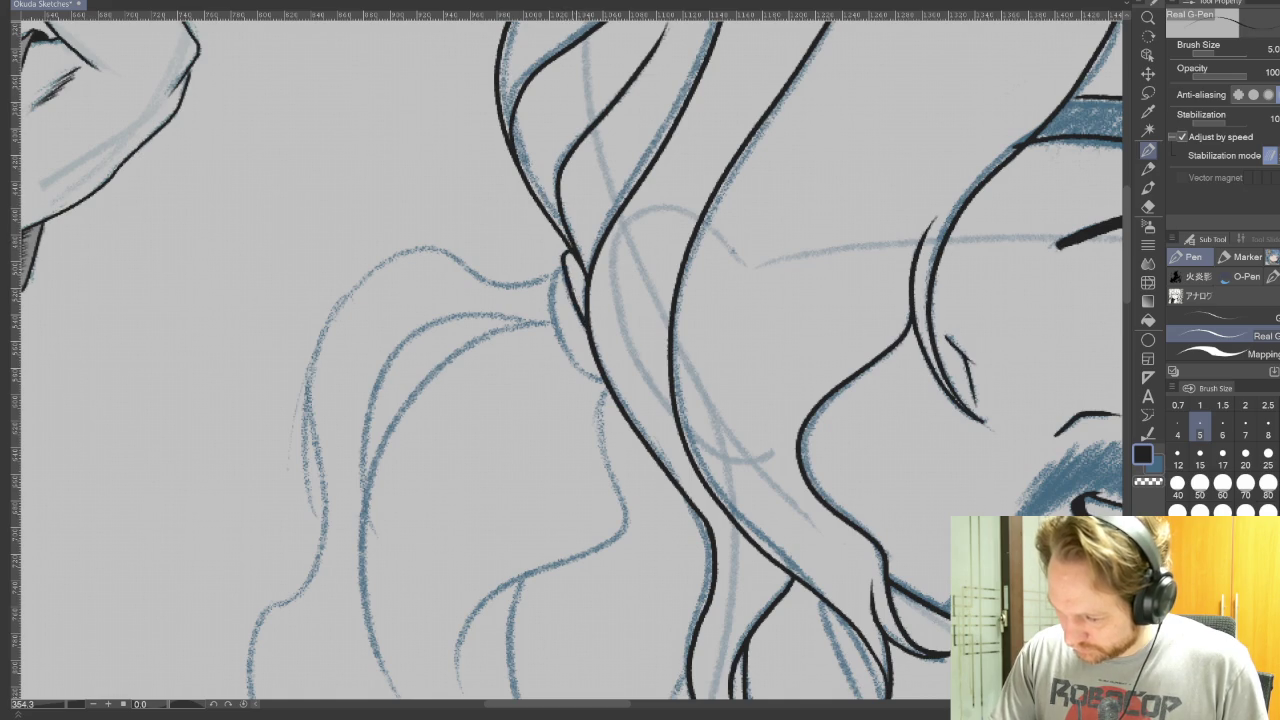
mouse_move(560, 266)
left_mouse_down()
mouse_move(572, 355)
mouse_move(605, 382)
left_mouse_up()
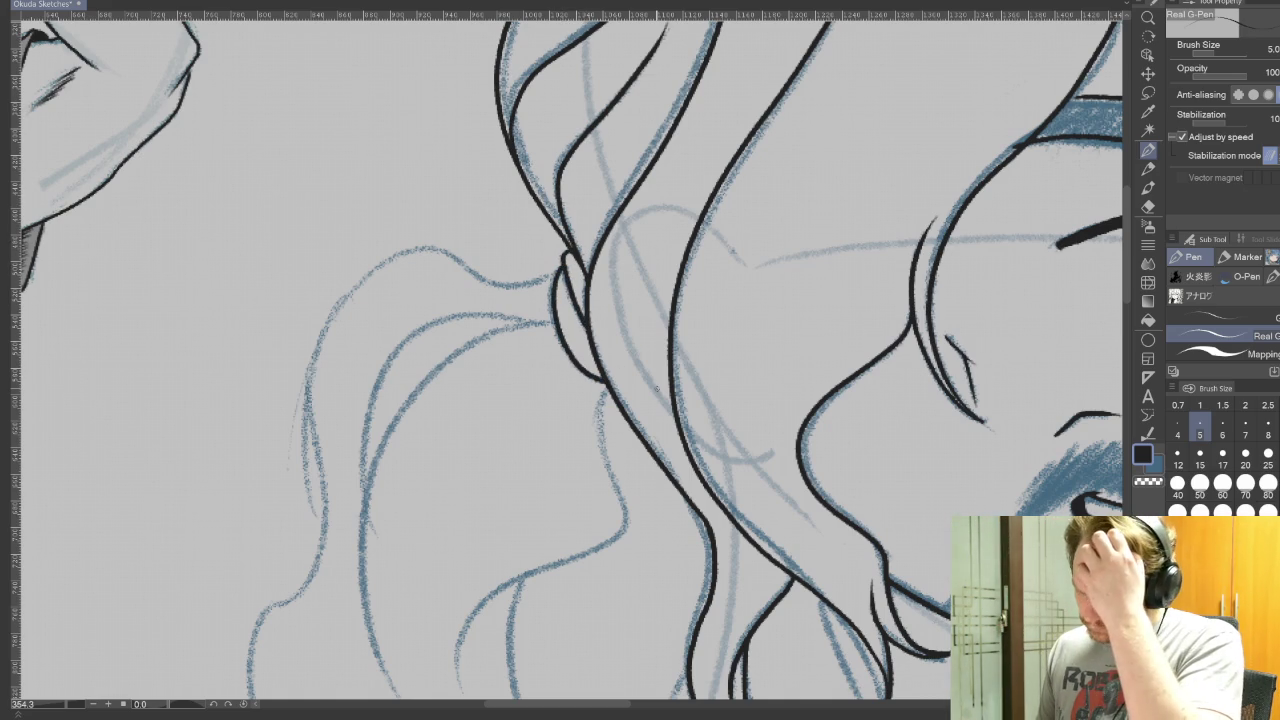
- Ink the first wavy hair locks hanging below the head along the blue sketch
left_click(1149, 150)
left_click_drag(560, 510, 779, 262)
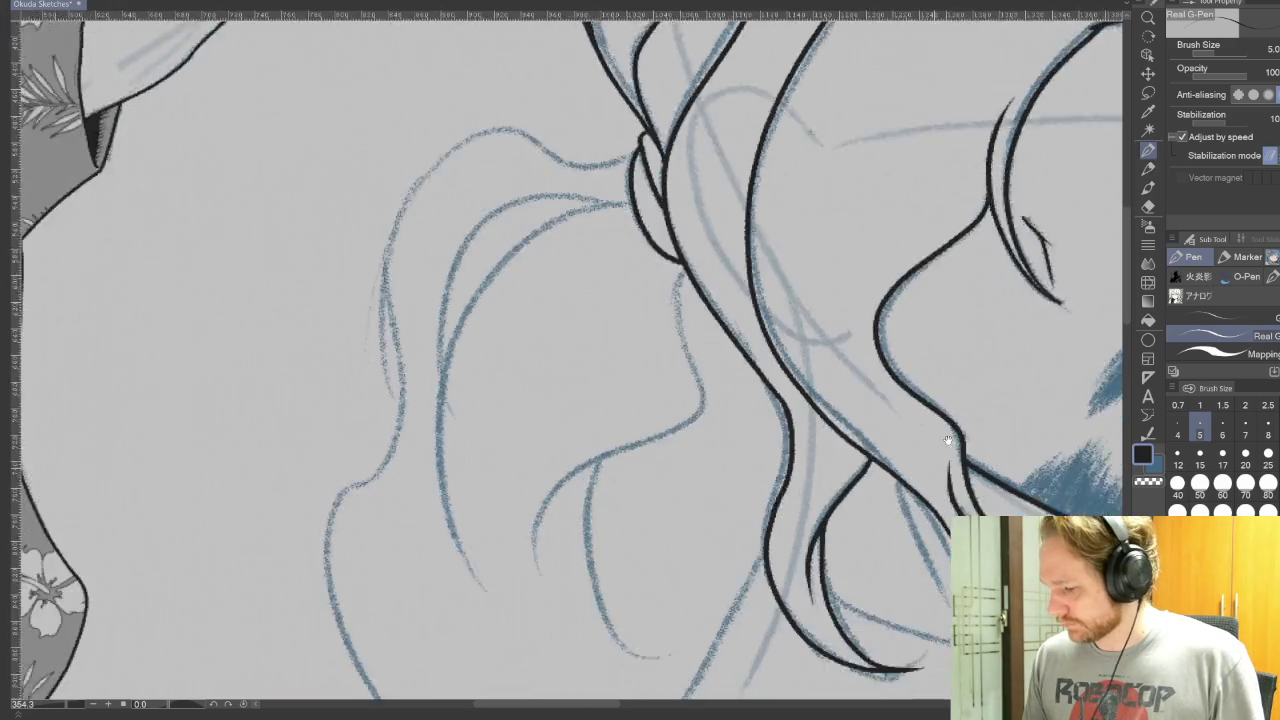
mouse_move(756, 135)
left_mouse_down()
mouse_move(775, 244)
mouse_move(665, 300)
mouse_move(614, 425)
left_mouse_up()
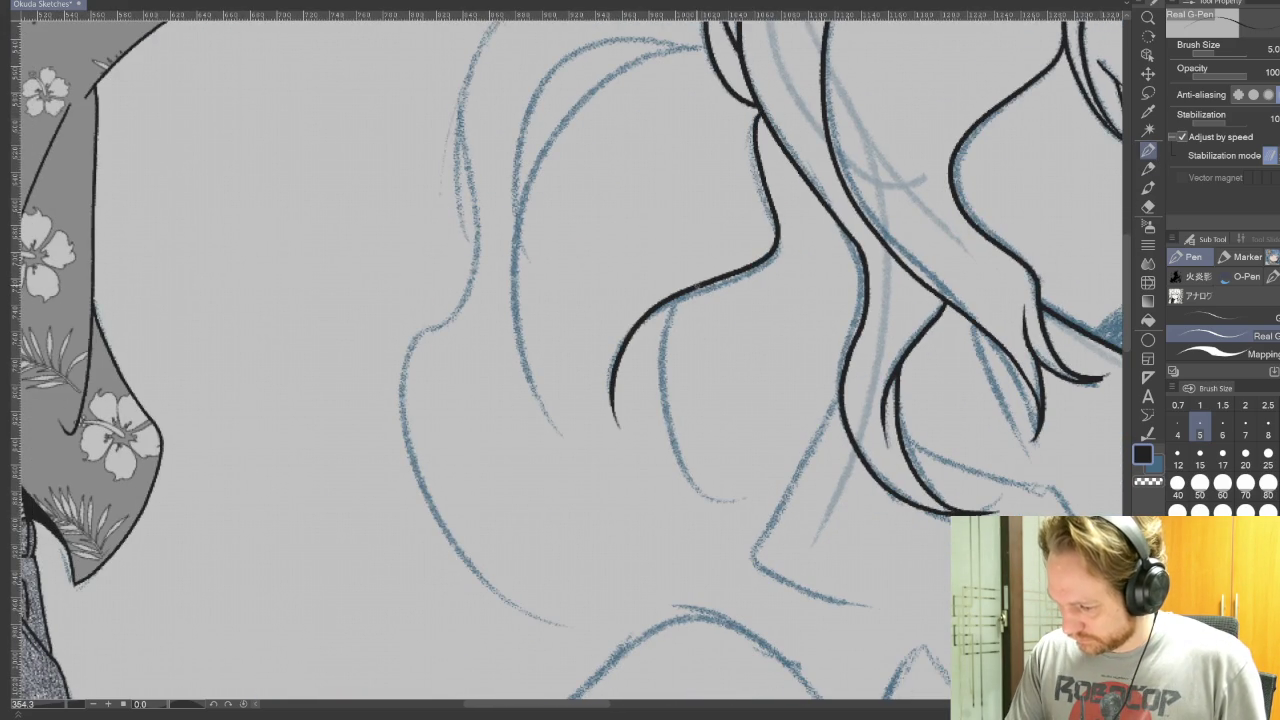
left_click_drag(668, 305, 745, 495)
- Redraw a long lower hair lock as a higher arc, then ink the hanging hair's outer outline
left_click_drag(707, 125, 747, 195)
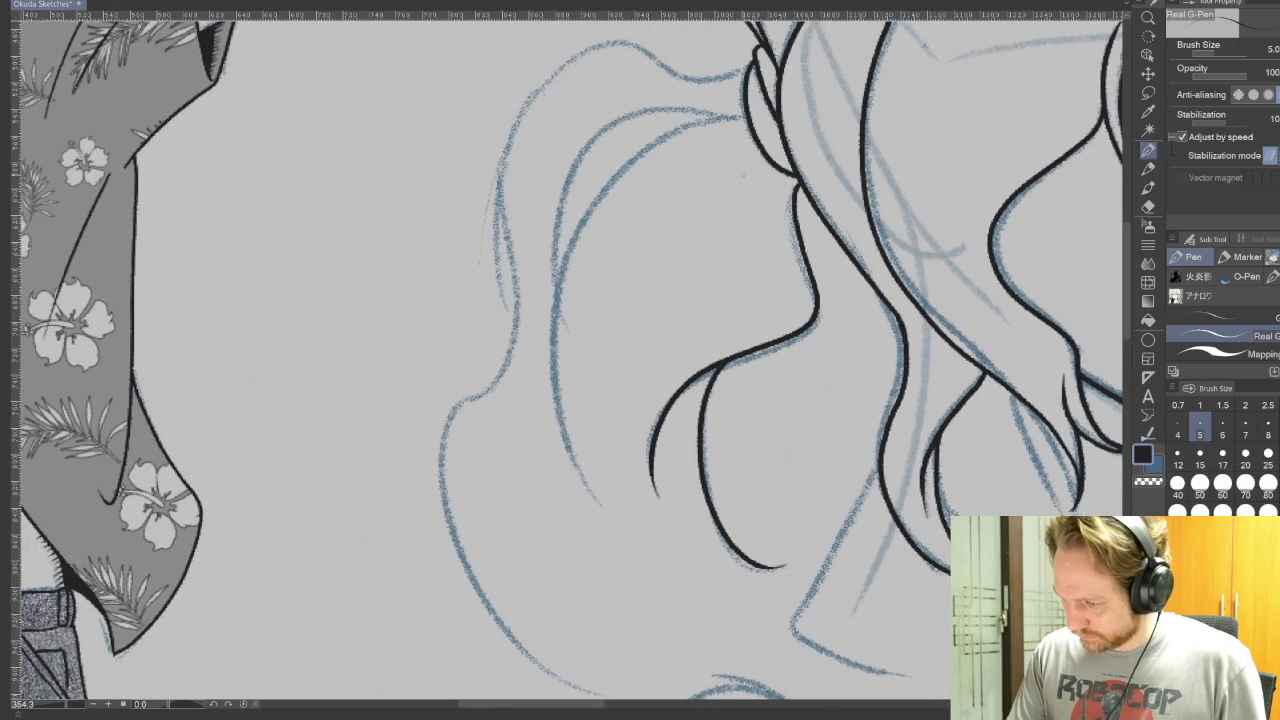
mouse_move(748, 114)
left_mouse_down()
mouse_move(630, 155)
mouse_move(618, 508)
left_mouse_up()
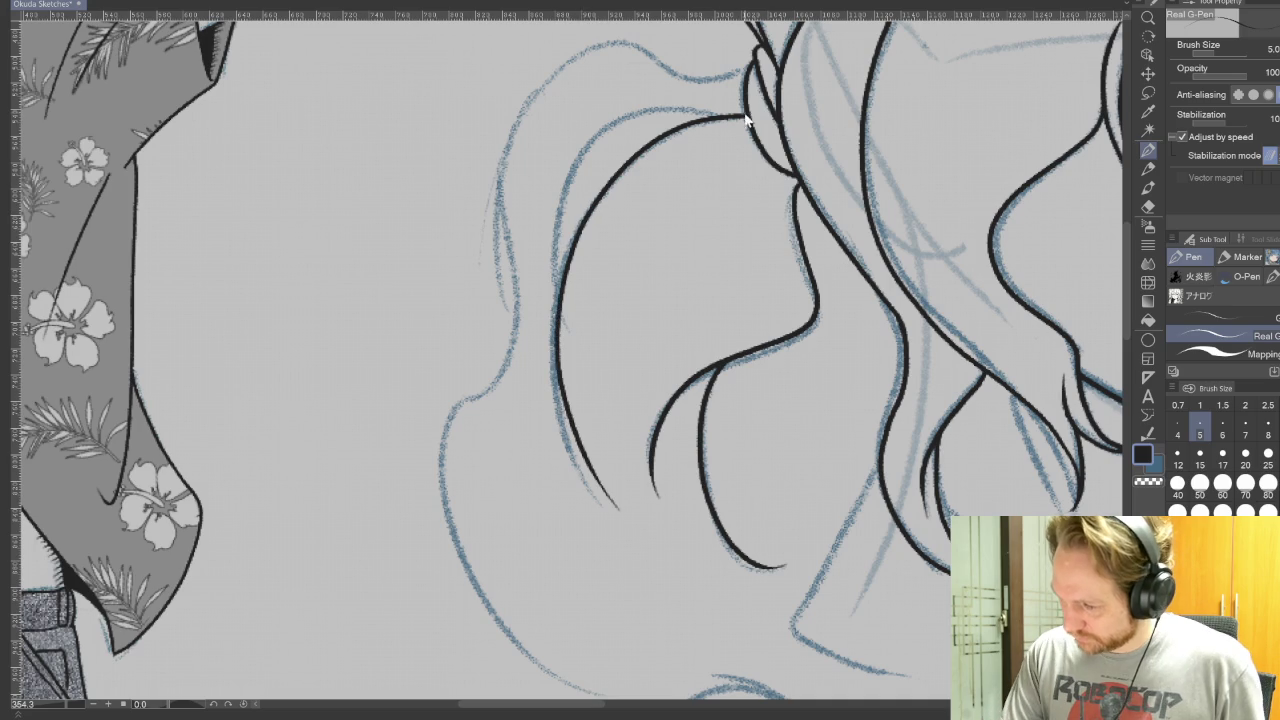
key("ctrl+z")
mouse_move(724, 116)
left_mouse_down()
mouse_move(558, 238)
mouse_move(598, 506)
left_mouse_up()
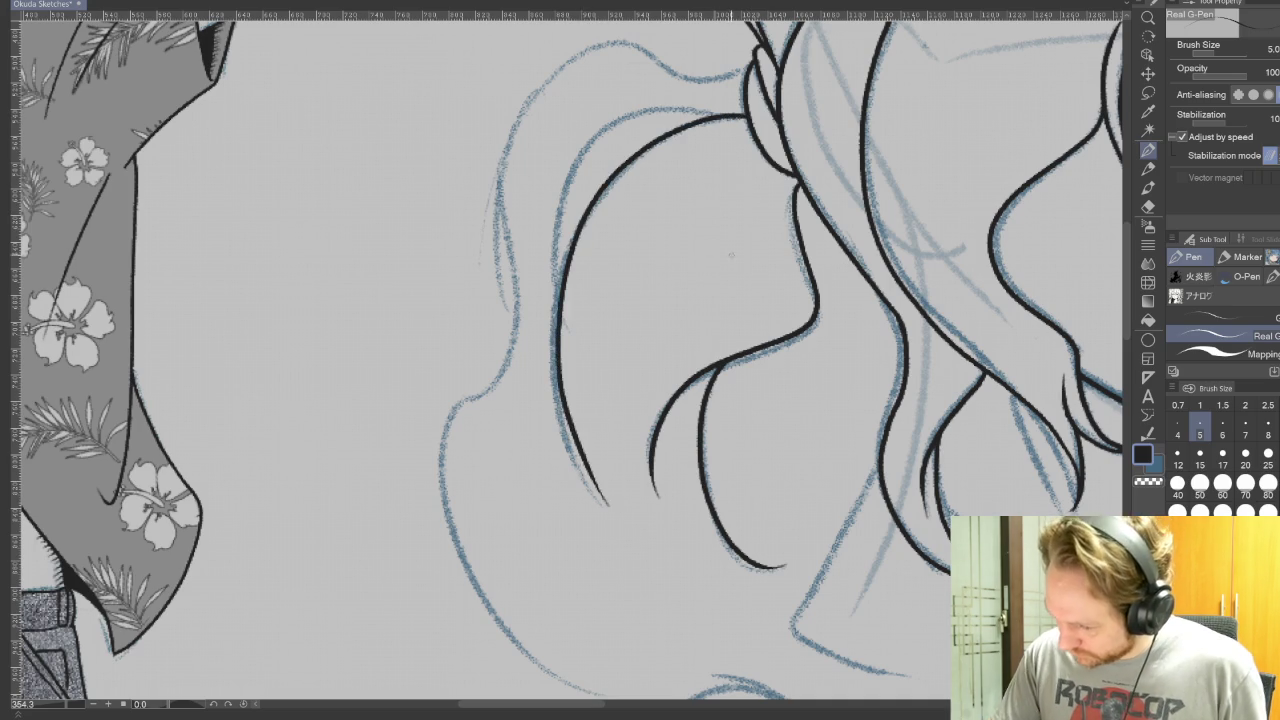
key("ctrl+z")
mouse_move(738, 112)
left_mouse_down()
mouse_move(540, 320)
mouse_move(595, 515)
left_mouse_up()
key("ctrl+z")
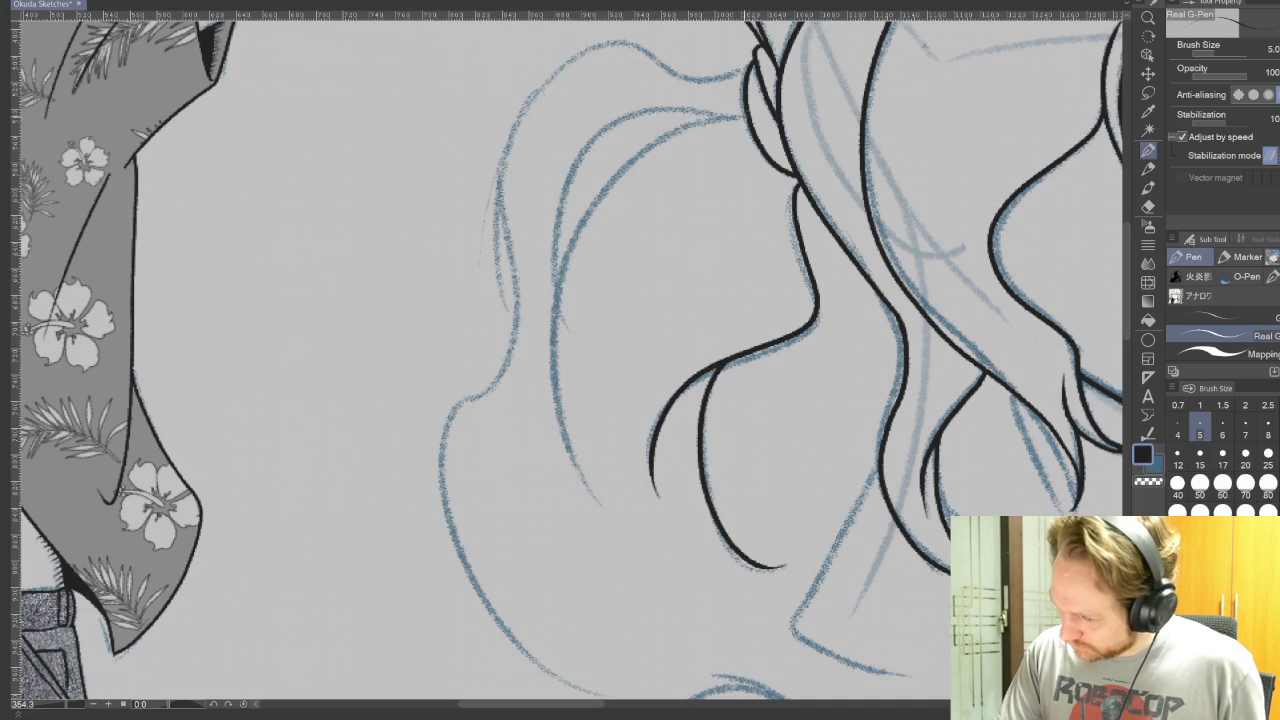
mouse_move(748, 114)
left_mouse_down()
mouse_move(652, 142)
mouse_move(590, 488)
left_mouse_up()
key("ctrl+z")
mouse_move(736, 114)
left_mouse_down()
mouse_move(664, 110)
mouse_move(560, 230)
mouse_move(558, 308)
left_mouse_up()
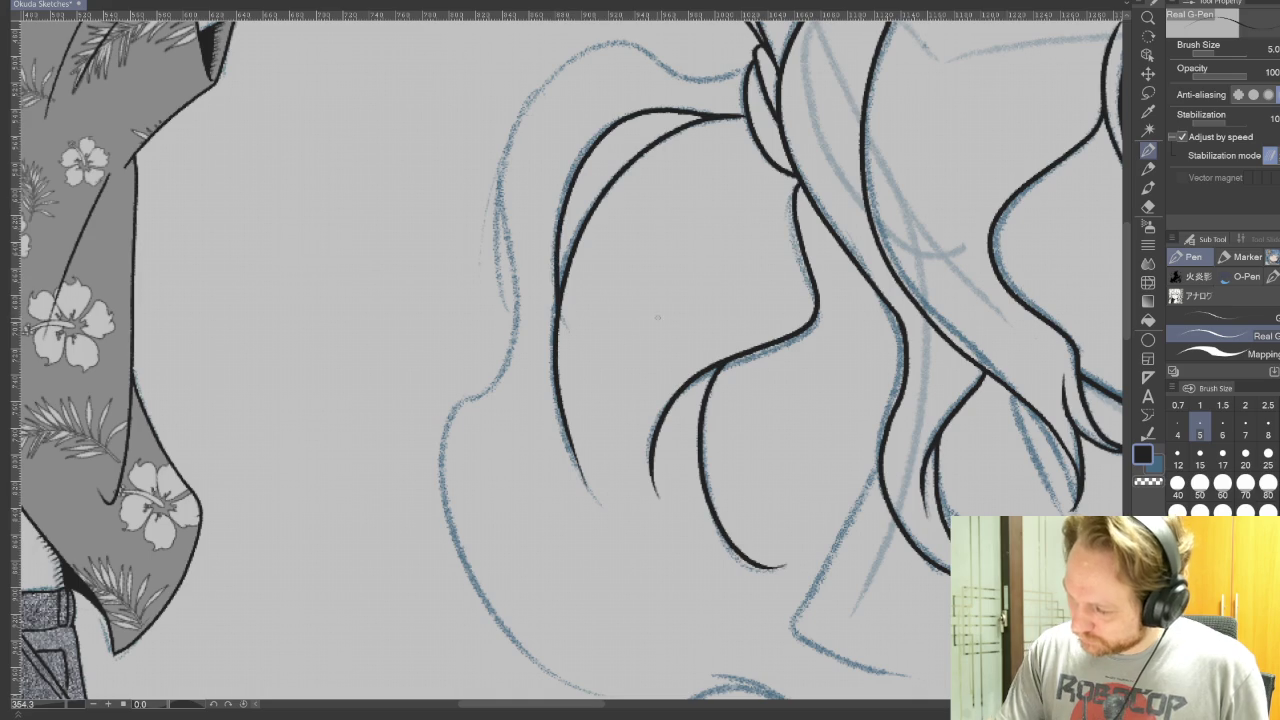
mouse_move(710, 76)
left_mouse_down()
mouse_move(630, 42)
mouse_move(530, 100)
mouse_move(512, 280)
mouse_move(462, 404)
mouse_move(575, 690)
left_mouse_up()
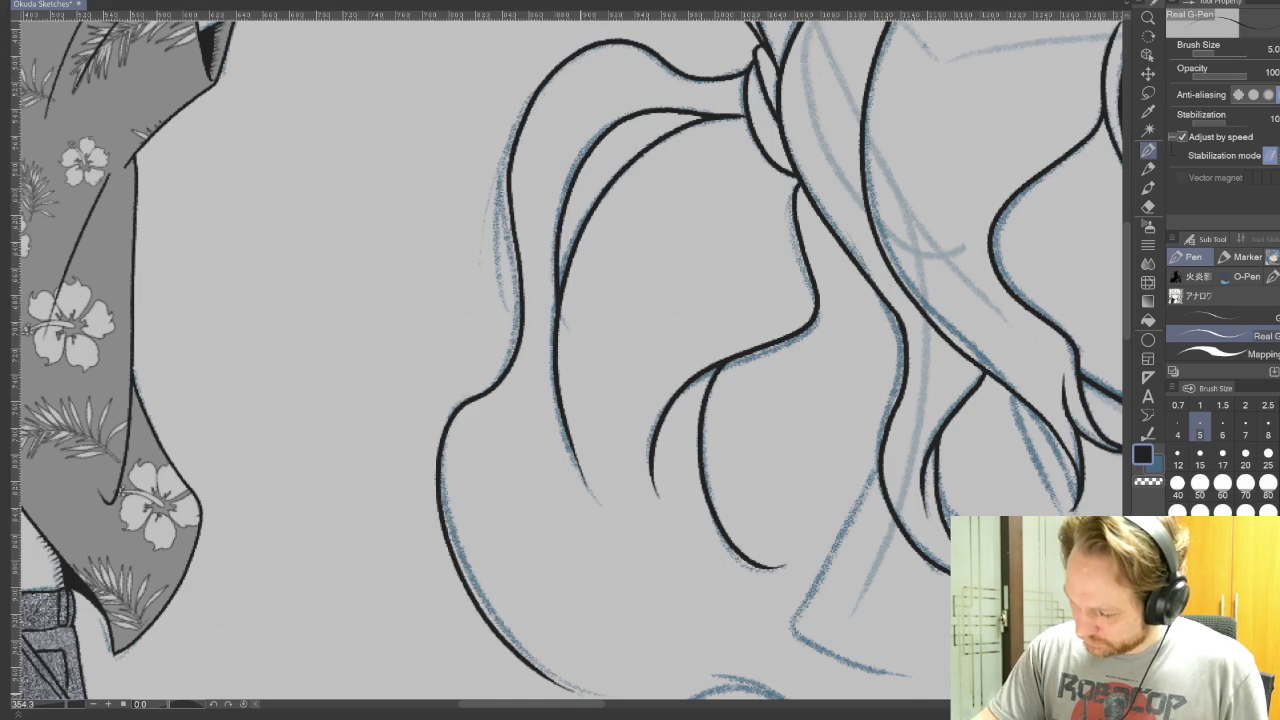
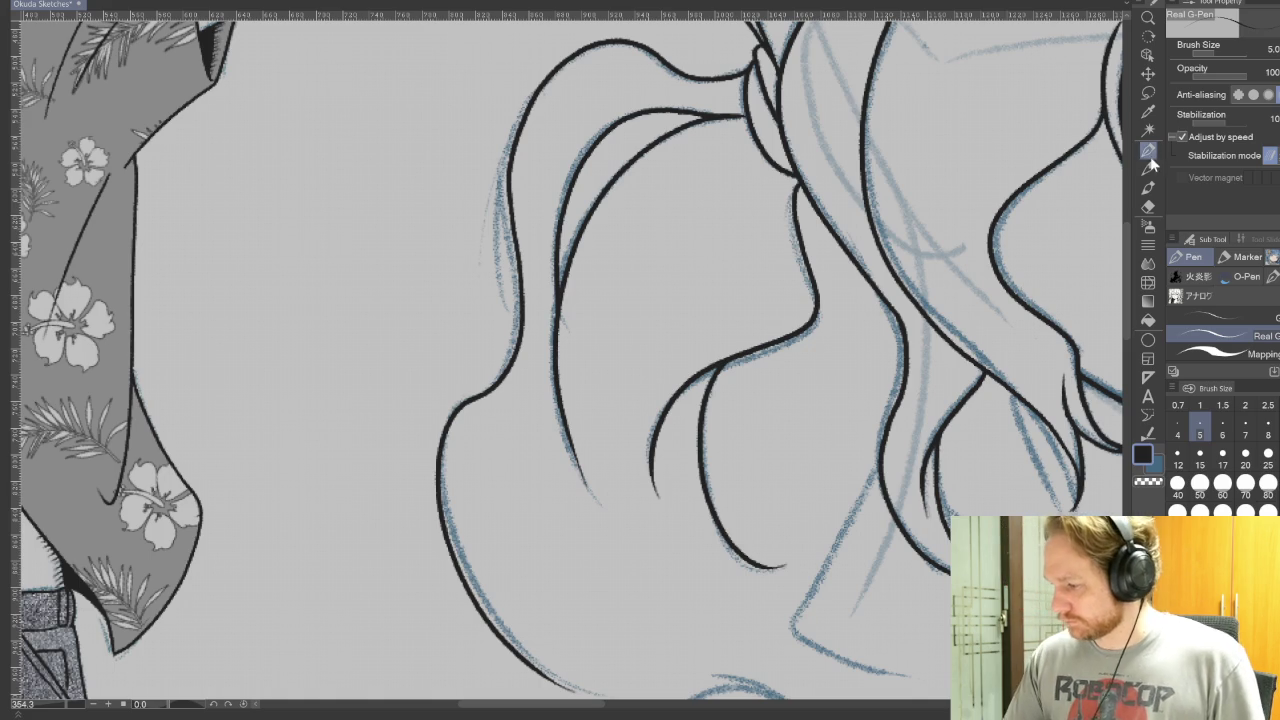
- Extend the inked hair strands downward, tilting the canvas to a comfortable inking angle
left_click_drag(700, 450, 455, 230)
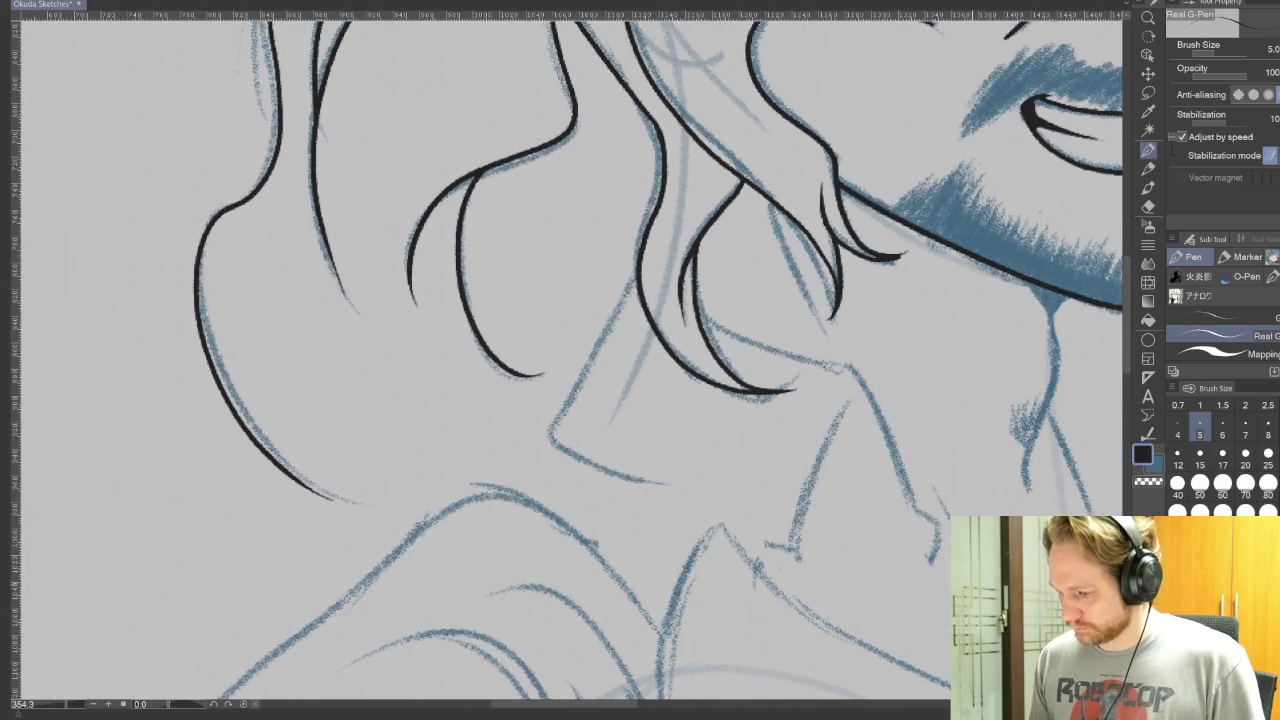
left_click_drag(614, 318, 554, 438)
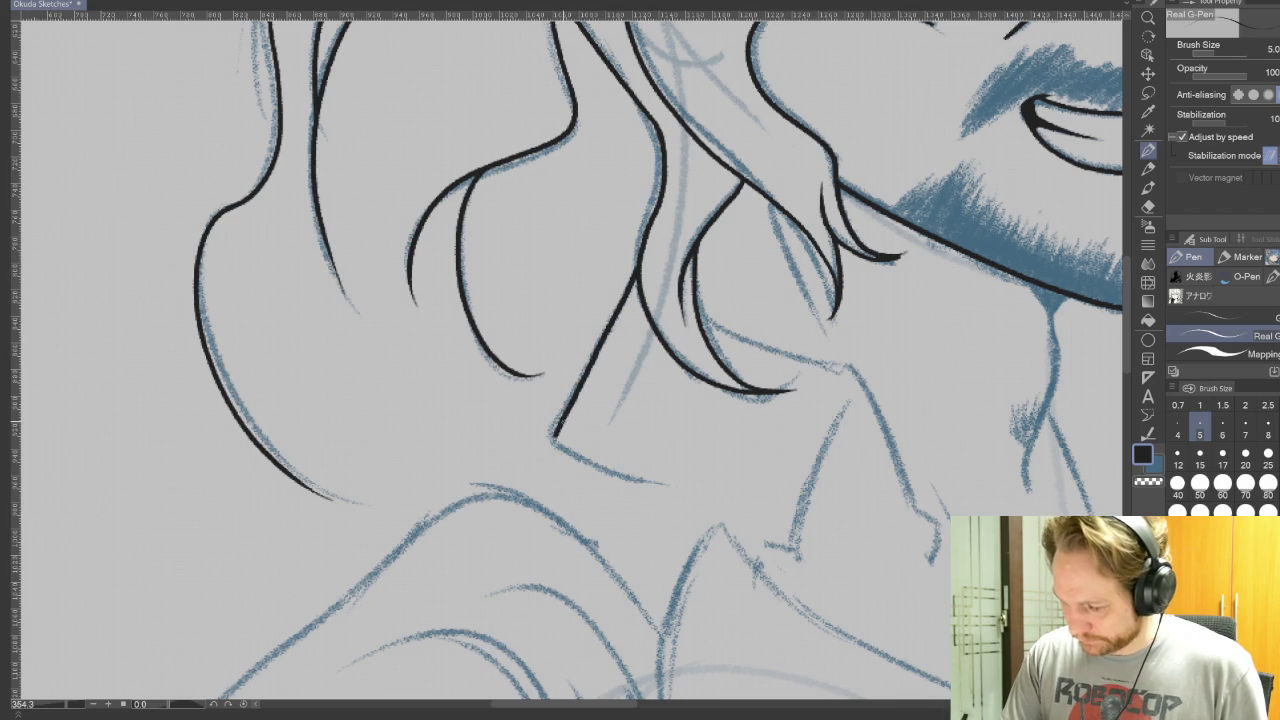
mouse_move(986, 363)
left_mouse_down()
mouse_move(630, 415)
mouse_move(852, 265)
left_mouse_up()
key("r")
left_click_drag(900, 350, 640, 420)
key("p")
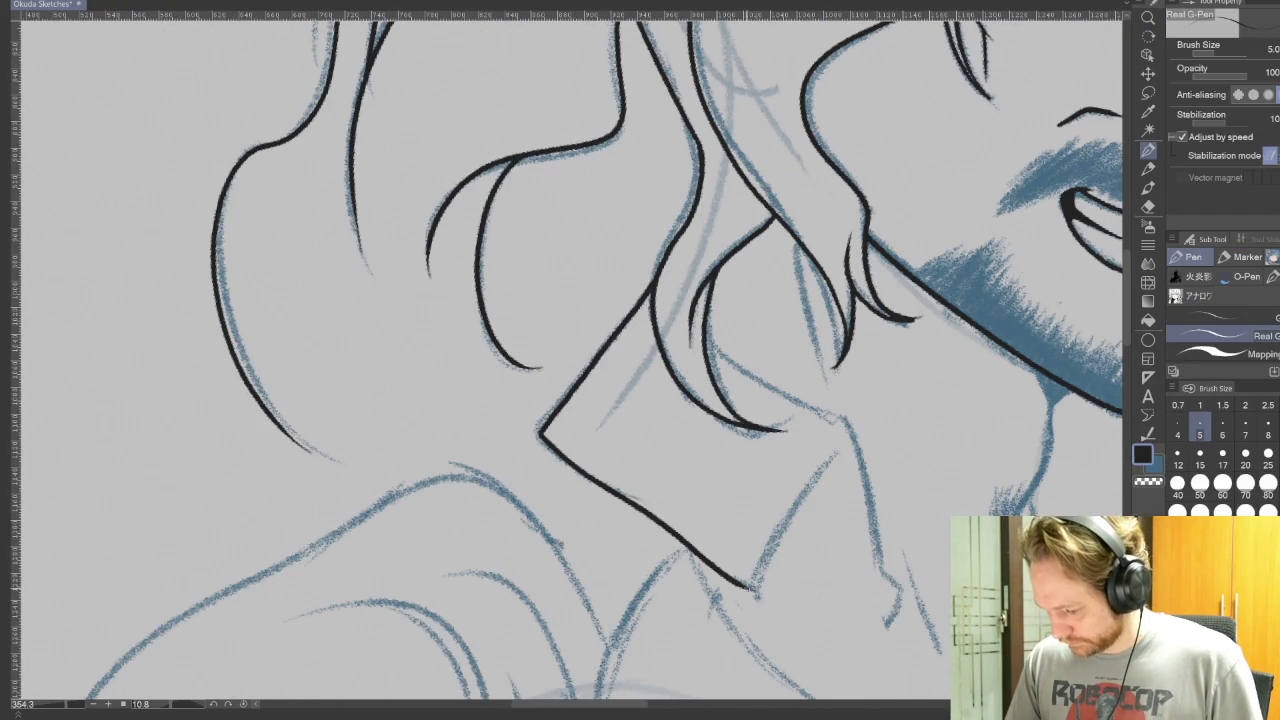
- Ink the jaw line, a new hair strand, and the neck line down toward the collar
left_click_drag(757, 590, 830, 458)
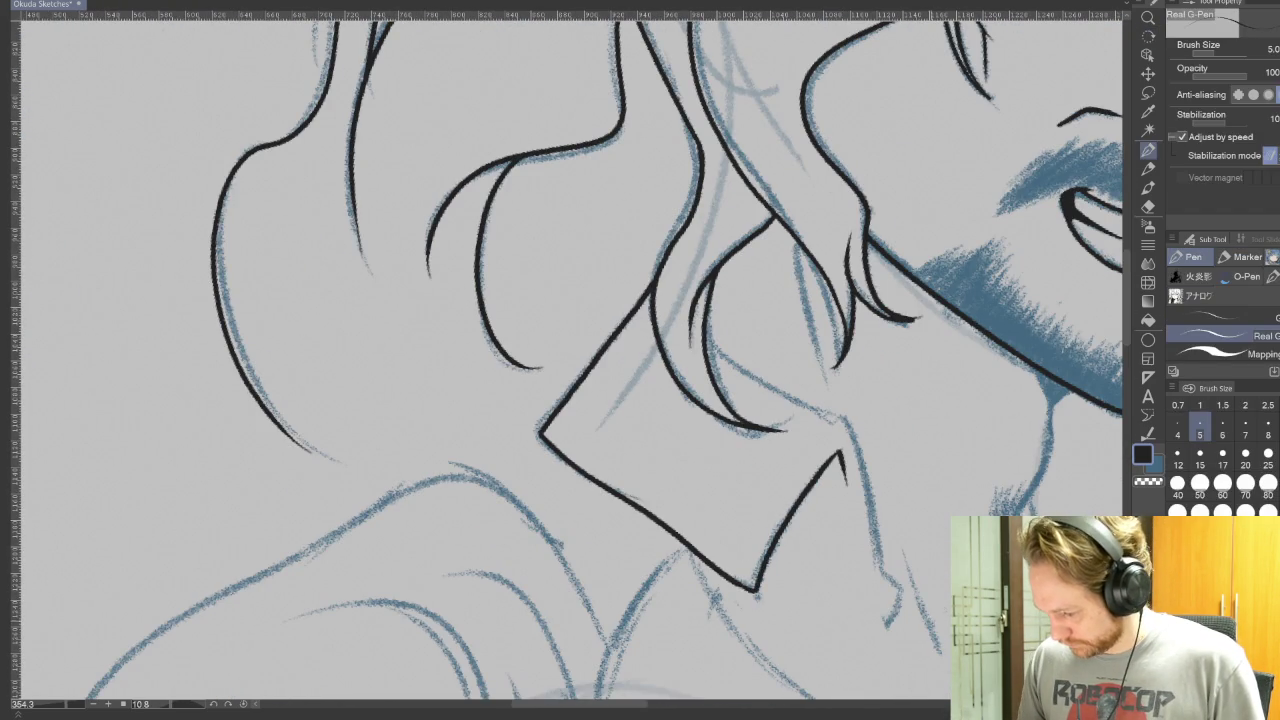
left_click_drag(885, 582, 710, 345)
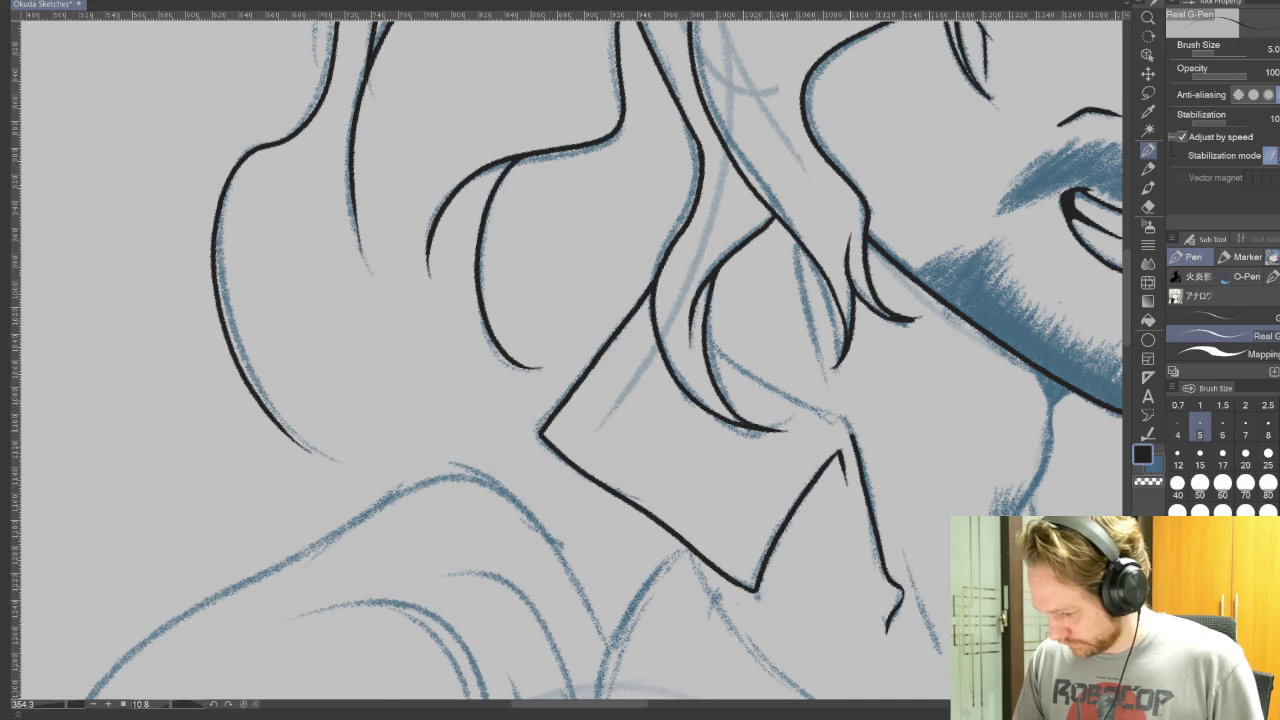
left_click_drag(962, 571, 815, 587)
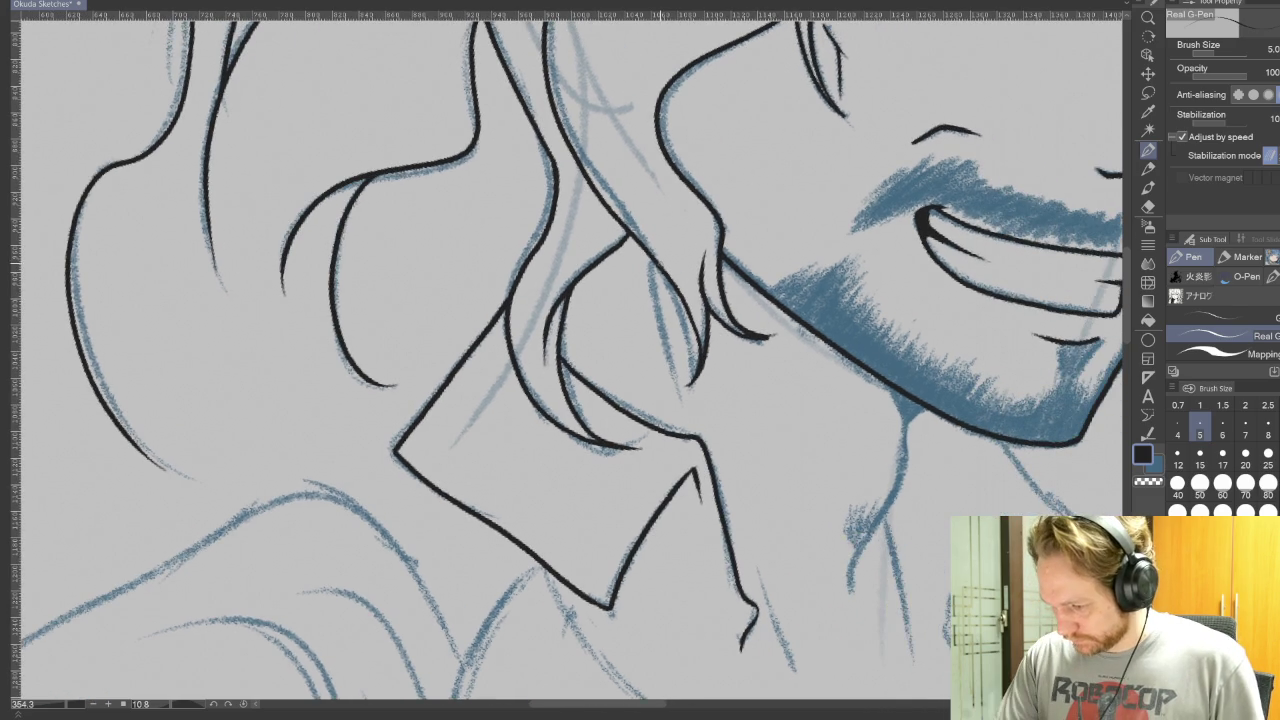
left_click_drag(647, 252, 683, 405)
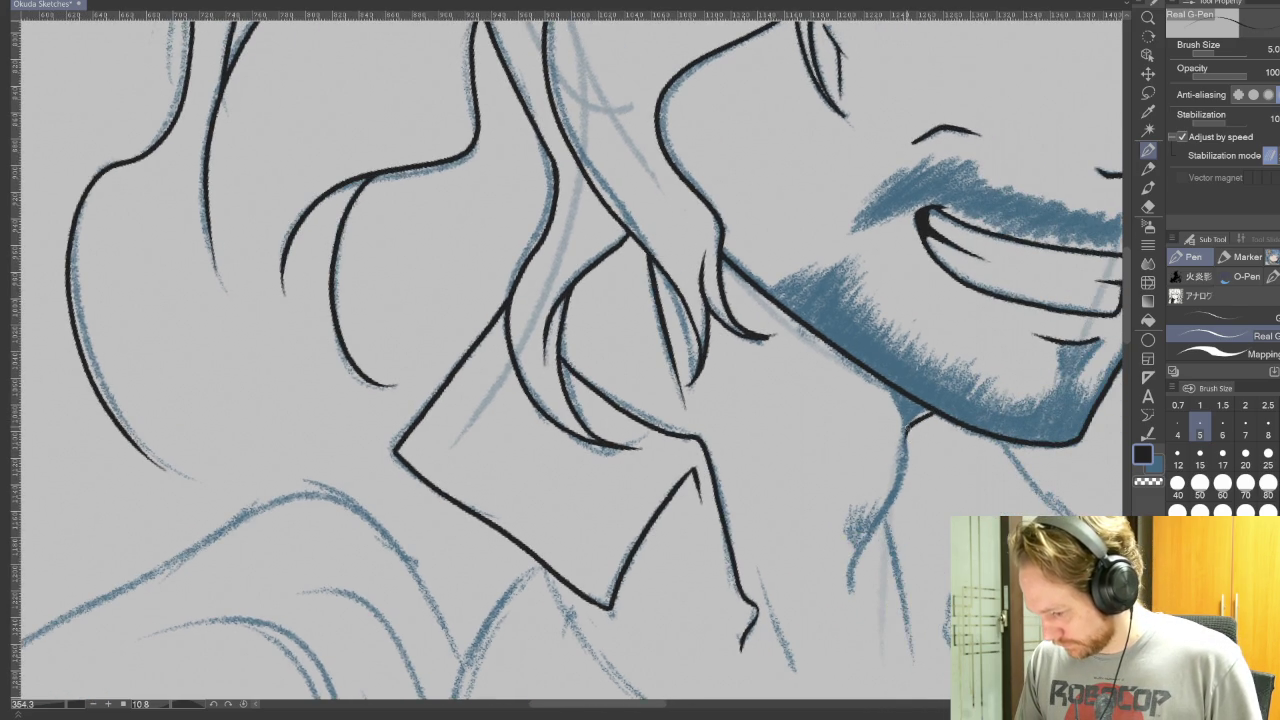
left_click_drag(910, 466, 848, 605)
left_click_drag(940, 500, 850, 354)
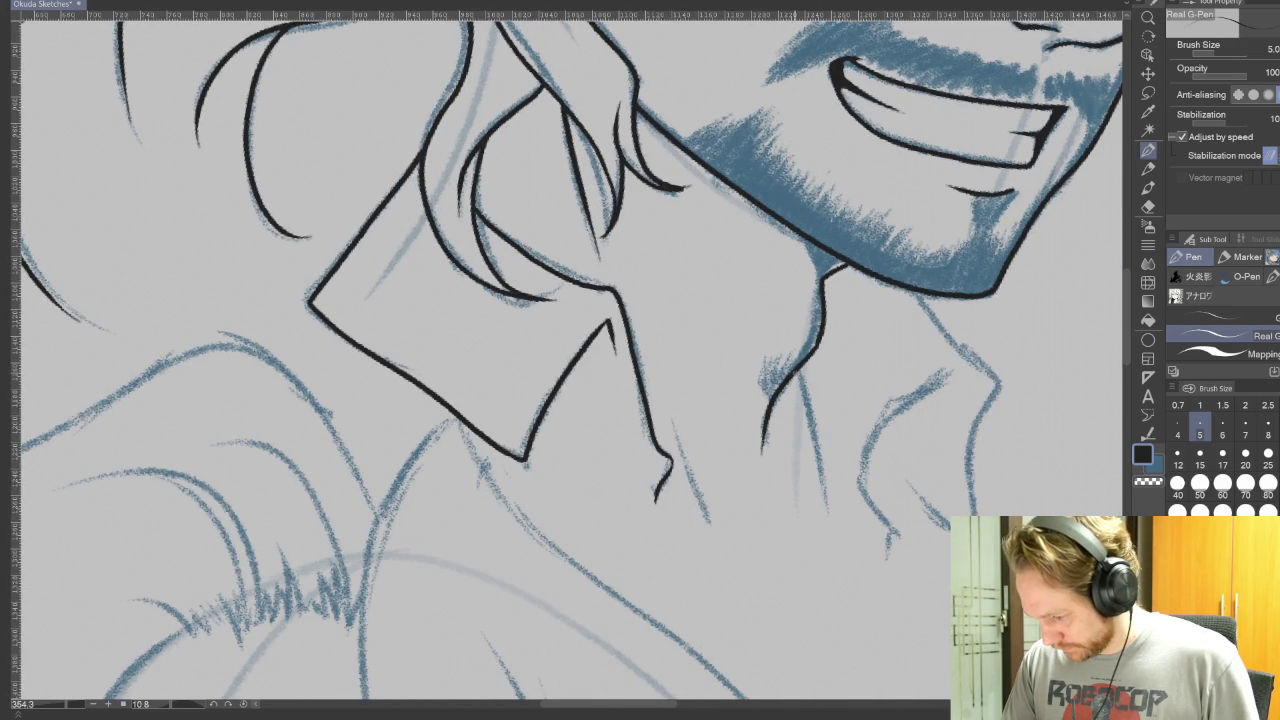
left_click_drag(800, 368, 831, 524)
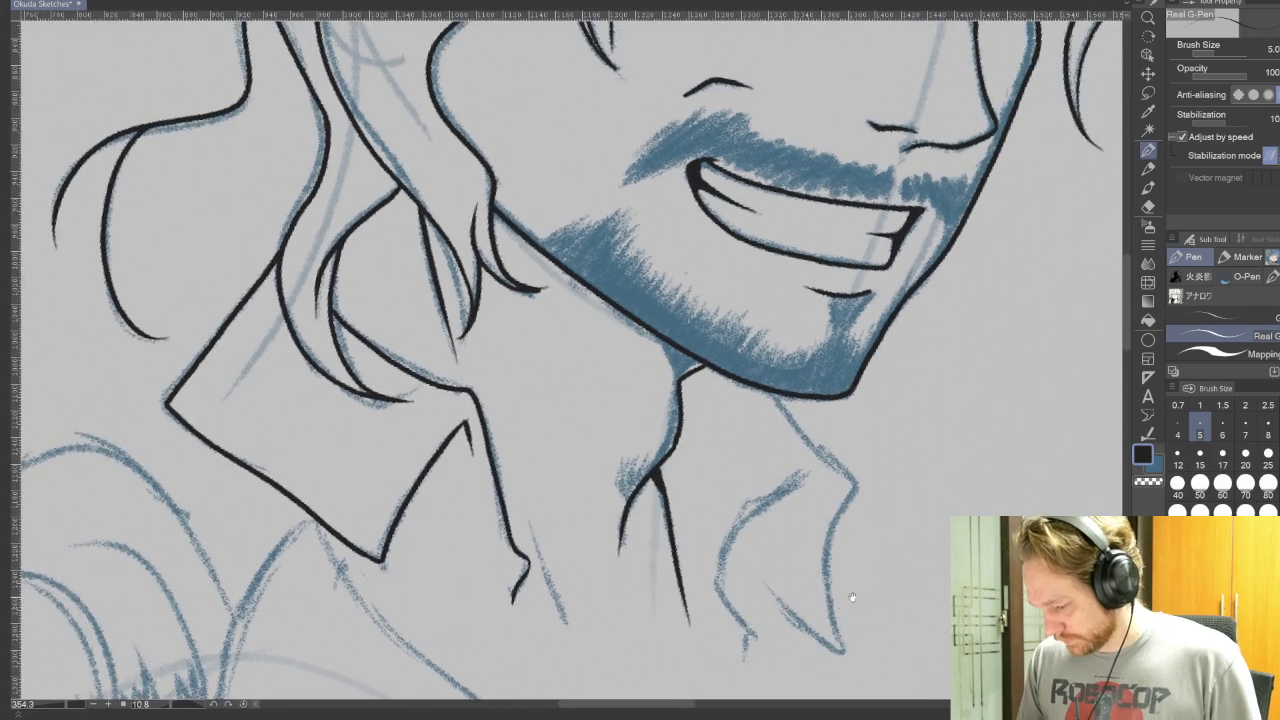
- Ink the shirt collar's edges and right side, redrawing one misplaced short line
mouse_move(903, 303)
left_mouse_down()
mouse_move(831, 303)
mouse_move(764, 415)
left_mouse_up()
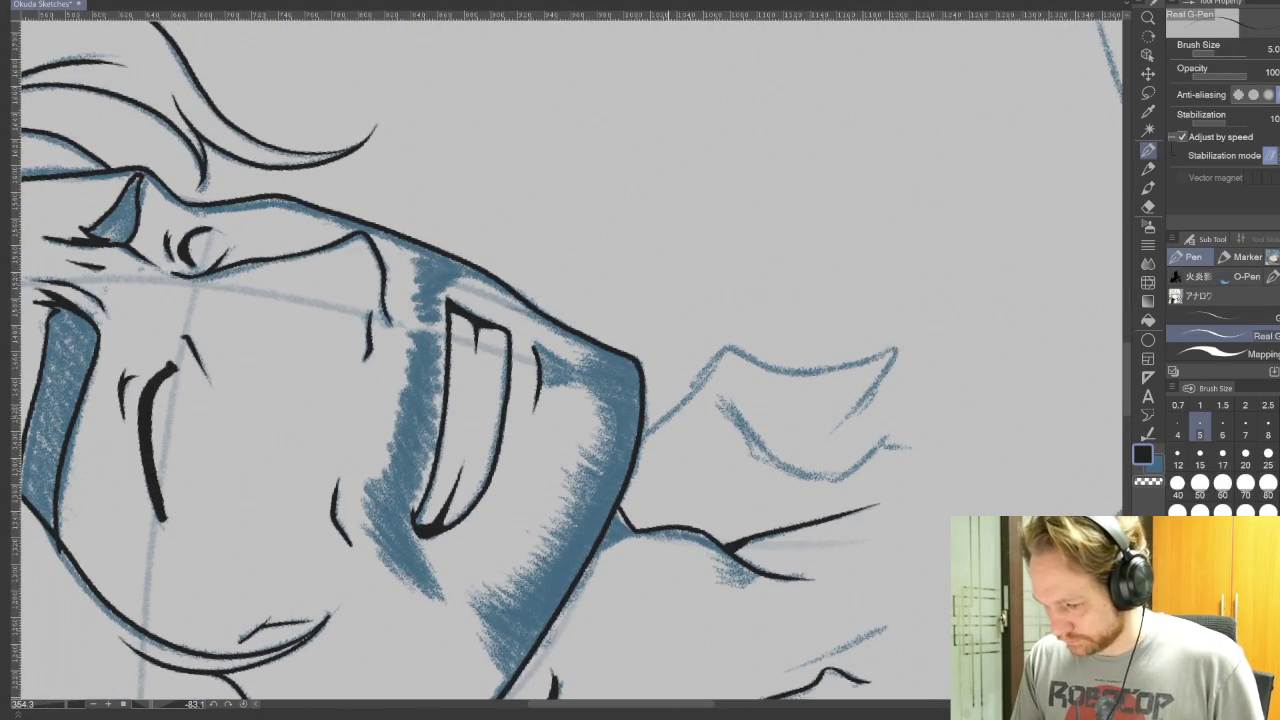
left_click_drag(734, 350, 787, 465)
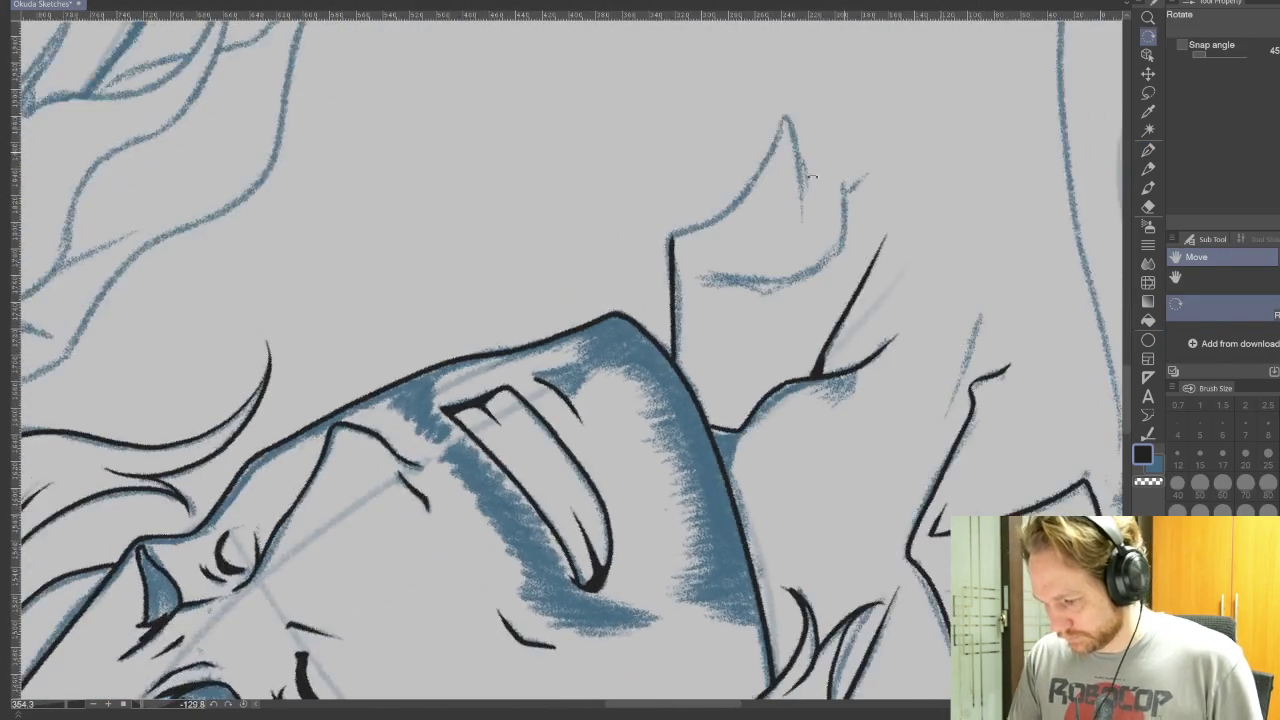
mouse_move(705, 352)
left_mouse_down()
mouse_move(795, 250)
mouse_move(825, 378)
left_mouse_up()
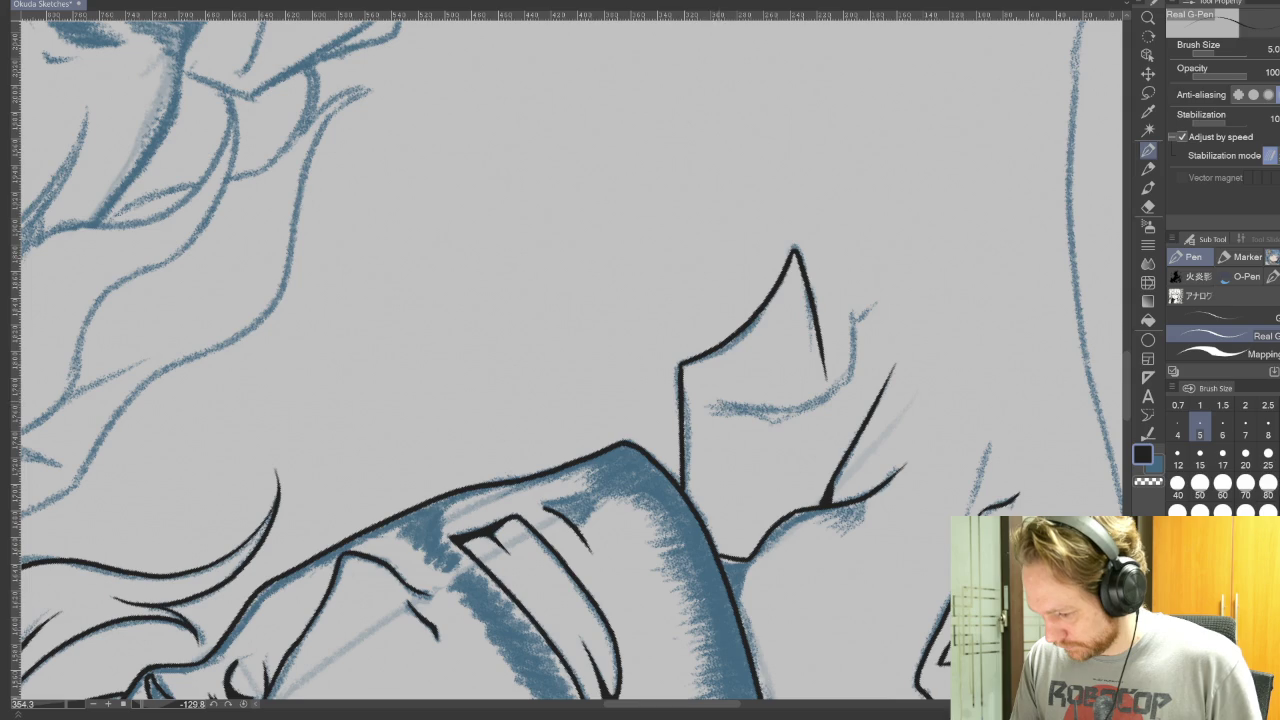
left_click_drag(710, 398, 810, 408)
key("ctrl+z")
mouse_move(703, 370)
left_mouse_down()
mouse_move(782, 398)
mouse_move(834, 382)
mouse_move(886, 296)
left_mouse_up()
mouse_move(700, 400)
left_mouse_down()
mouse_move(850, 330)
mouse_move(1003, 284)
left_mouse_up()
left_click_drag(458, 435, 540, 493)
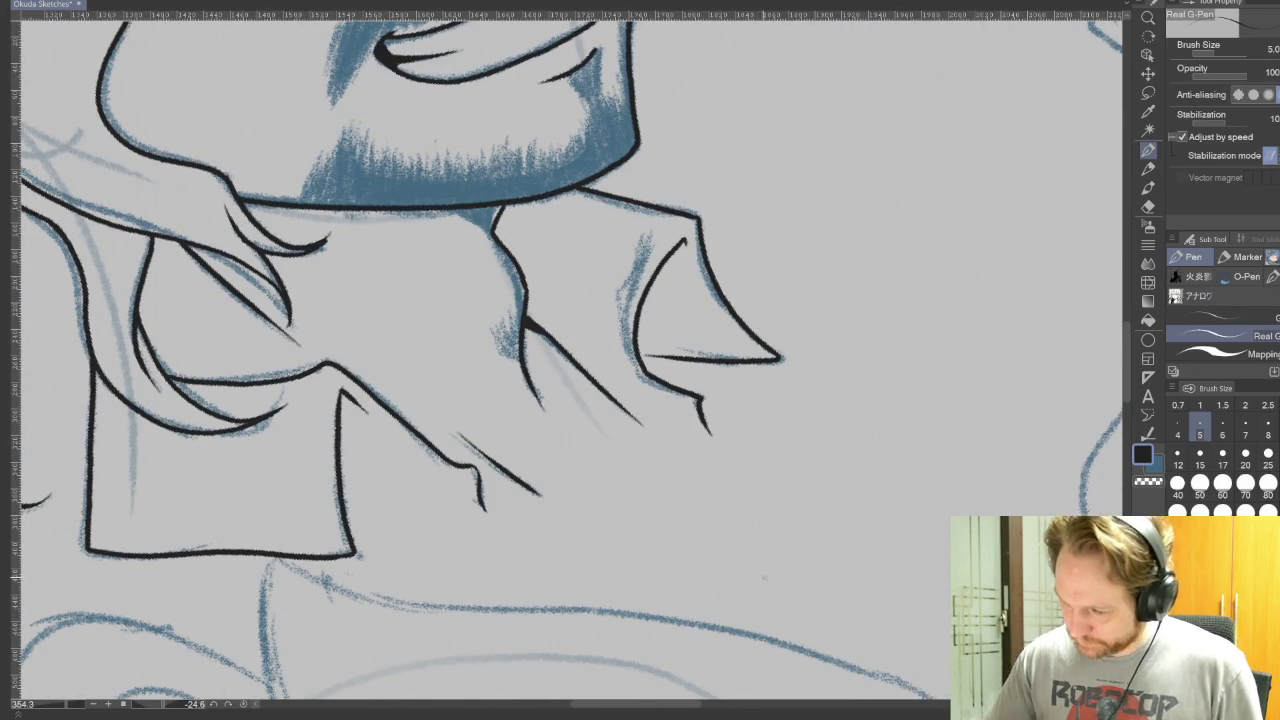
left_click_drag(740, 340, 814, 606)
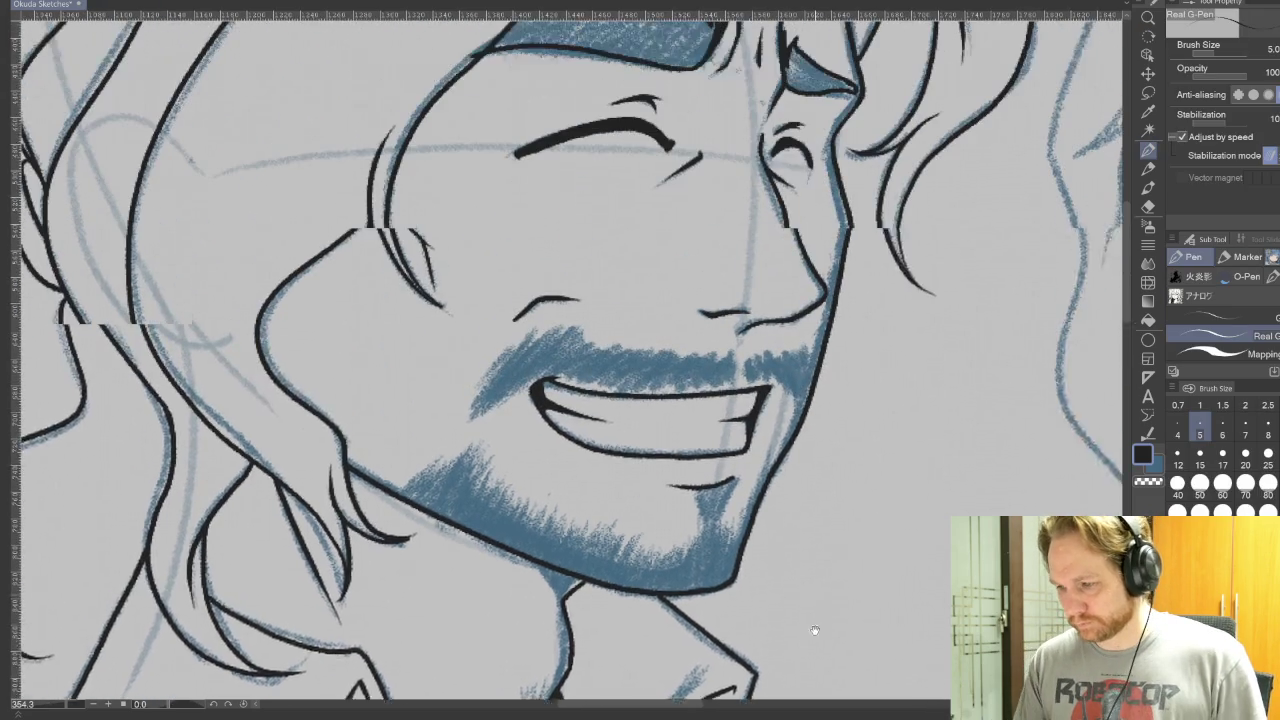
- Outline and hatch the left half of the mustache in dense black strokes
left_click_drag(829, 551, 821, 587)
left_click_drag(815, 698, 877, 404)
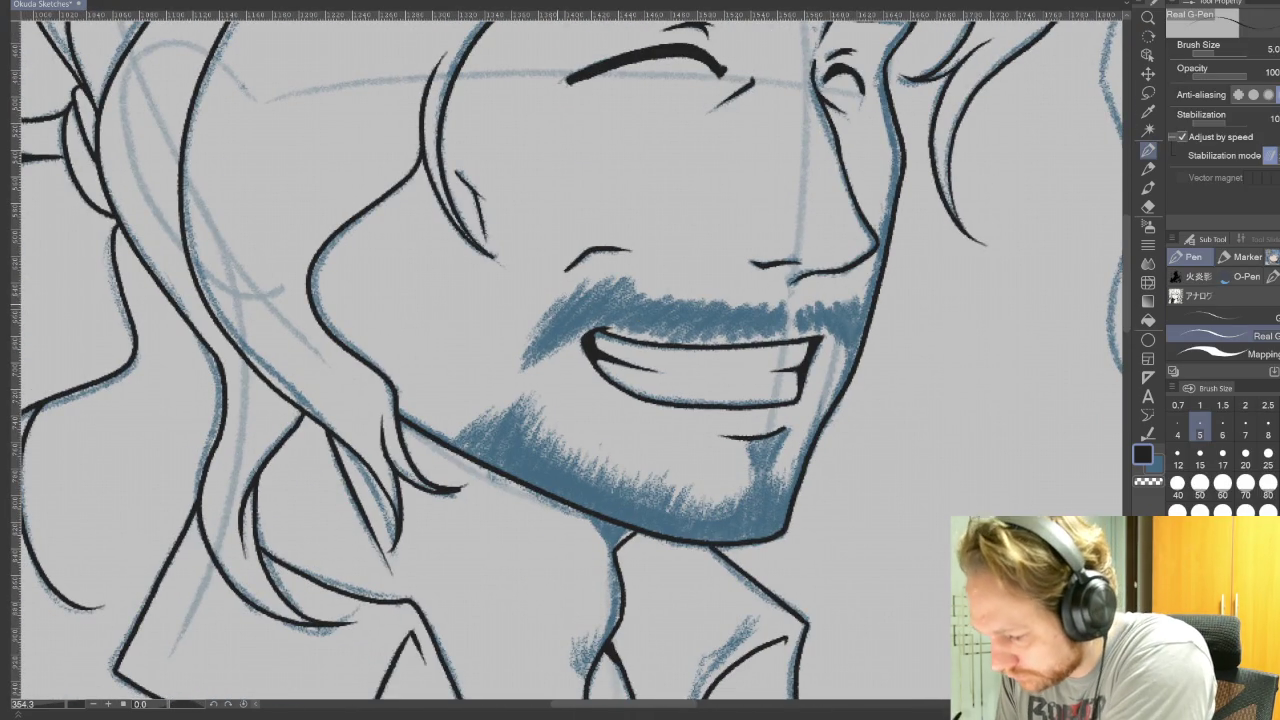
mouse_move(565, 293)
left_mouse_down()
mouse_move(531, 343)
mouse_move(524, 364)
mouse_move(535, 365)
left_mouse_up()
mouse_move(600, 280)
left_mouse_down()
mouse_move(545, 362)
mouse_move(598, 326)
left_mouse_up()
left_click_drag(650, 284, 618, 326)
mouse_move(650, 280)
left_mouse_down()
mouse_move(614, 328)
mouse_move(650, 332)
left_mouse_up()
mouse_move(698, 286)
left_mouse_down()
mouse_move(660, 334)
mouse_move(690, 340)
left_mouse_up()
- Carry the black mustache hatching across to its right end
mouse_move(736, 294)
left_mouse_down()
mouse_move(702, 340)
mouse_move(740, 334)
left_mouse_up()
mouse_move(776, 290)
left_mouse_down()
mouse_move(754, 336)
mouse_move(778, 334)
left_mouse_up()
left_click_drag(798, 292, 798, 332)
mouse_move(812, 292)
left_mouse_down()
mouse_move(806, 330)
mouse_move(822, 328)
mouse_move(830, 346)
left_mouse_up()
mouse_move(848, 296)
left_mouse_down()
mouse_move(840, 364)
mouse_move(854, 346)
left_mouse_up()
left_click_drag(874, 304, 864, 334)
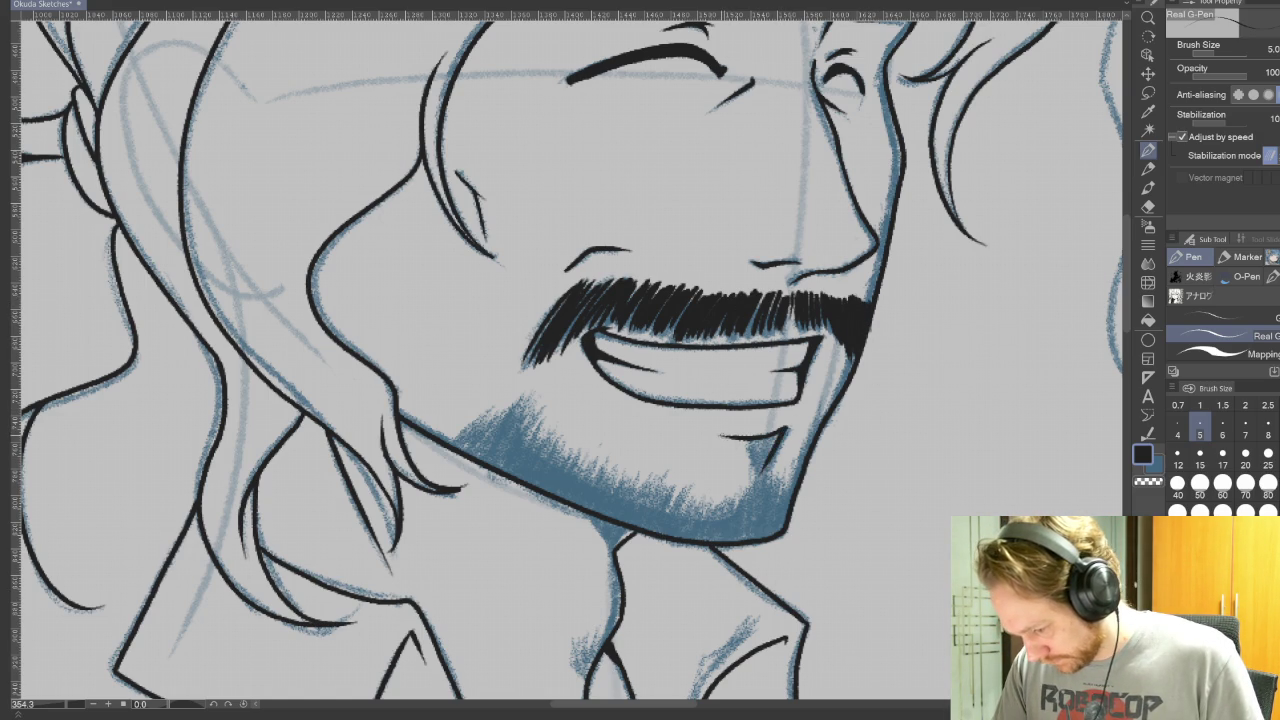
- Fill the chin tuft in black, then start a solid black wedge beside the nose
mouse_move(738, 440)
left_mouse_down()
mouse_move(742, 476)
mouse_move(760, 480)
left_mouse_up()
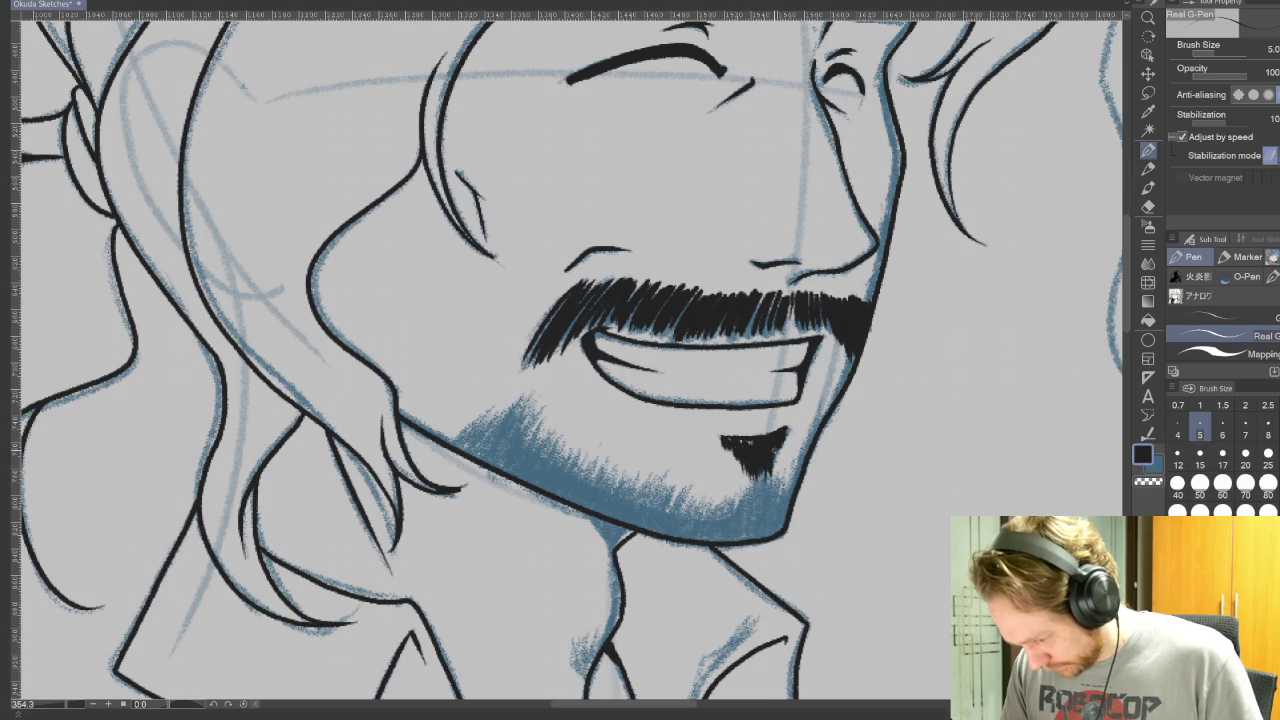
left_click_drag(762, 475, 764, 535)
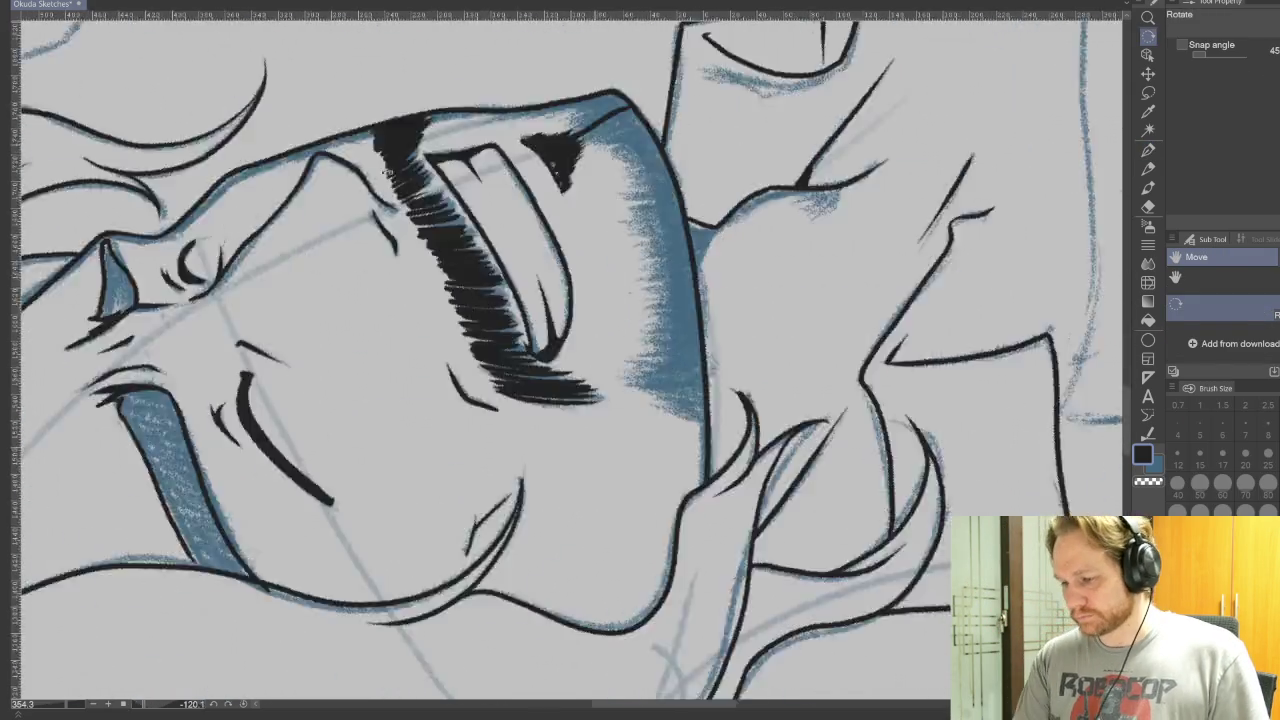
left_click_drag(827, 598, 817, 491)
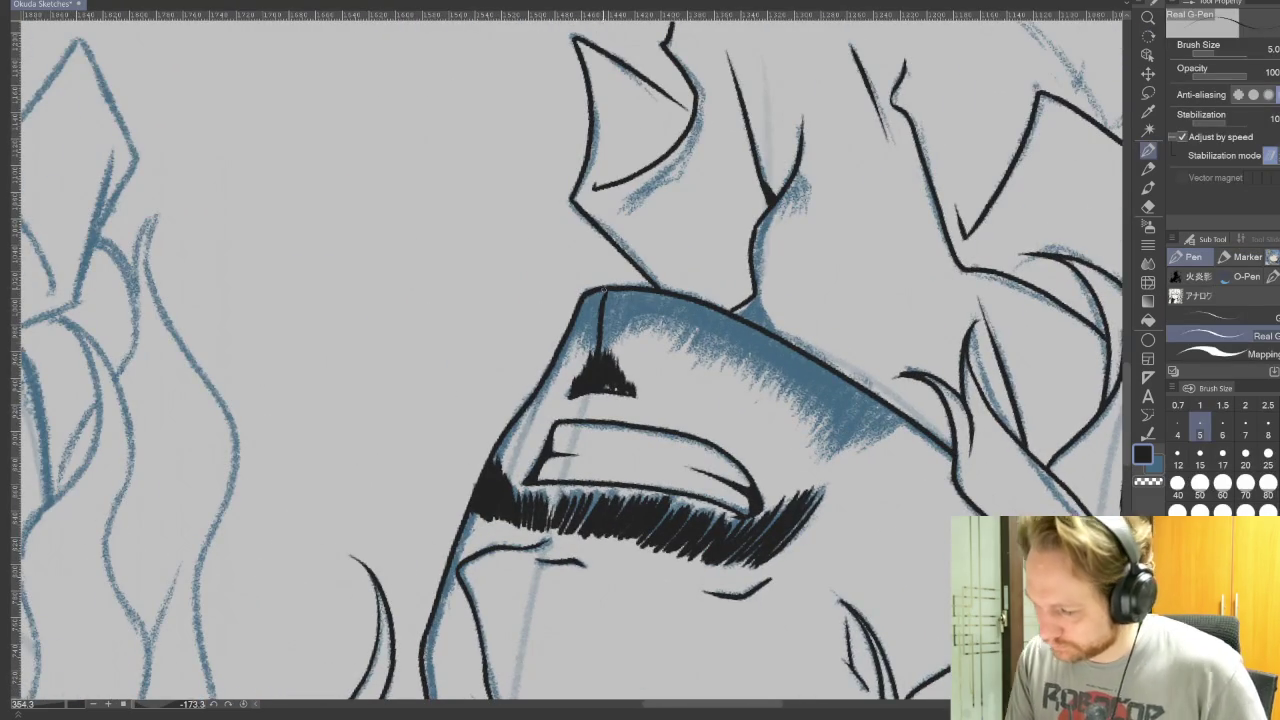
left_click_drag(601, 292, 594, 346)
mouse_move(596, 292)
left_mouse_down()
mouse_move(592, 356)
mouse_move(566, 354)
left_mouse_up()
left_click_drag(571, 338, 563, 364)
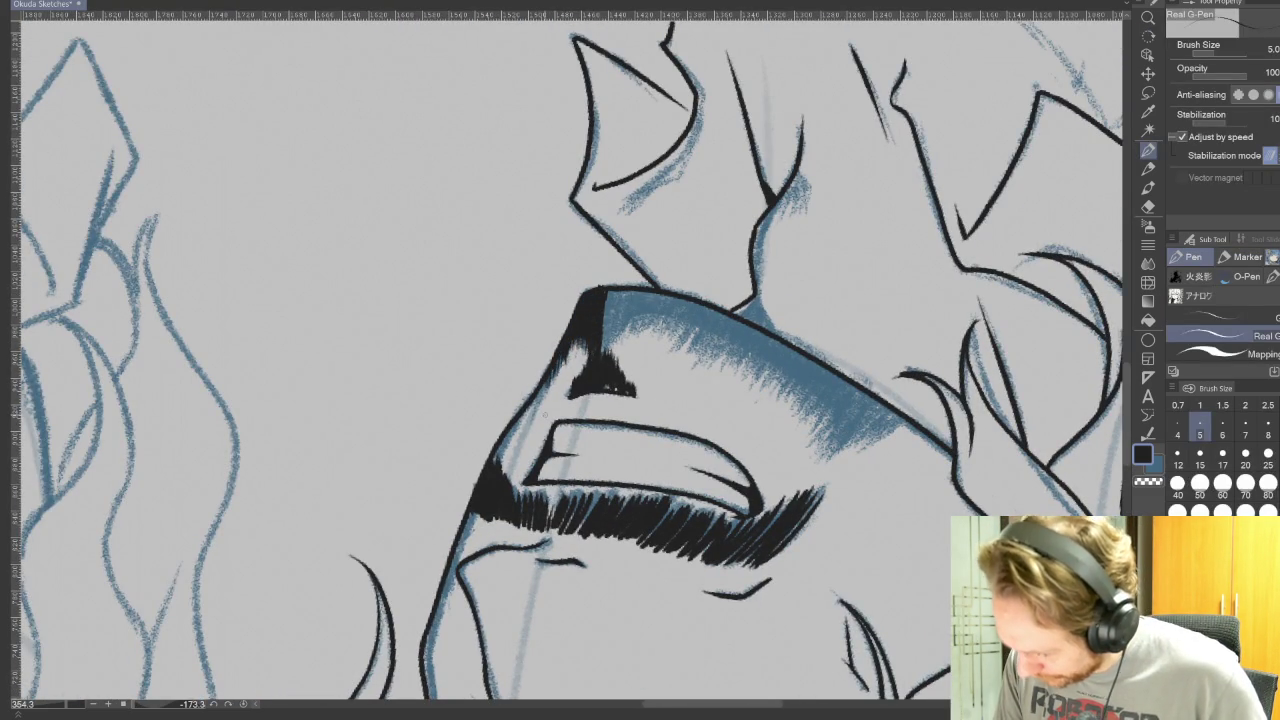
mouse_move(606, 290)
left_mouse_down()
mouse_move(602, 352)
mouse_move(616, 346)
left_mouse_up()
left_click_drag(628, 292, 622, 340)
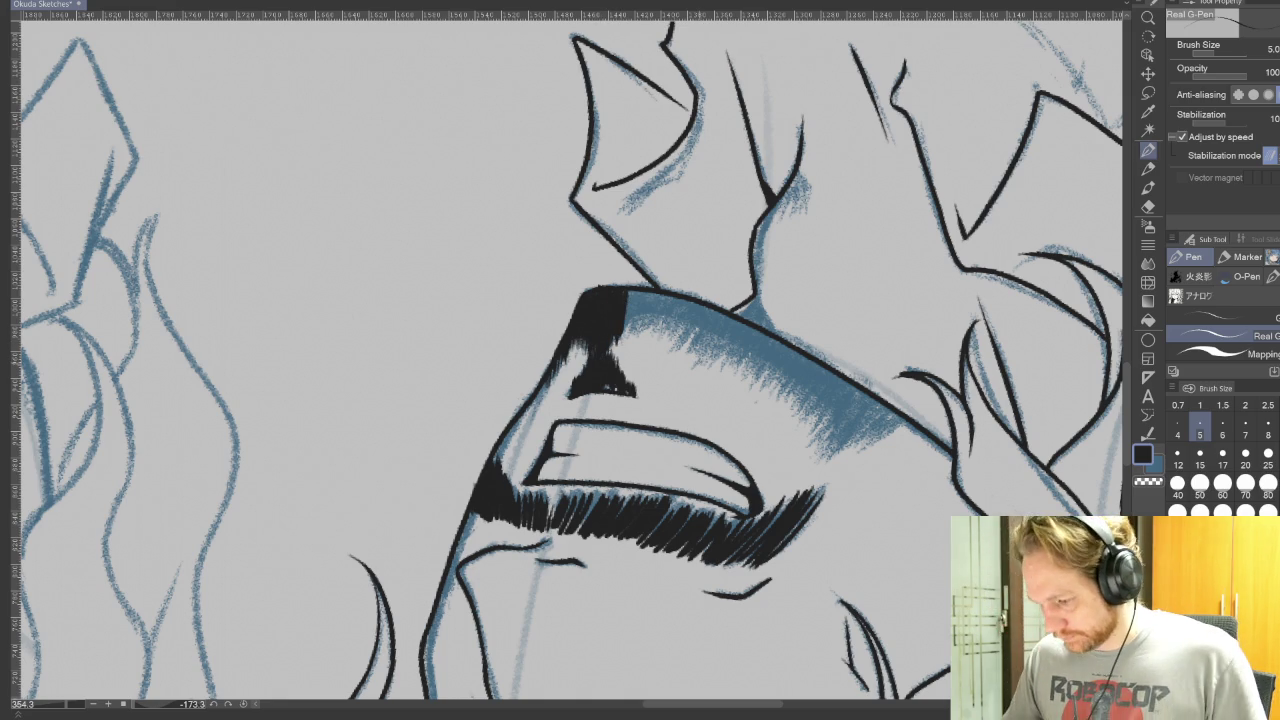
scroll(640, 360, "down", 4)
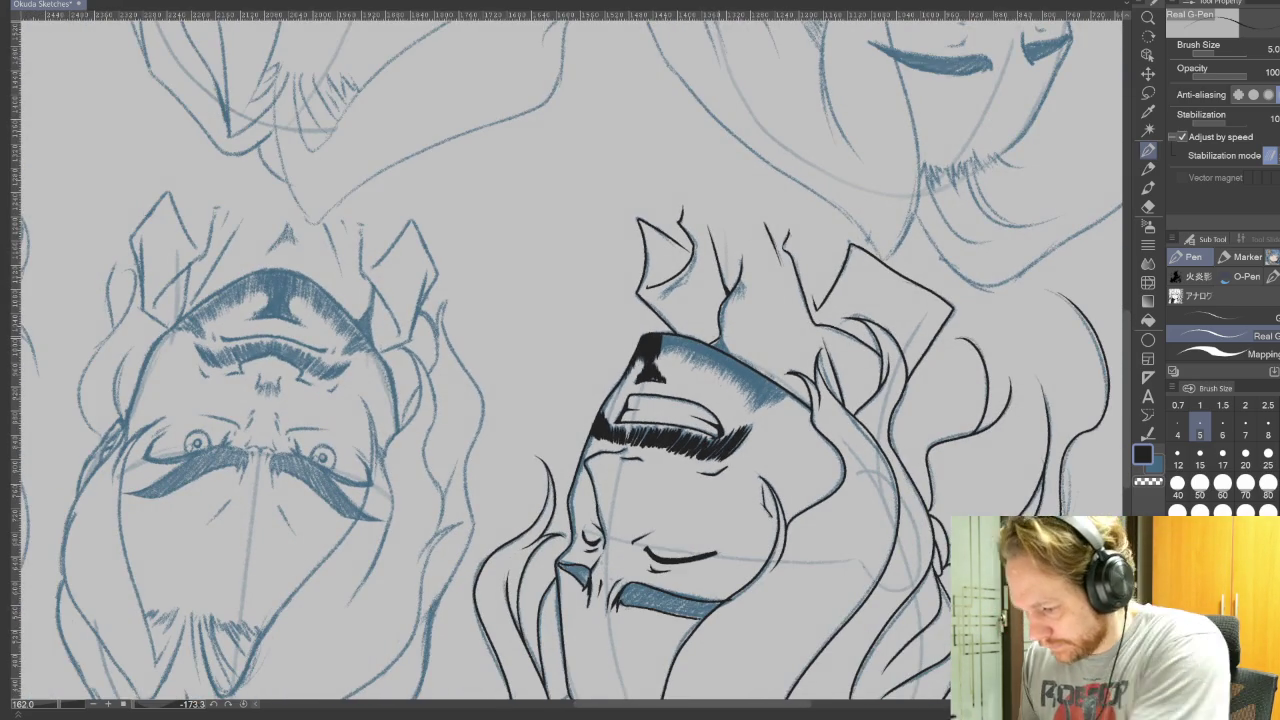
- Widen the black wedge and hatch dark strokes into the blue beard fill
mouse_move(668, 337)
left_mouse_down()
mouse_move(664, 355)
mouse_move(683, 359)
left_mouse_up()
left_click_drag(760, 500, 640, 560)
scroll(745, 410, "up", 1)
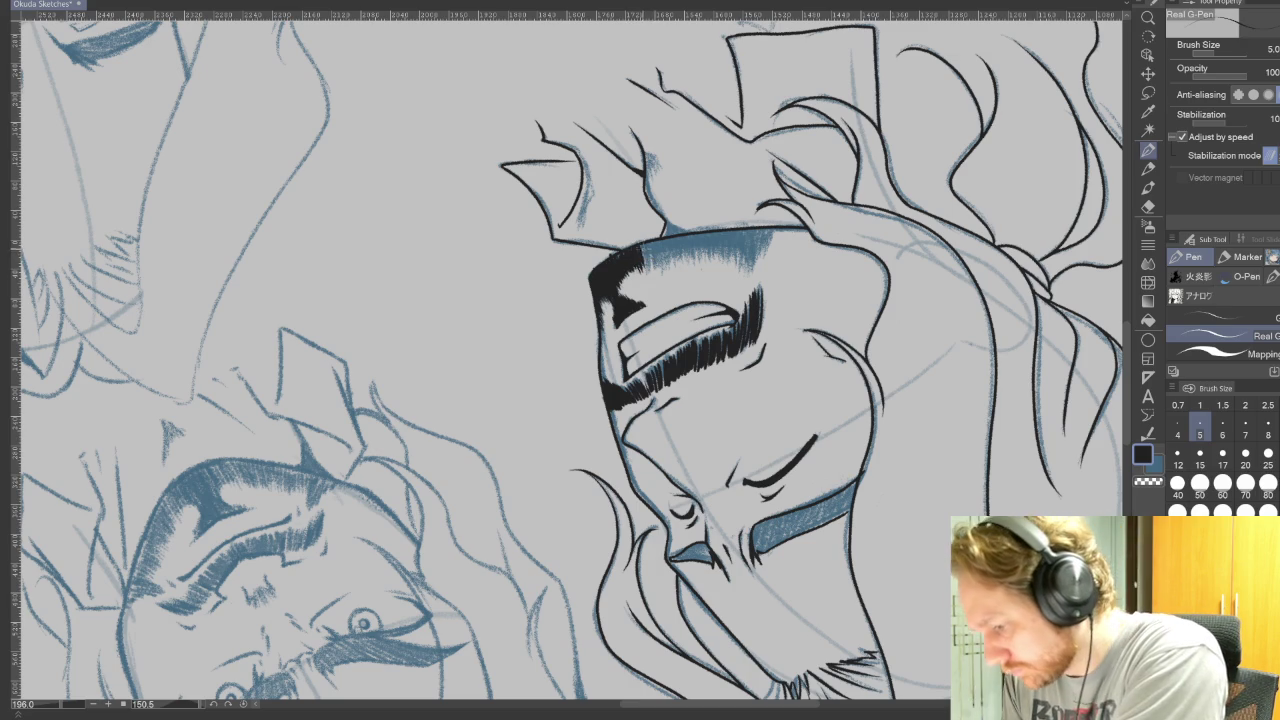
left_click_drag(648, 243, 646, 265)
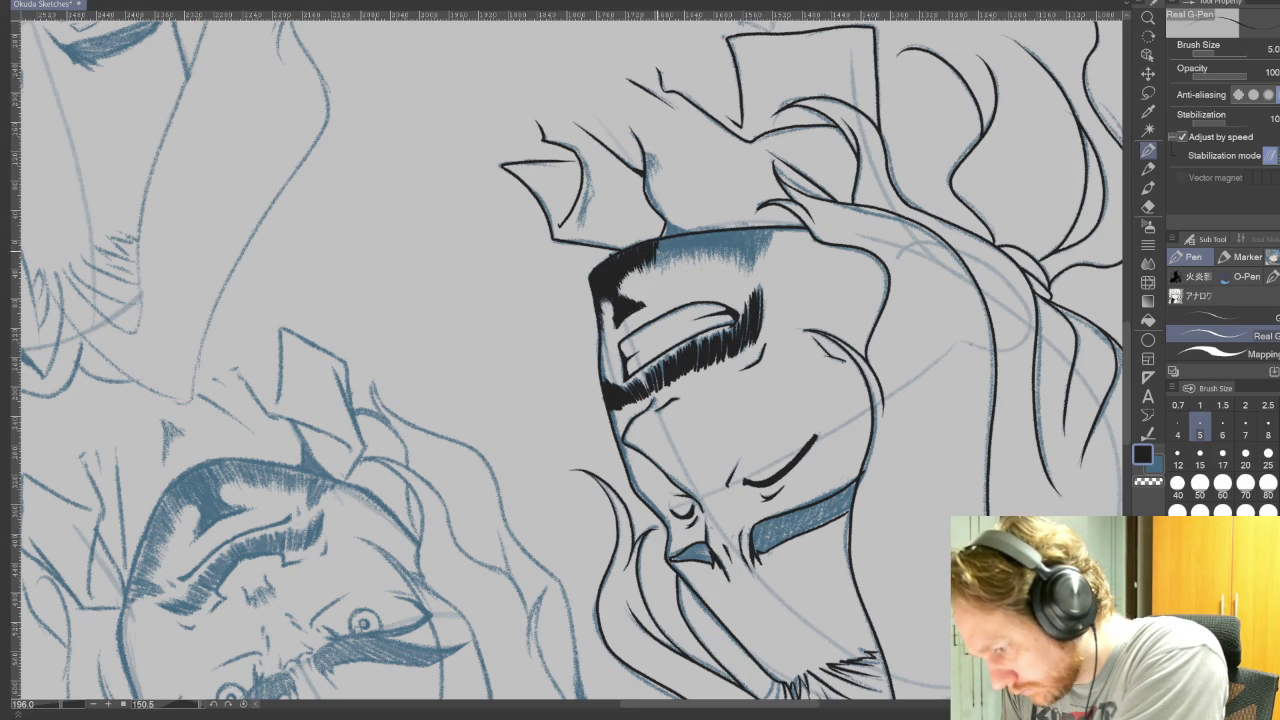
left_click_drag(669, 241, 668, 257)
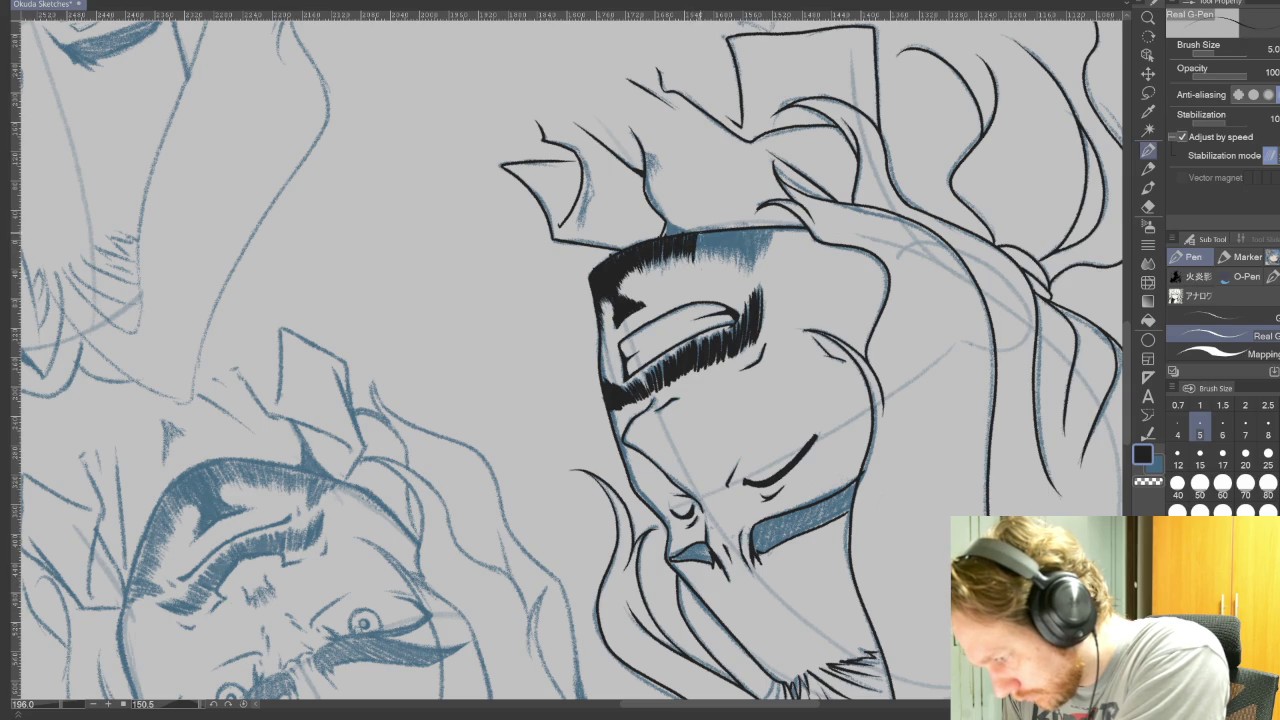
mouse_move(703, 236)
left_mouse_down()
mouse_move(702, 258)
mouse_move(750, 280)
left_mouse_up()
mouse_move(755, 231)
left_mouse_down()
mouse_move(754, 278)
mouse_move(765, 254)
left_mouse_up()
left_click_drag(770, 228, 769, 246)
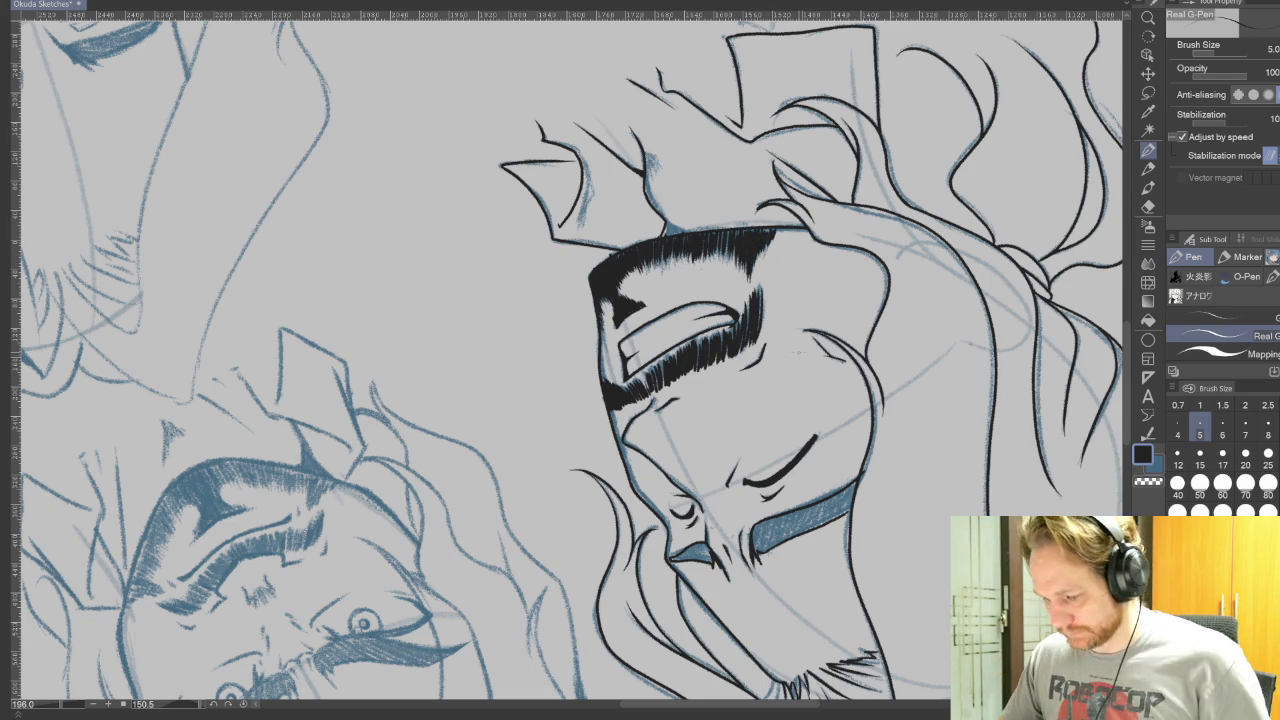
scroll(807, 372, "up", 2)
- Thicken the edge of the solid black beard mass and reset the canvas rotation to upright
left_click_drag(760, 250, 700, 200)
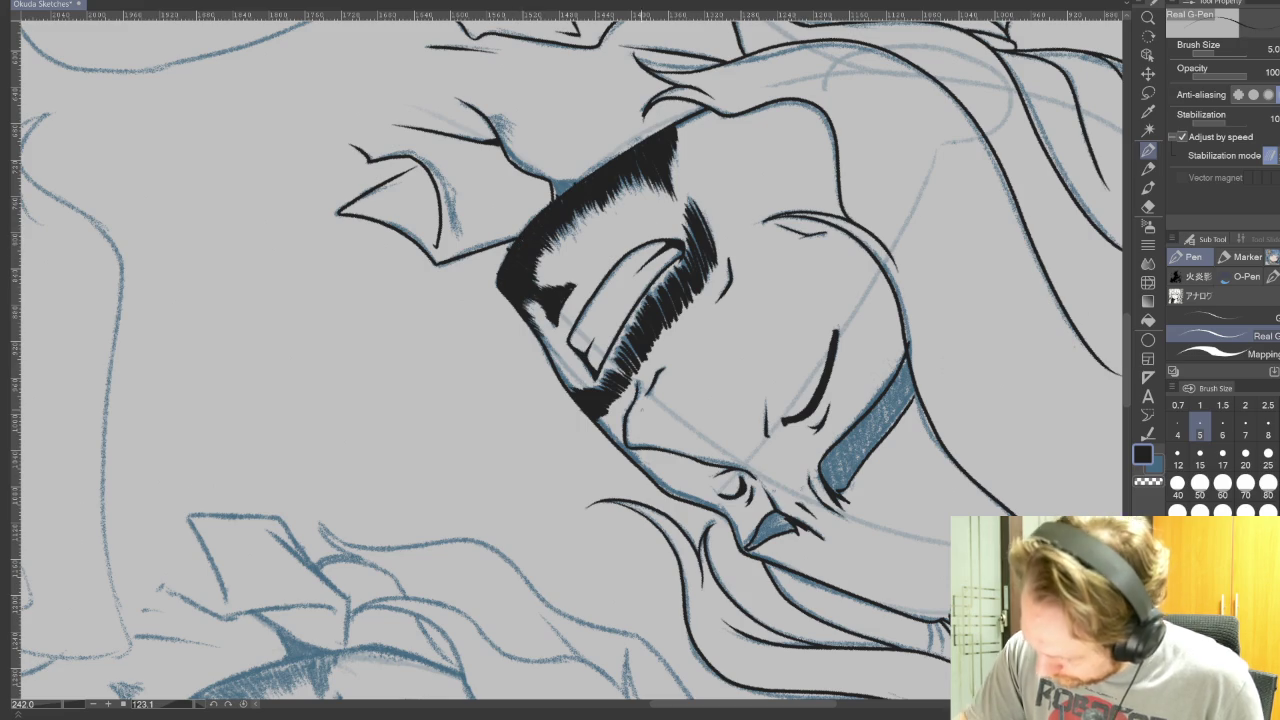
key("e")
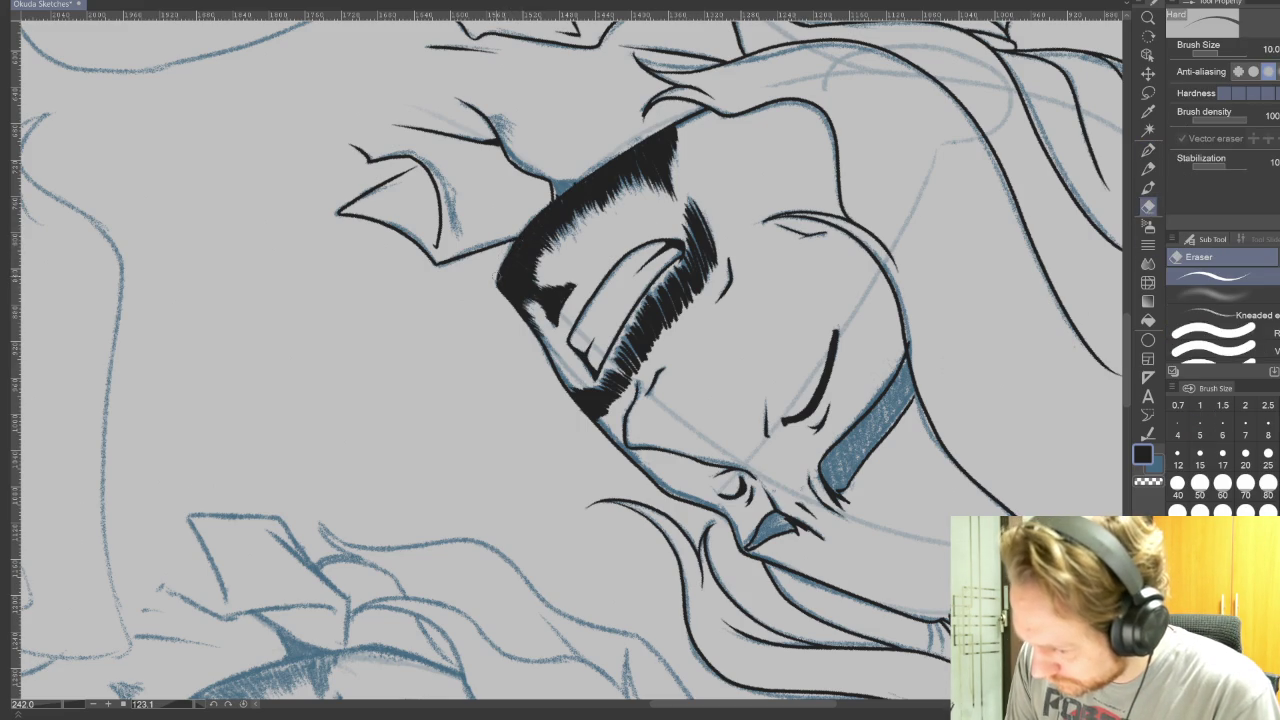
key("p")
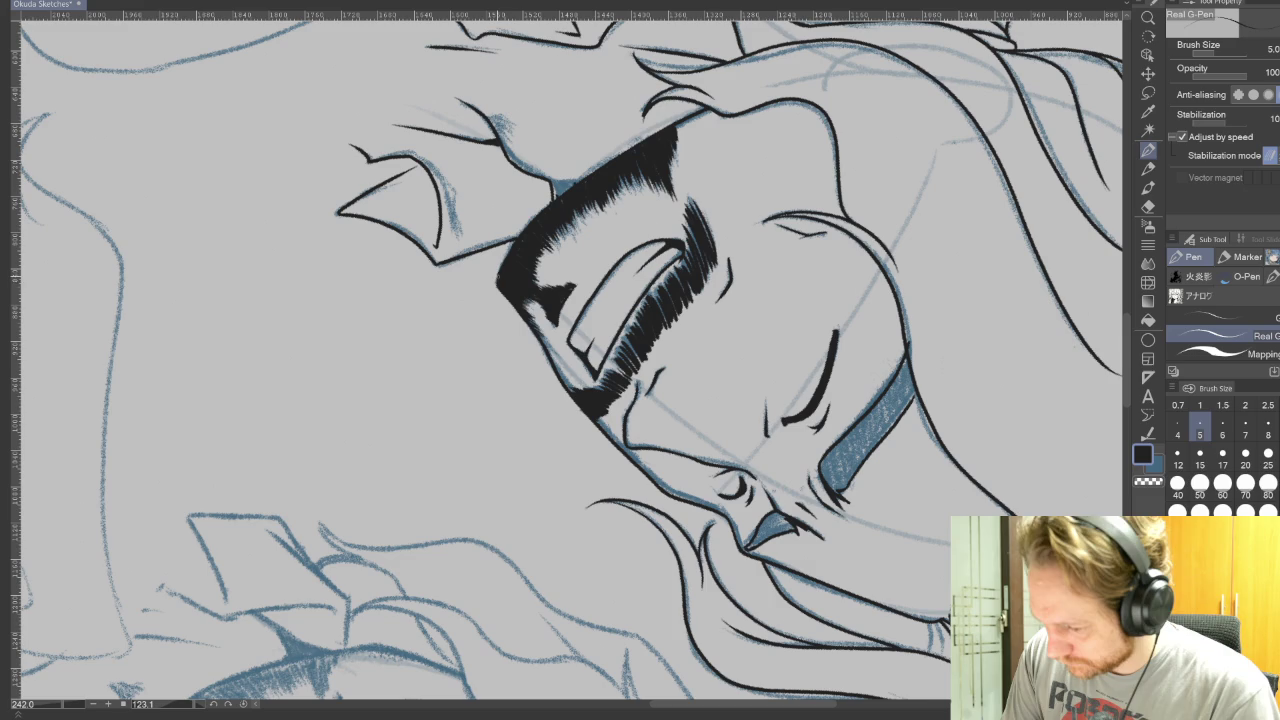
left_click_drag(512, 242, 498, 292)
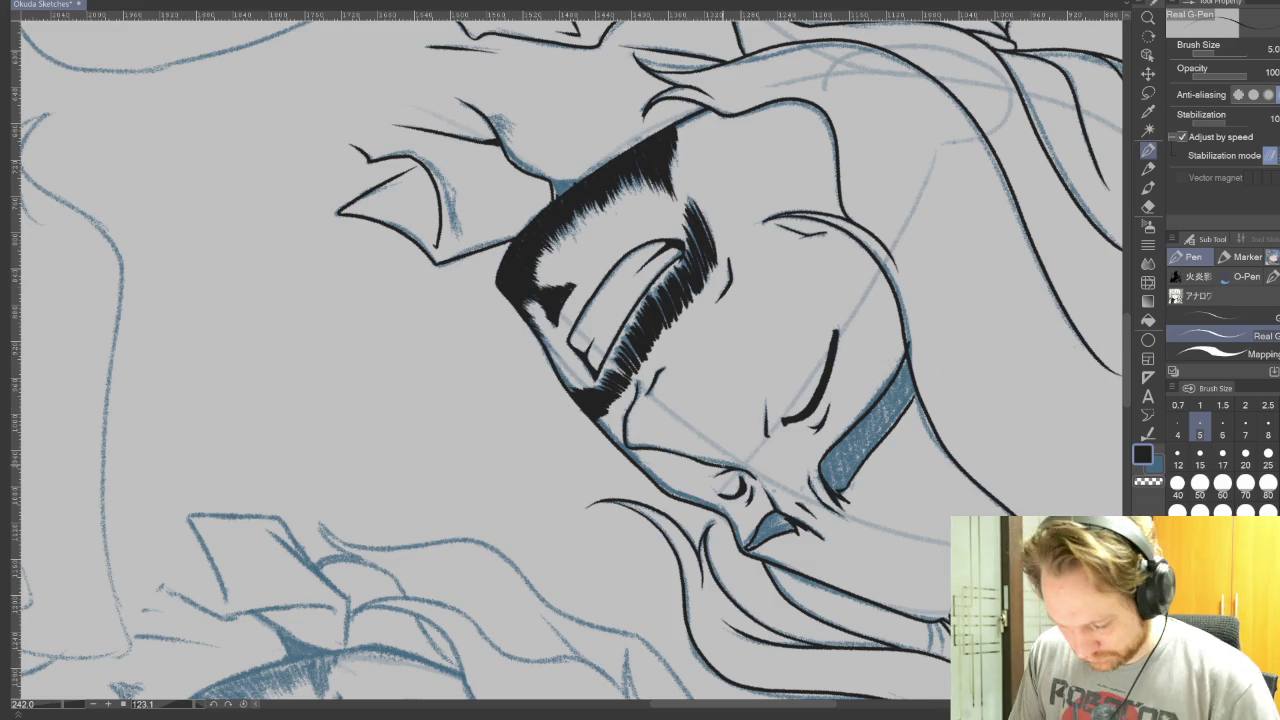
left_click_drag(640, 330, 573, 308)
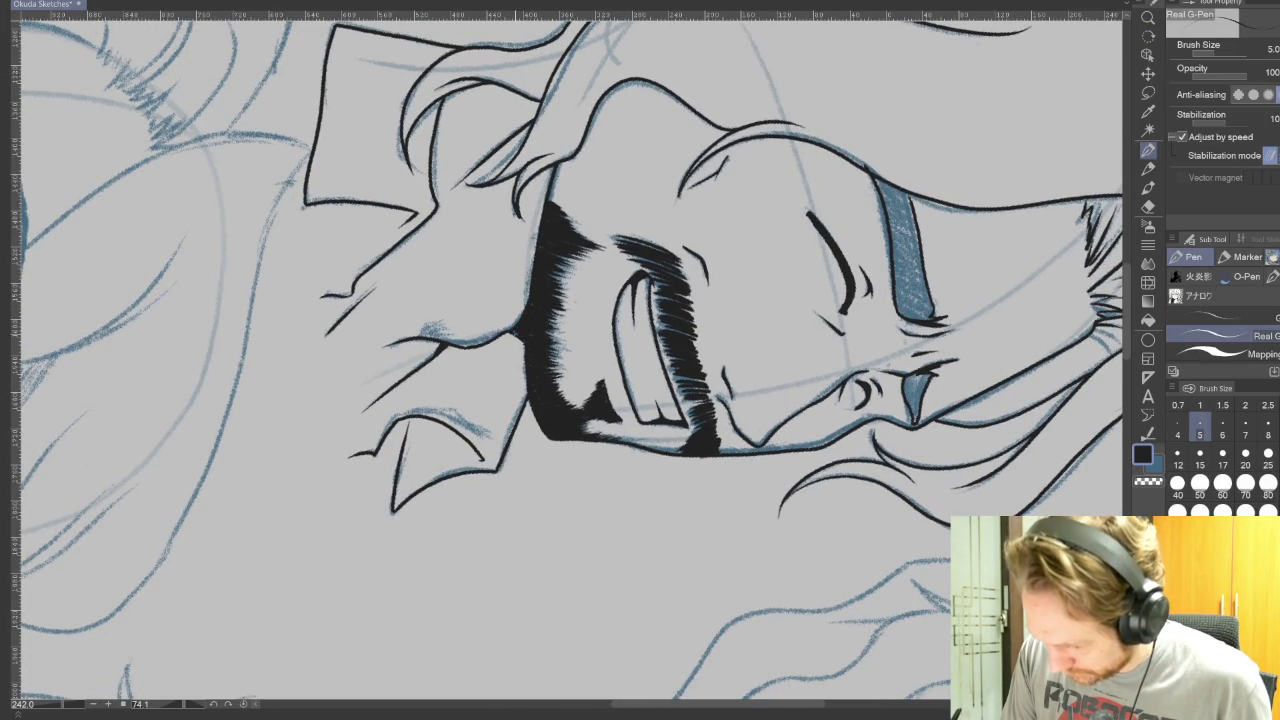
key("ctrl+shift+0")
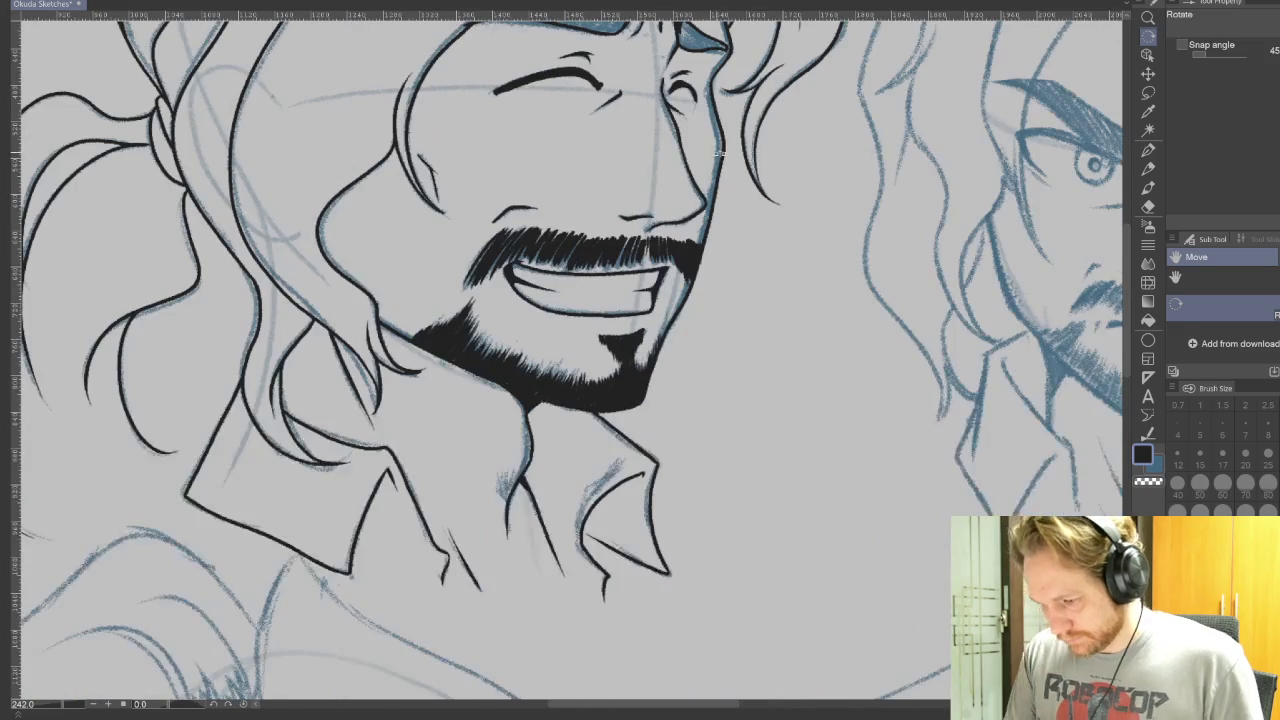
left_click_drag(808, 553, 938, 483)
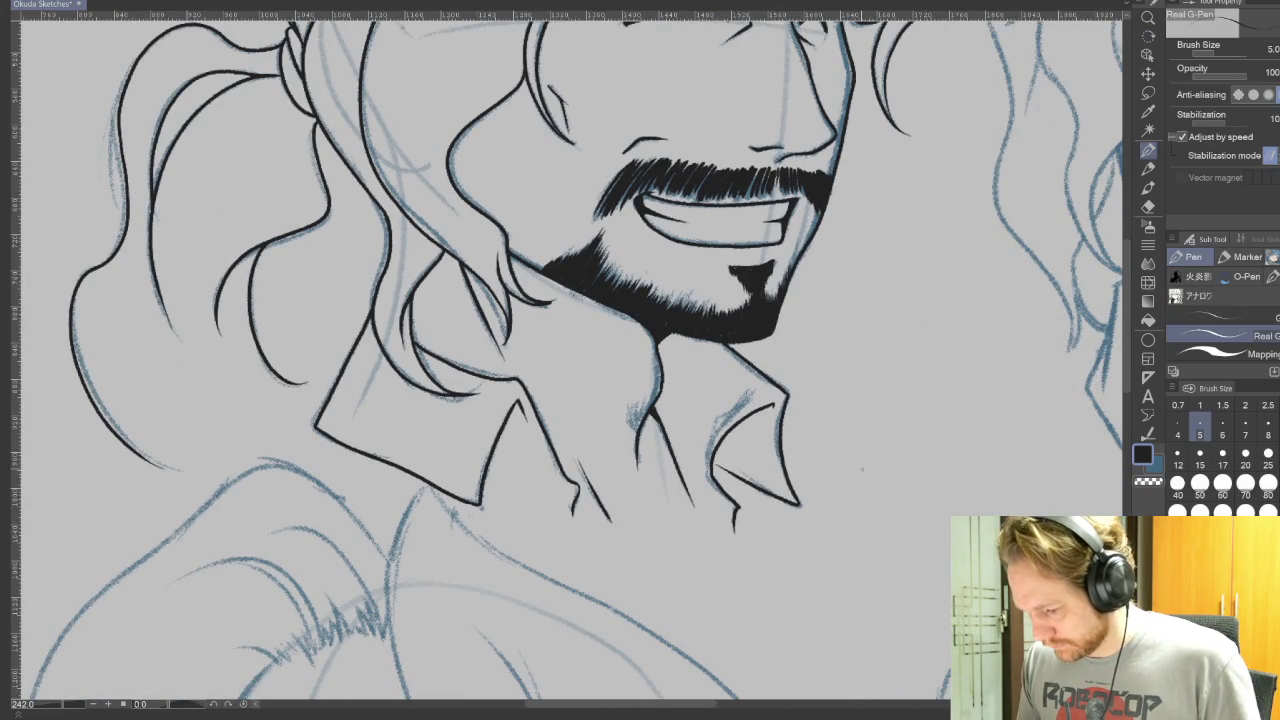
left_click_drag(790, 629, 784, 506)
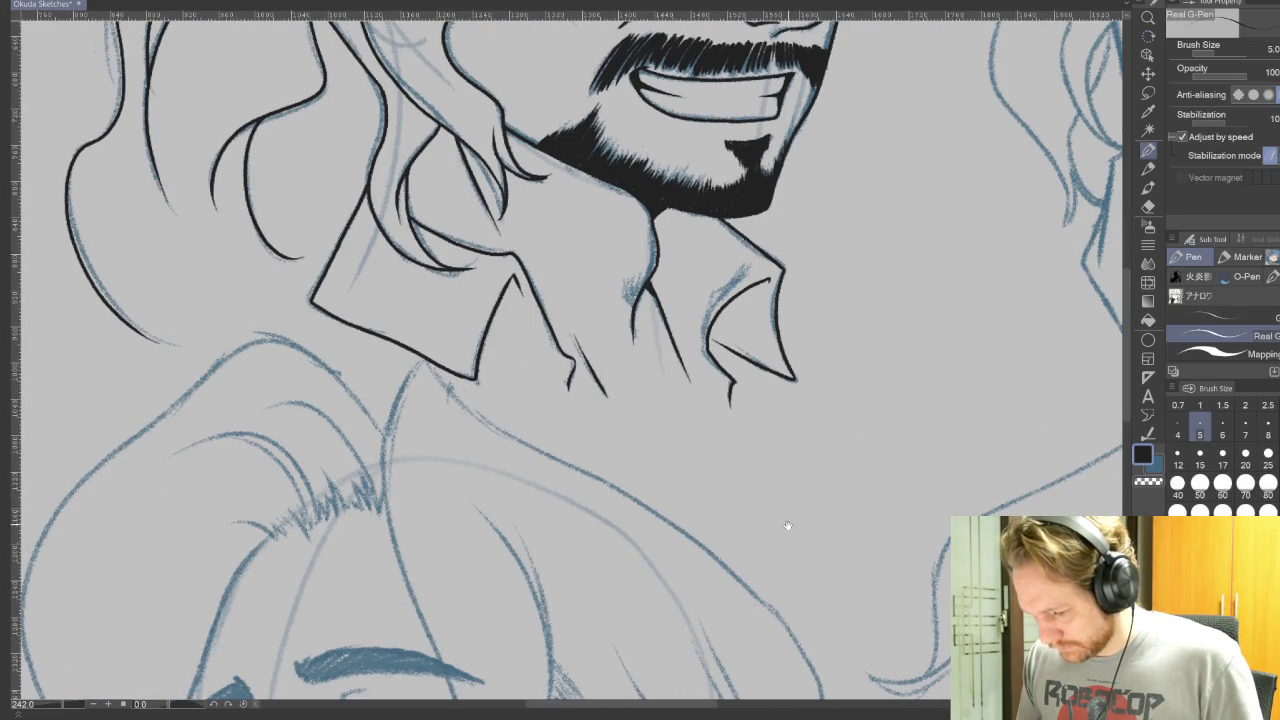
scroll(789, 534, "up", 1)
scroll(829, 491, "up", 2)
scroll(810, 518, "up", 3)
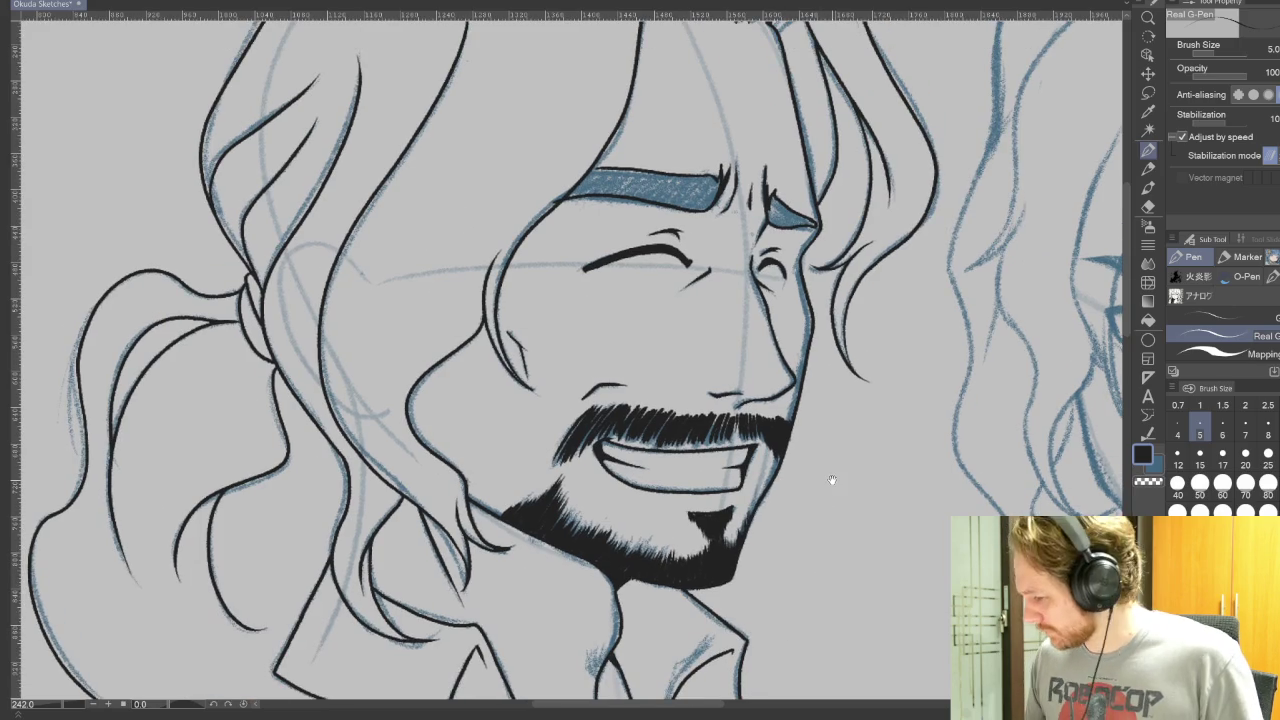
mouse_move(882, 495)
left_mouse_down()
mouse_move(763, 562)
mouse_move(723, 314)
left_mouse_up()
scroll(790, 530, "down", 3)
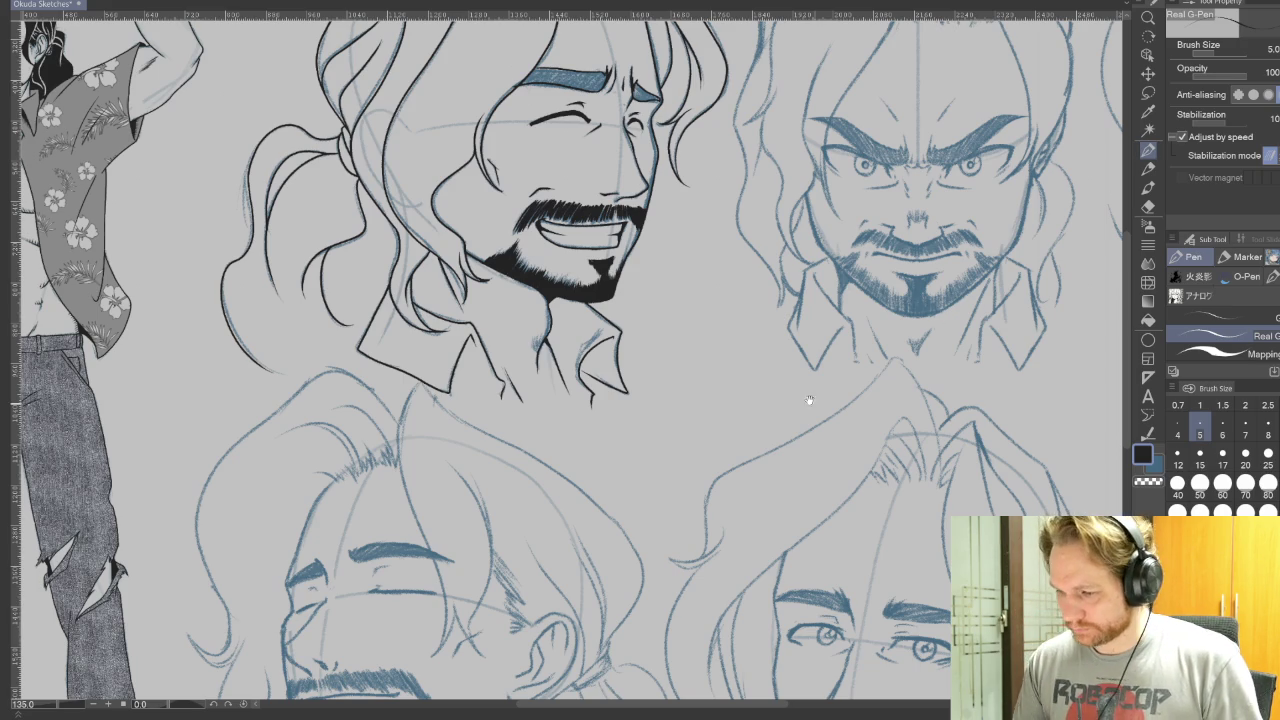
left_click_drag(792, 276, 872, 516)
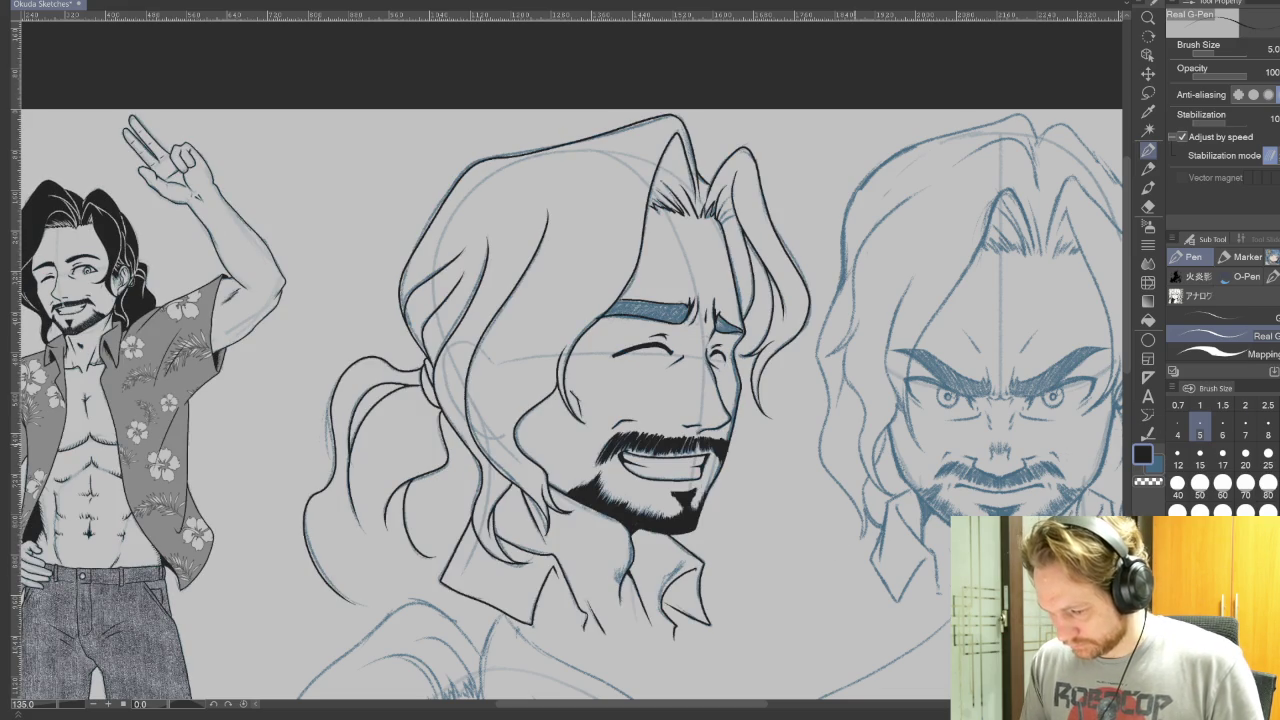
scroll(620, 440, "up", 2)
scroll(628, 444, "up", 1)
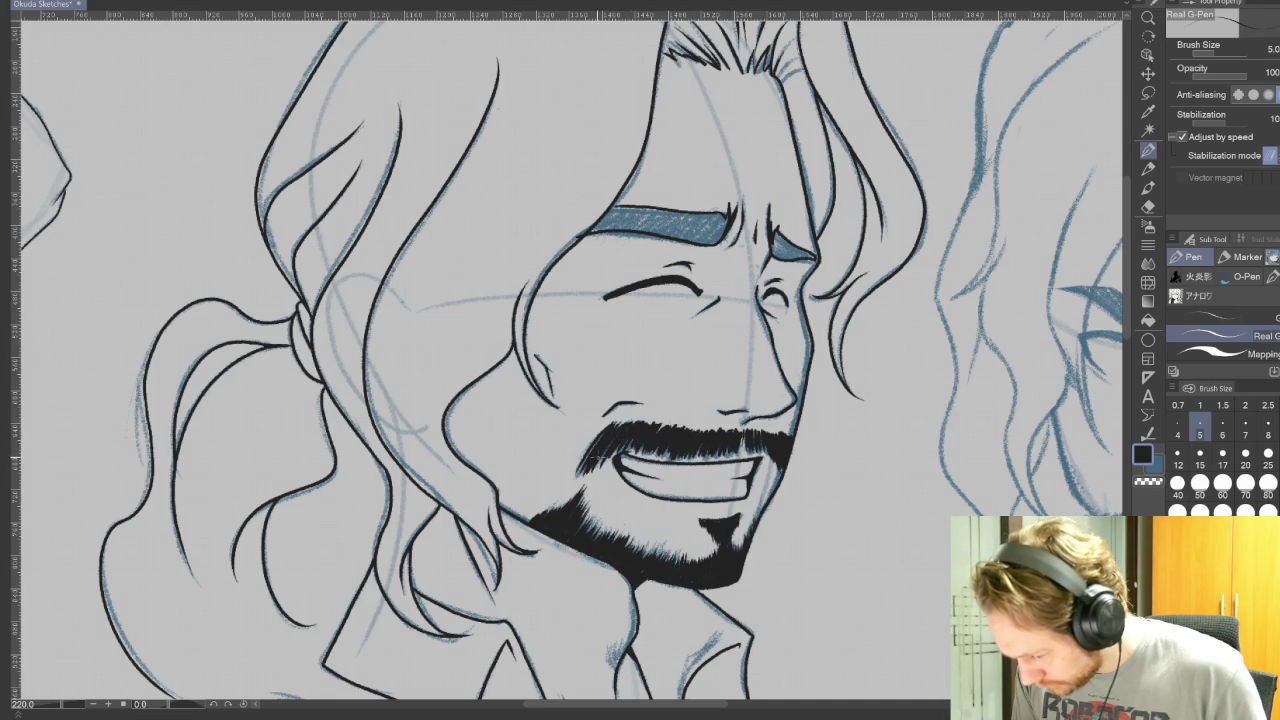
- At brush size 3, hatch short shading strokes on the neck inside the laughing man's collar
scroll(560, 350, "left", 3)
scroll(560, 350, "left", 5)
scroll(879, 603, "right", 3)
scroll(879, 603, "right", 3)
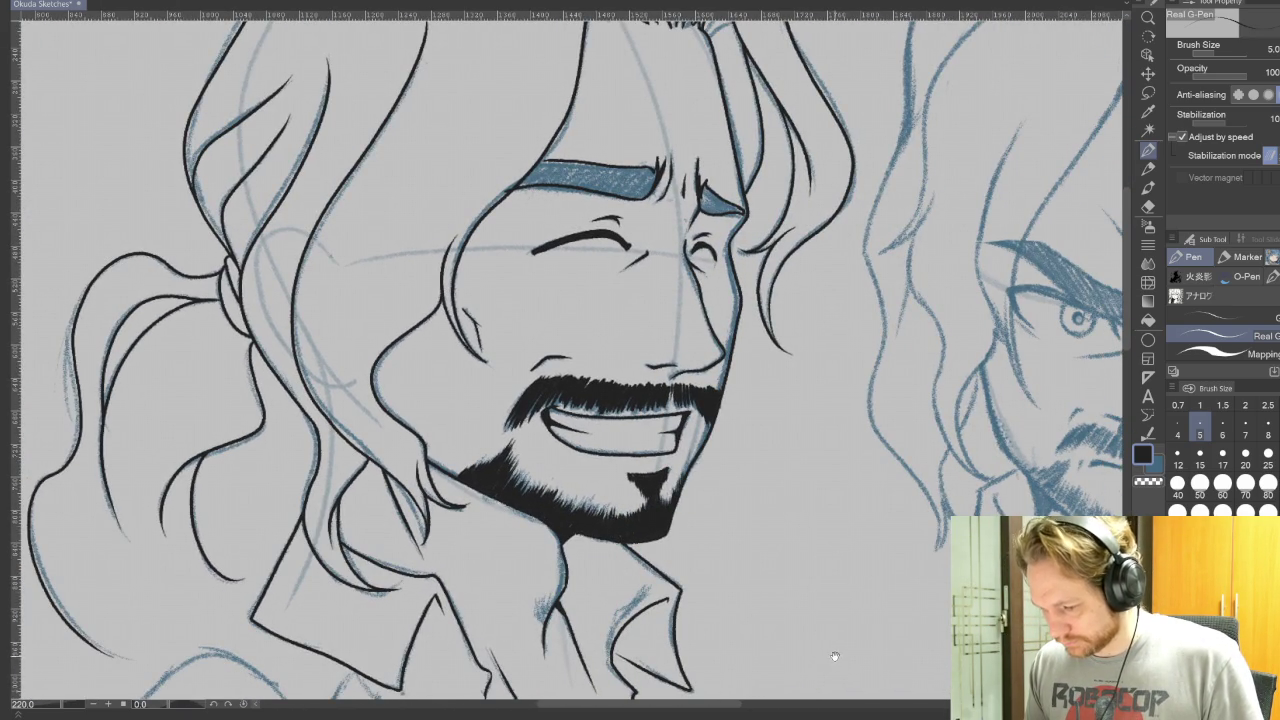
left_click_drag(833, 657, 940, 537)
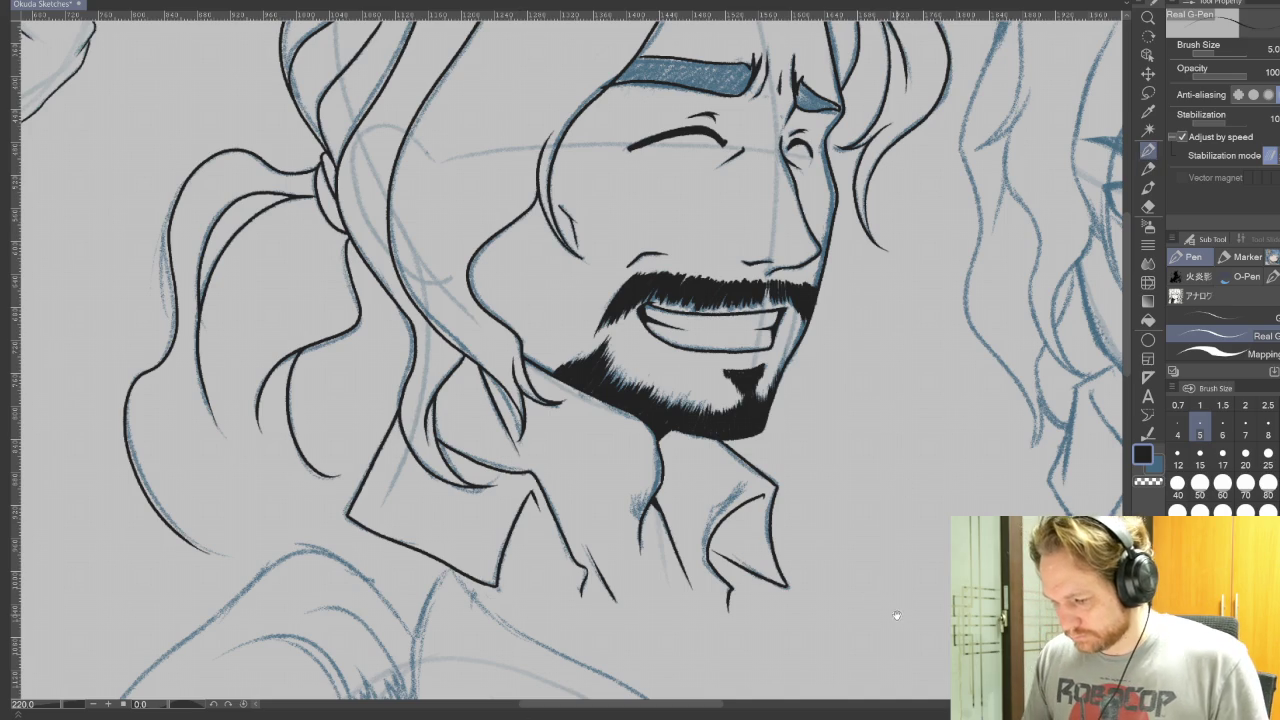
left_click_drag(886, 606, 346, 681)
left_click_drag(803, 537, 1003, 501)
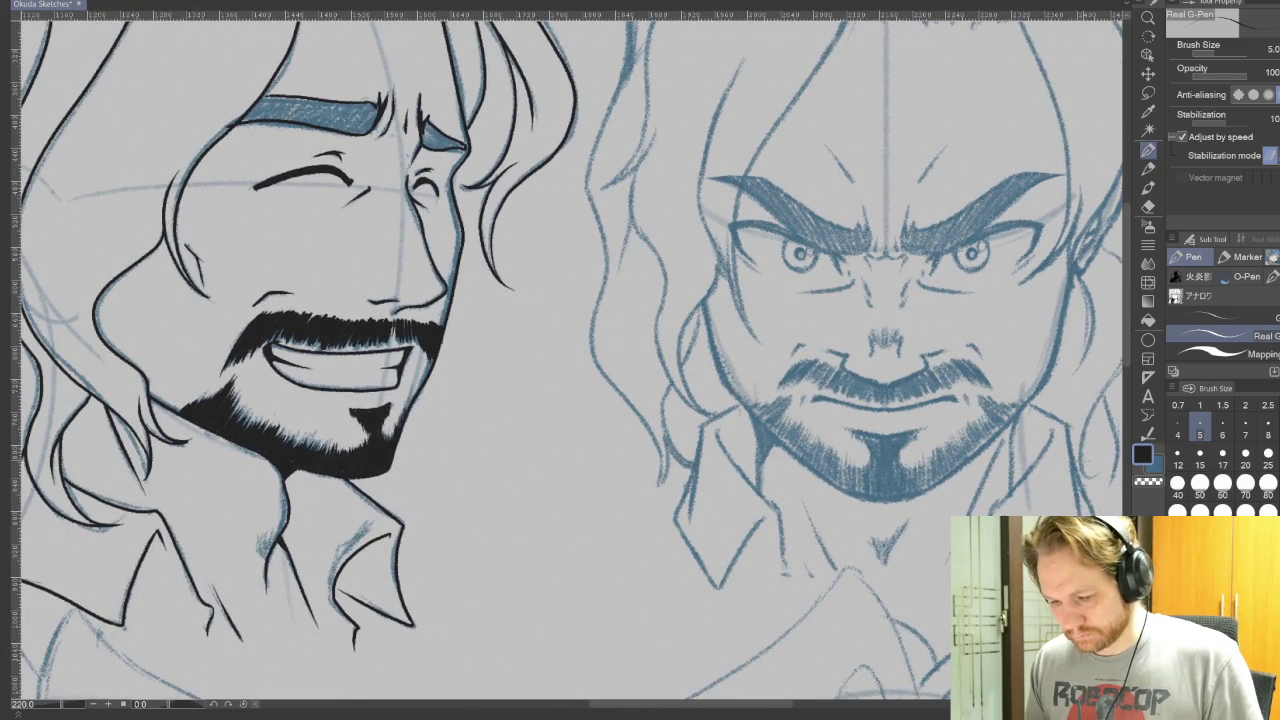
left_click_drag(554, 537, 854, 377)
key("bracketleft")
key("bracketleft")
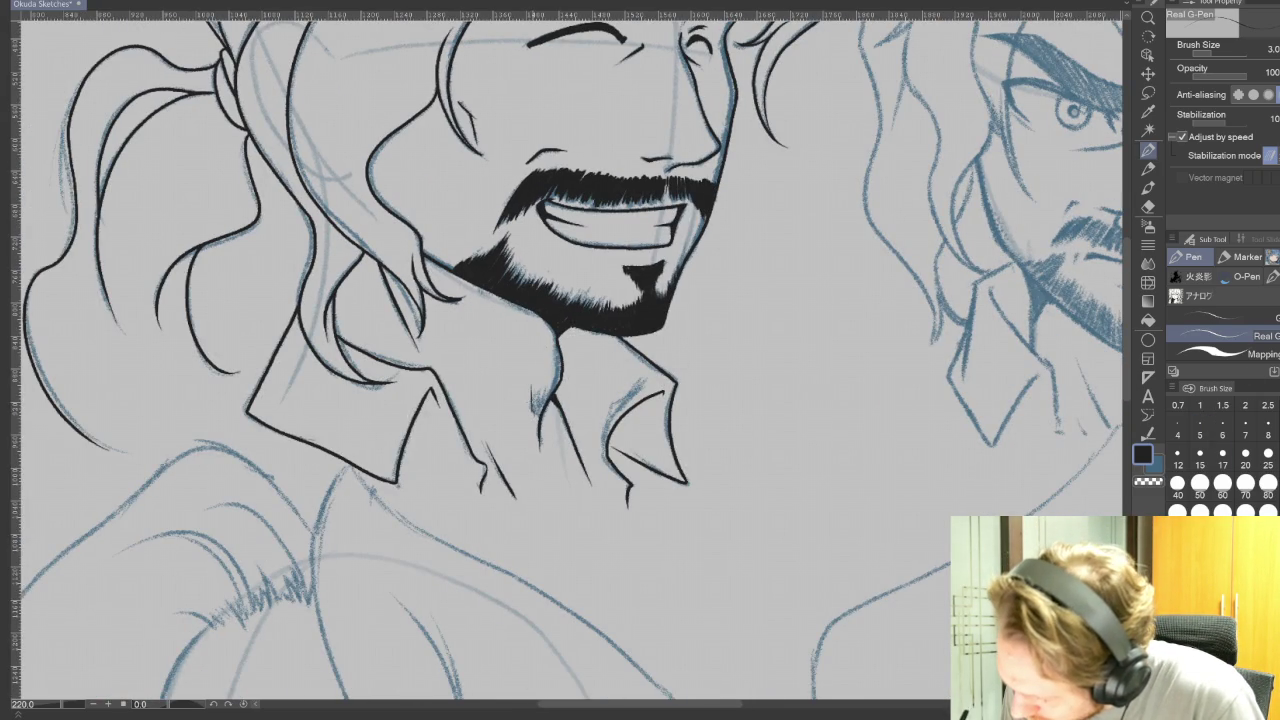
left_click_drag(544, 386, 538, 414)
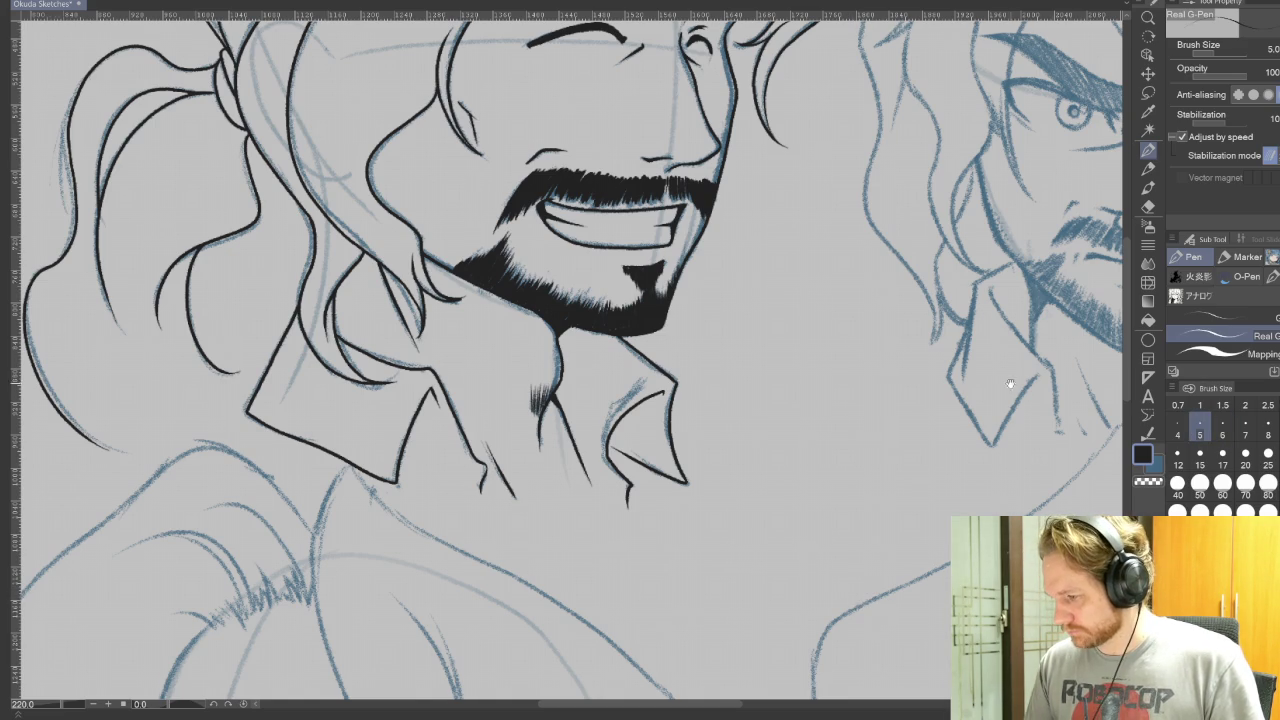
left_click_drag(1009, 388, 690, 590)
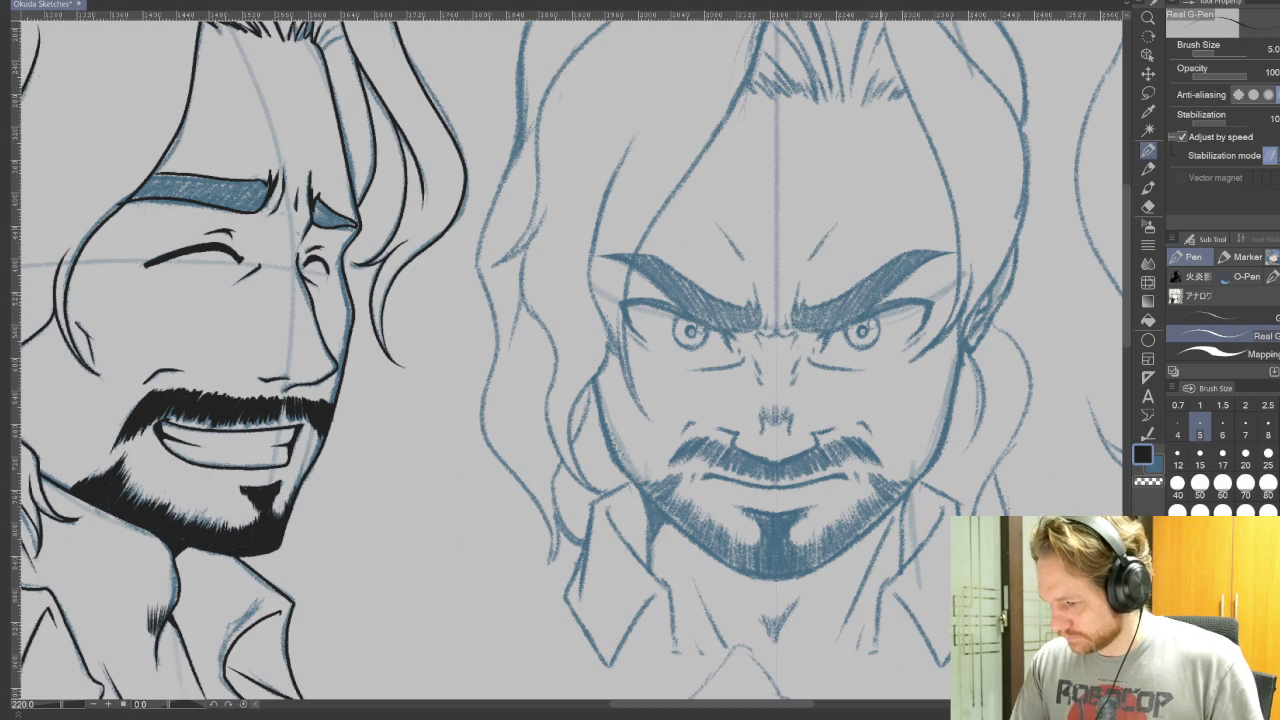
- Ink short lines beside the scowling man's nose and dense black nostril hair
scroll(766, 344, "up", 2)
scroll(766, 344, "up", 2)
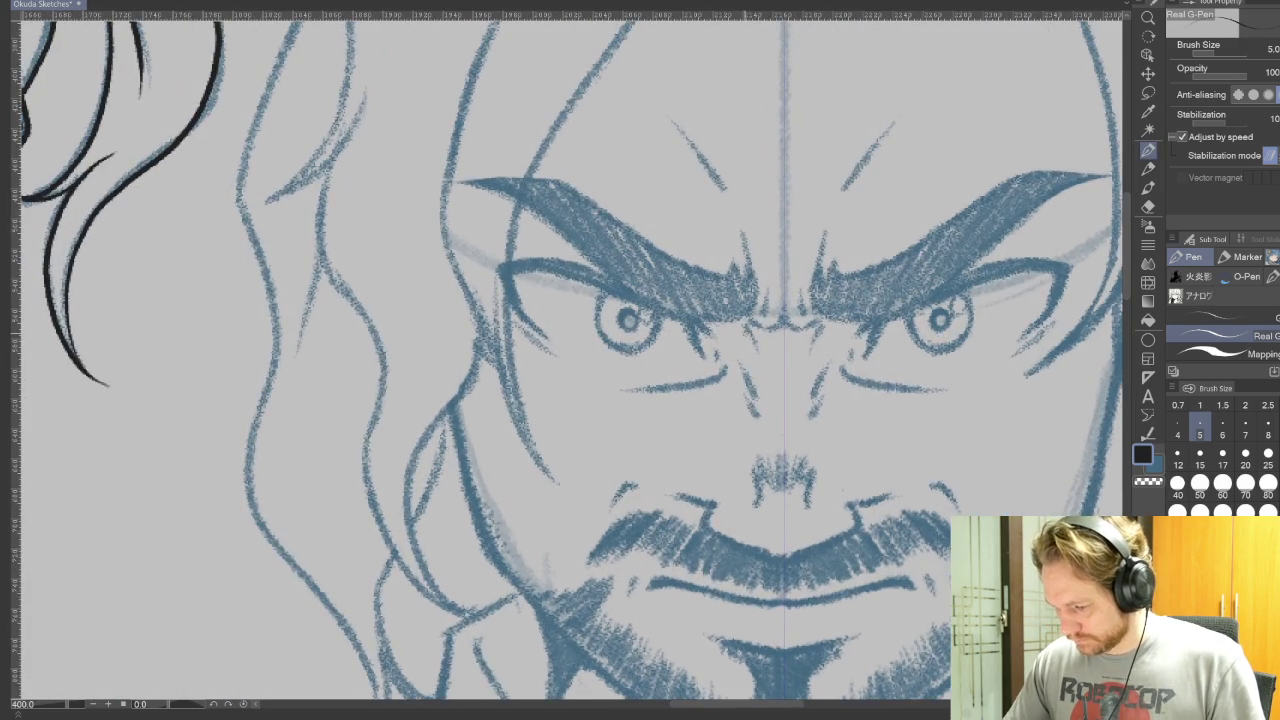
left_click_drag(753, 464, 762, 504)
left_click_drag(813, 464, 807, 506)
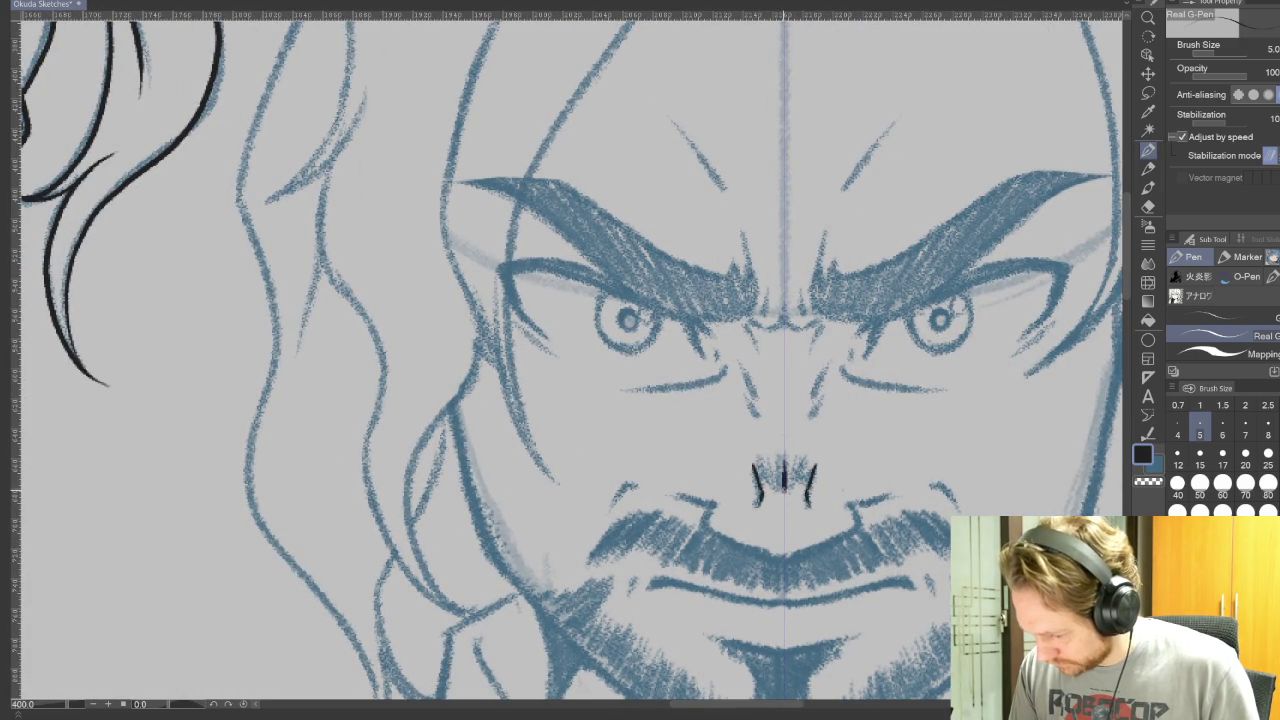
key("bracketleft")
key("bracketleft")
left_click_drag(784, 455, 778, 490)
mouse_move(794, 456)
left_mouse_down()
mouse_move(790, 490)
mouse_move(766, 488)
left_mouse_up()
left_click_drag(812, 456, 804, 488)
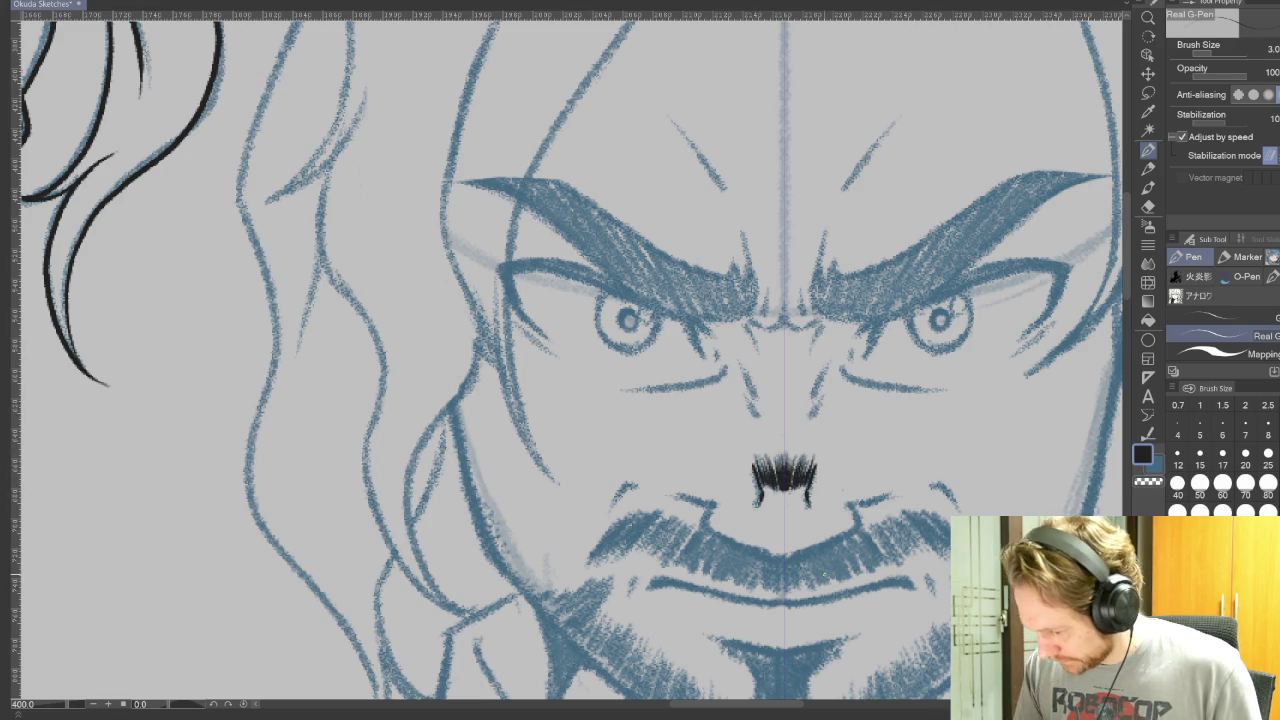
- Ink short strokes on both sides of the nose and the mouth curve, undoing overshoots
left_click_drag(740, 364, 756, 398)
left_click_drag(827, 364, 813, 398)
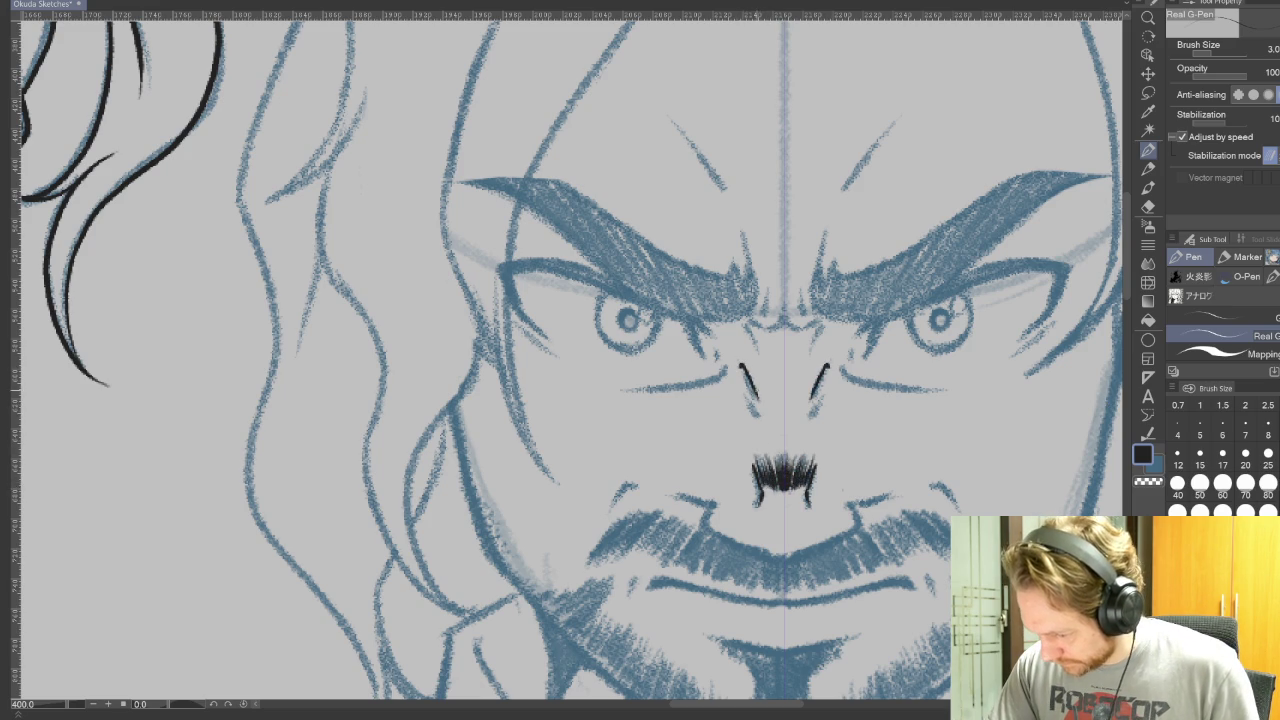
key("ctrl+z")
key("ctrl+z")
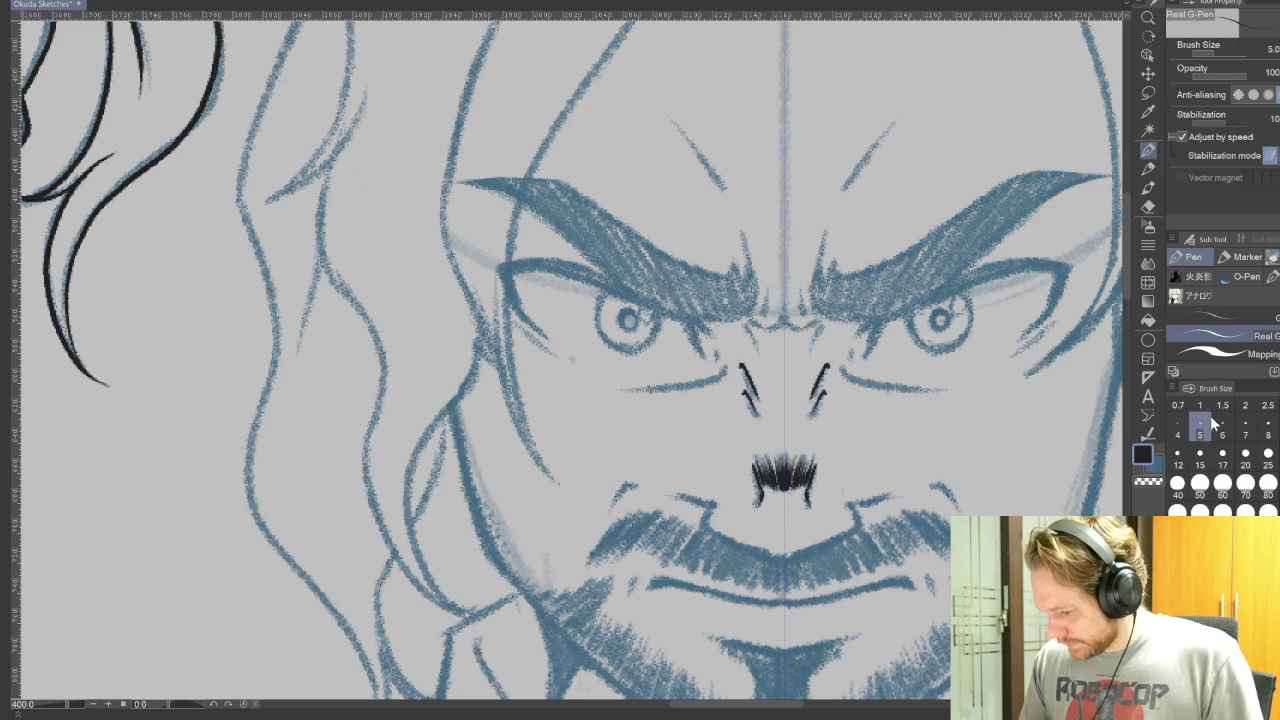
mouse_move(883, 708)
left_mouse_down()
mouse_move(853, 515)
mouse_move(608, 531)
mouse_move(604, 492)
mouse_move(625, 449)
mouse_move(648, 448)
mouse_move(618, 349)
left_mouse_up()
key("ctrl+z")
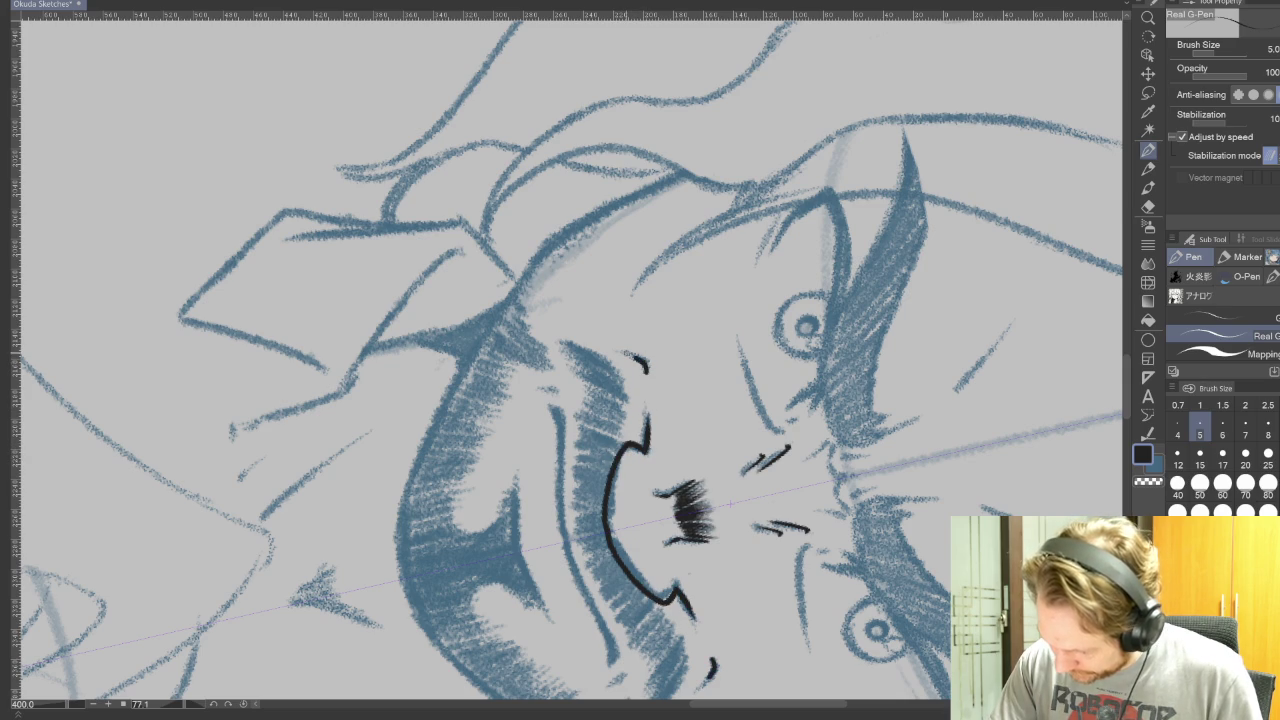
key("r")
mouse_move(940, 405)
left_mouse_down()
mouse_move(930, 263)
mouse_move(704, 14)
left_mouse_up()
mouse_move(987, 261)
left_mouse_down()
mouse_move(998, 418)
mouse_move(1024, 508)
left_mouse_up()
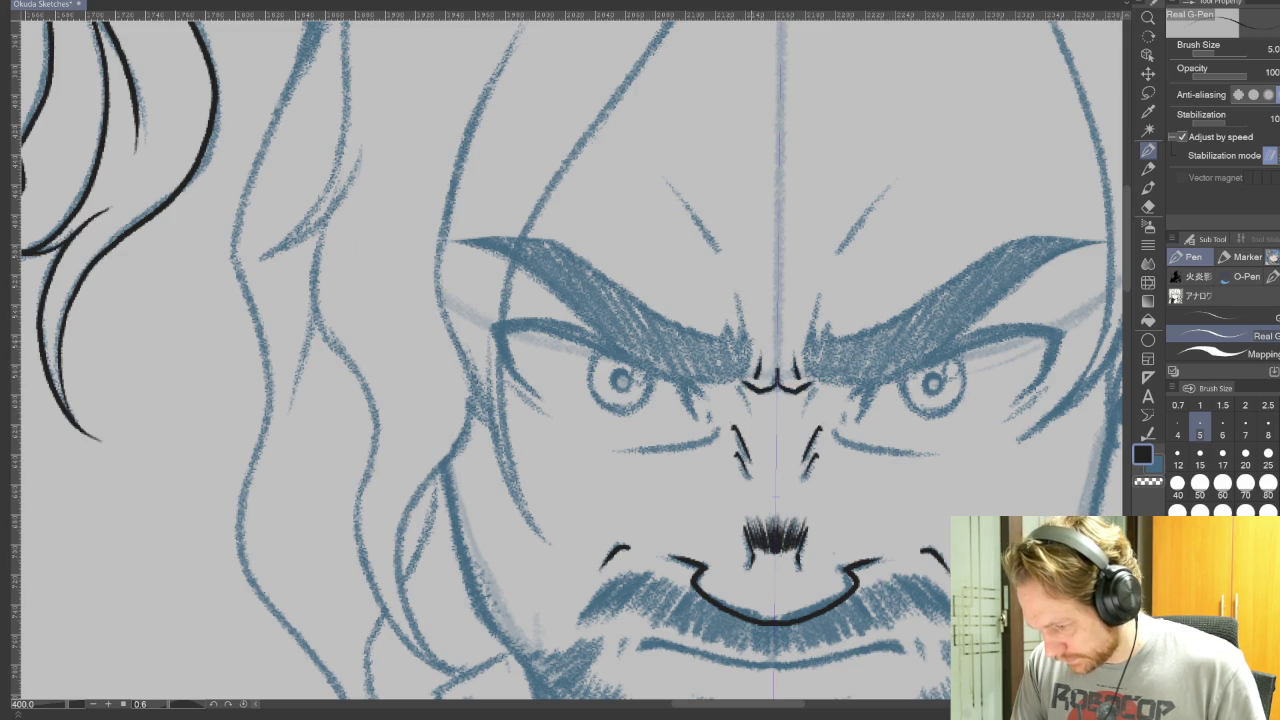
- Ink the nose bridge and bold mirrored strokes across the forehead
left_click_drag(746, 300, 748, 382)
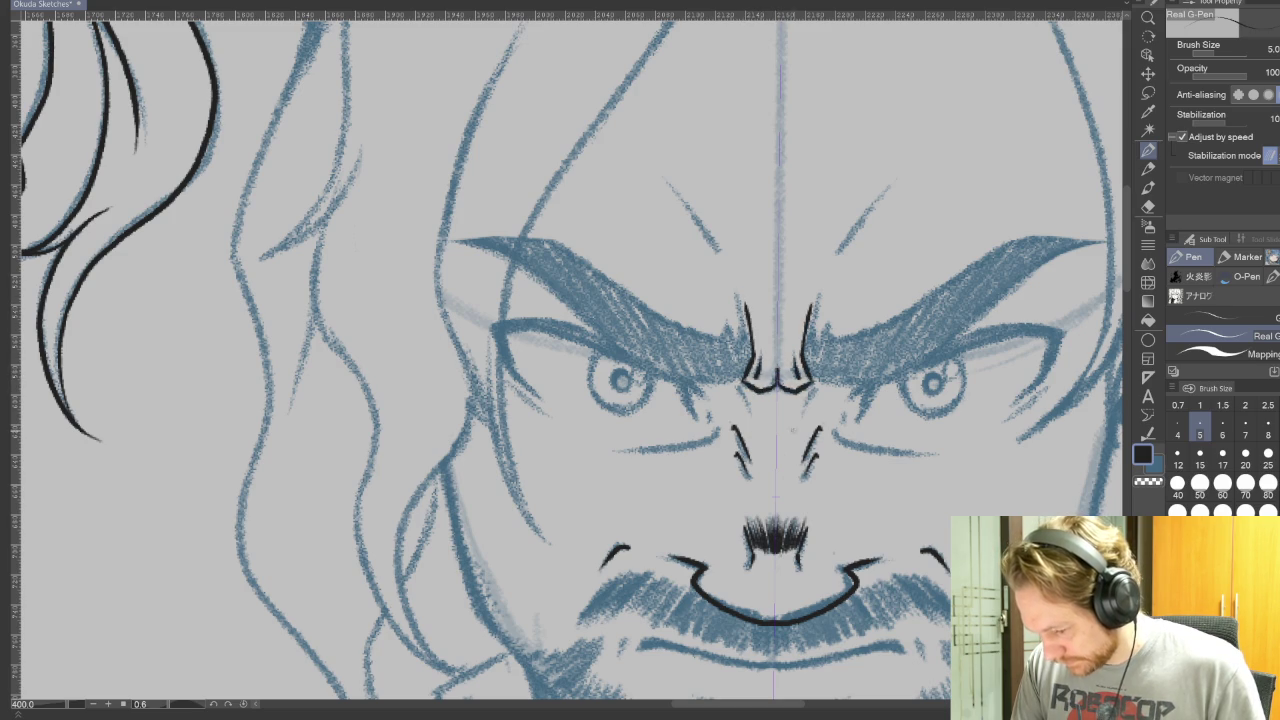
left_click_drag(672, 184, 735, 272)
key("ctrl+z")
left_click_drag(682, 200, 735, 272)
key("r")
mouse_move(922, 432)
left_mouse_down()
mouse_move(821, 101)
mouse_move(290, 150)
left_mouse_up()
key("p")
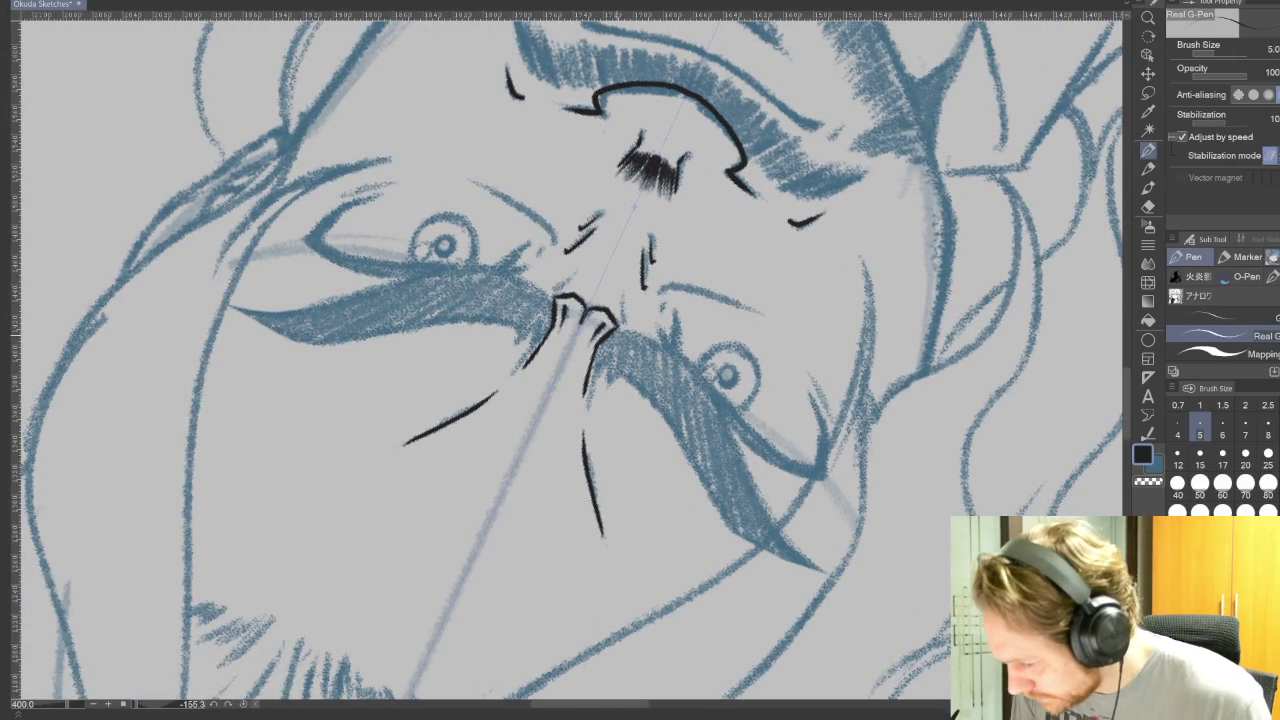
- Ink and hatch both sides of the nose, plus the long cheek and lower neck lines
left_click_drag(552, 312, 518, 352)
left_click_drag(607, 336, 595, 390)
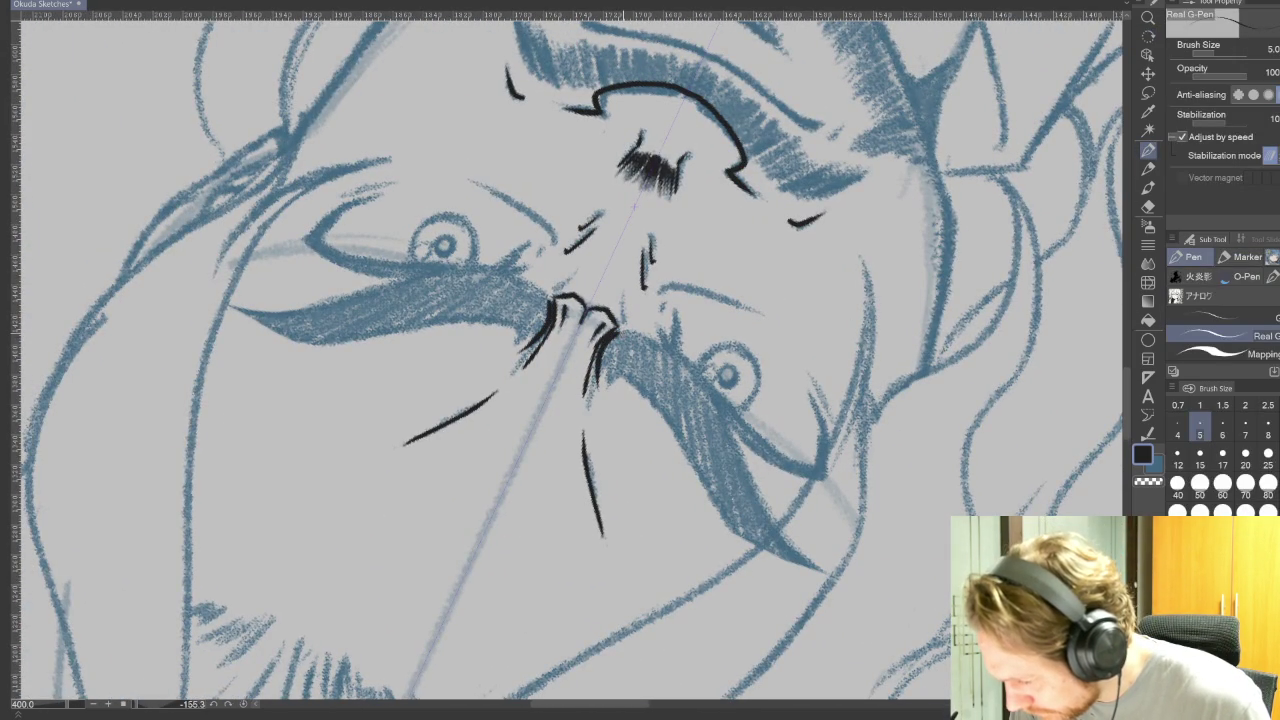
left_click_drag(555, 305, 516, 345)
left_click_drag(613, 336, 600, 390)
left_click_drag(611, 345, 601, 372)
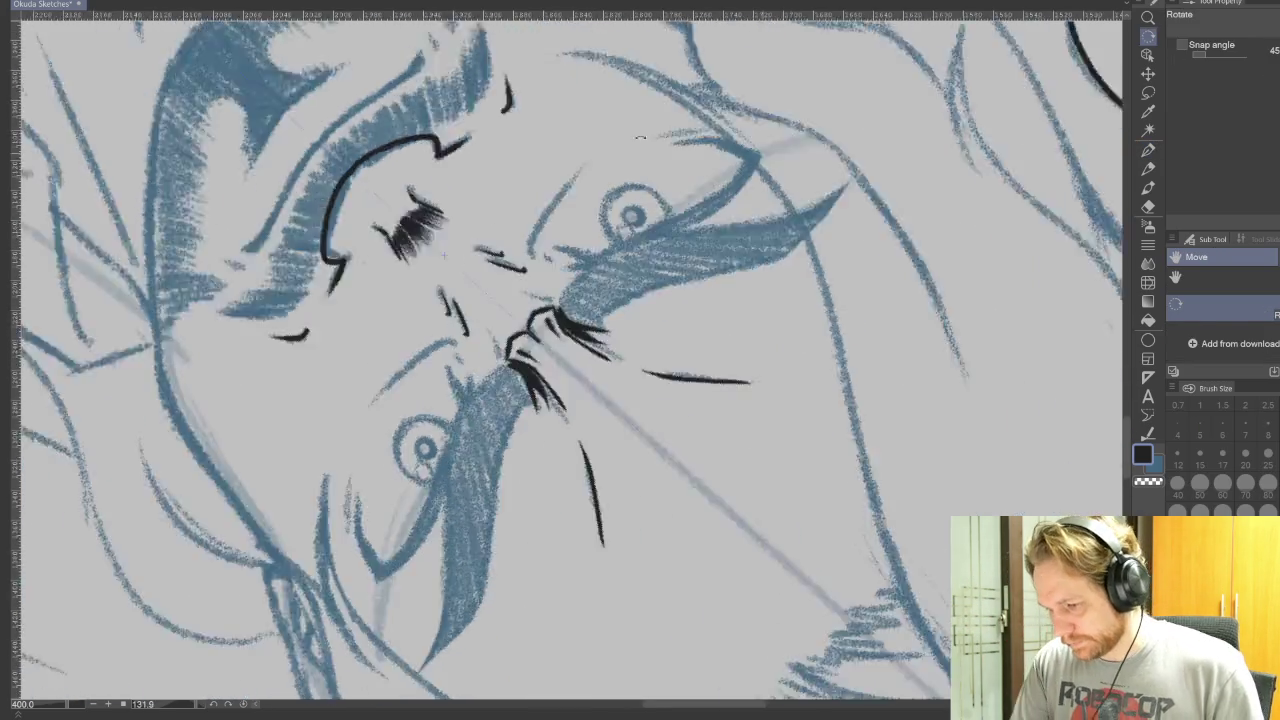
left_click_drag(640, 450, 900, 250)
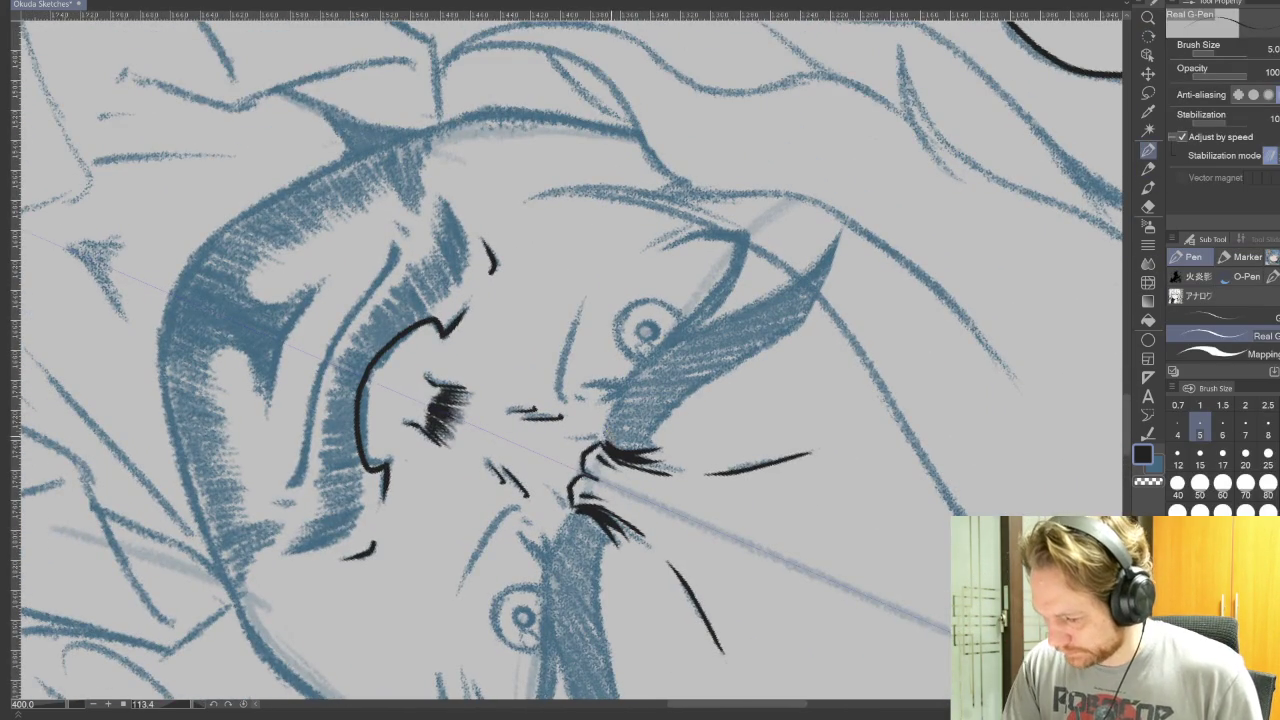
left_click_drag(605, 440, 657, 352)
left_click_drag(570, 512, 545, 605)
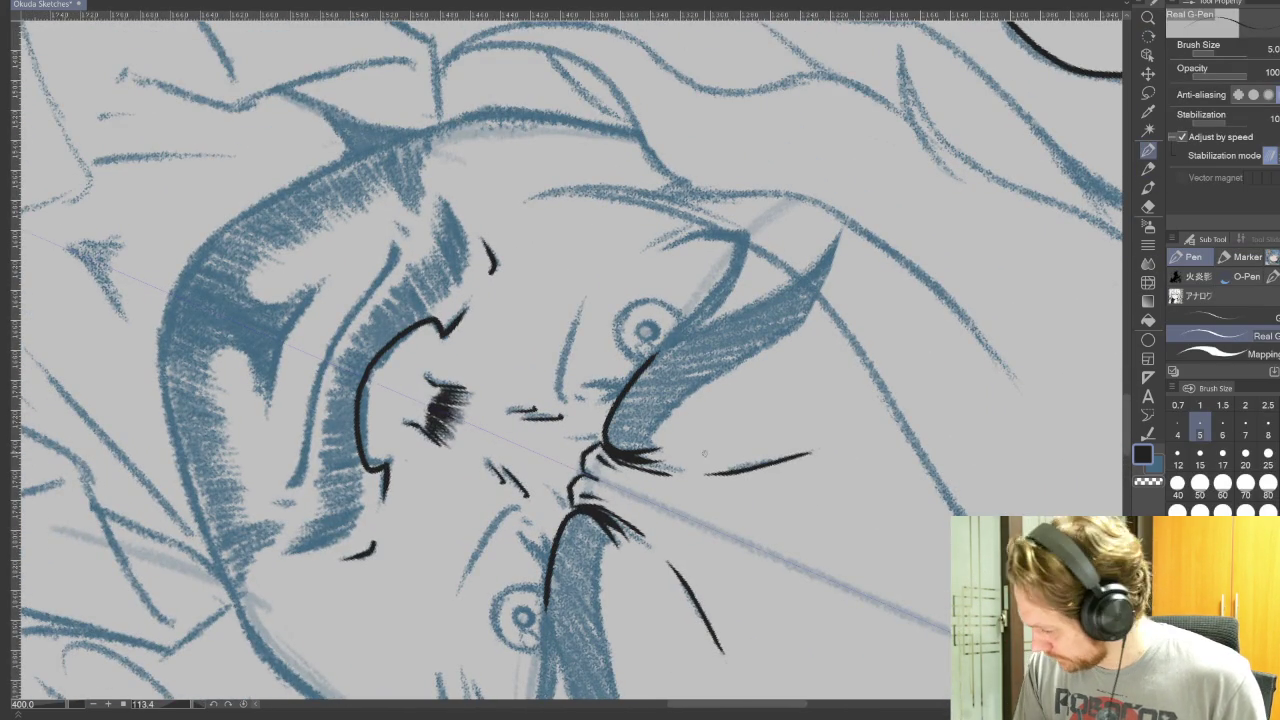
mouse_move(645, 365)
left_mouse_down()
mouse_move(808, 285)
mouse_move(840, 232)
left_mouse_up()
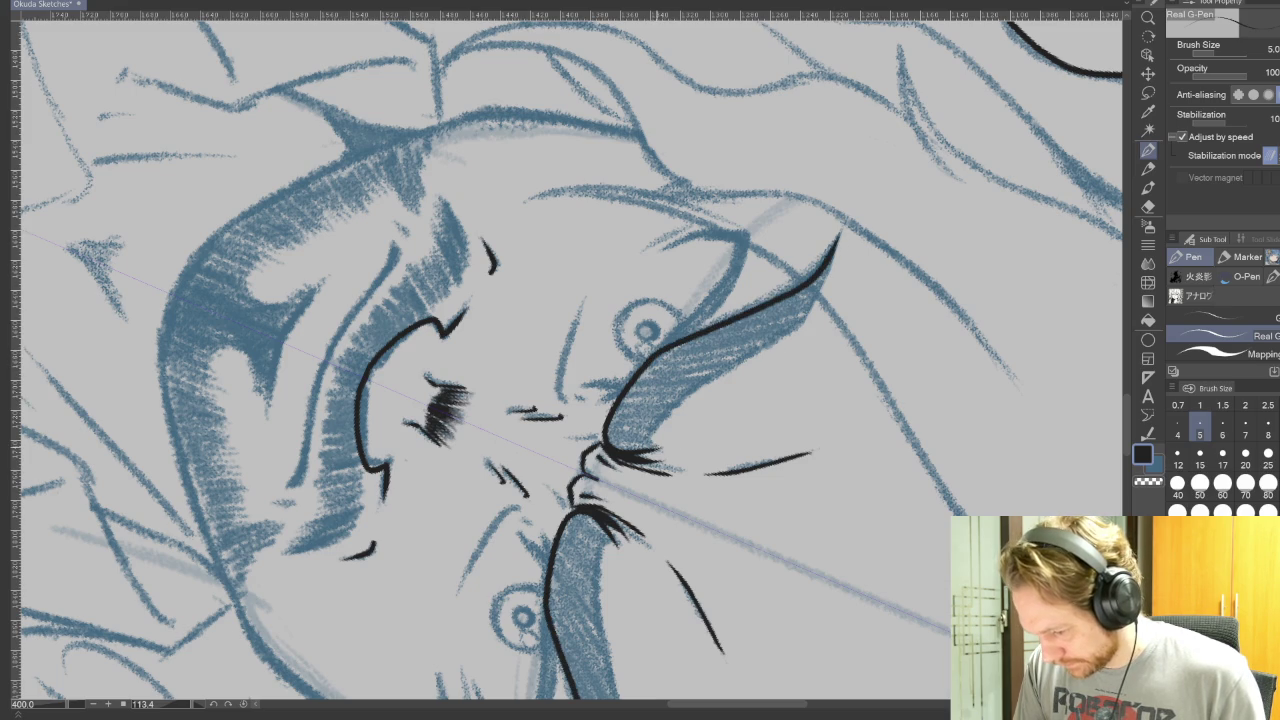
mouse_move(648, 438)
left_mouse_down()
mouse_move(694, 390)
mouse_move(786, 340)
left_mouse_up()
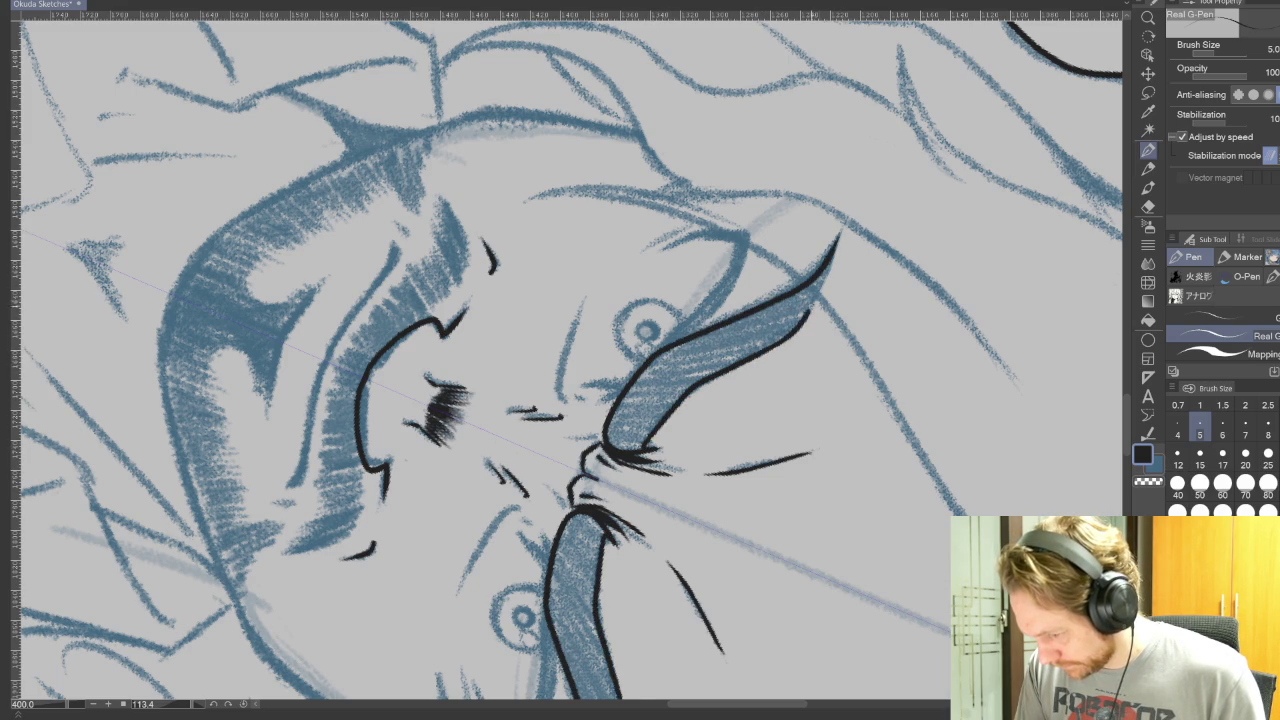
- Ink short lines under both brows beside the nose
key("r")
left_click_drag(871, 529, 866, 470)
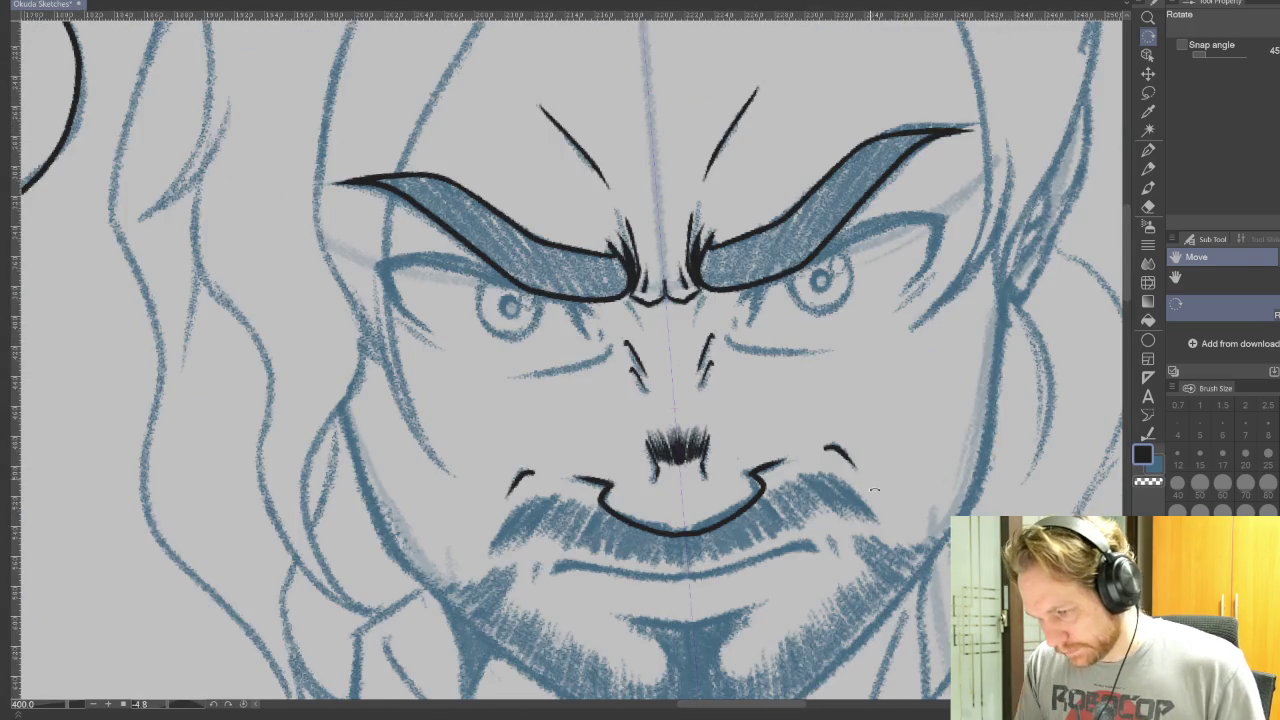
key("p")
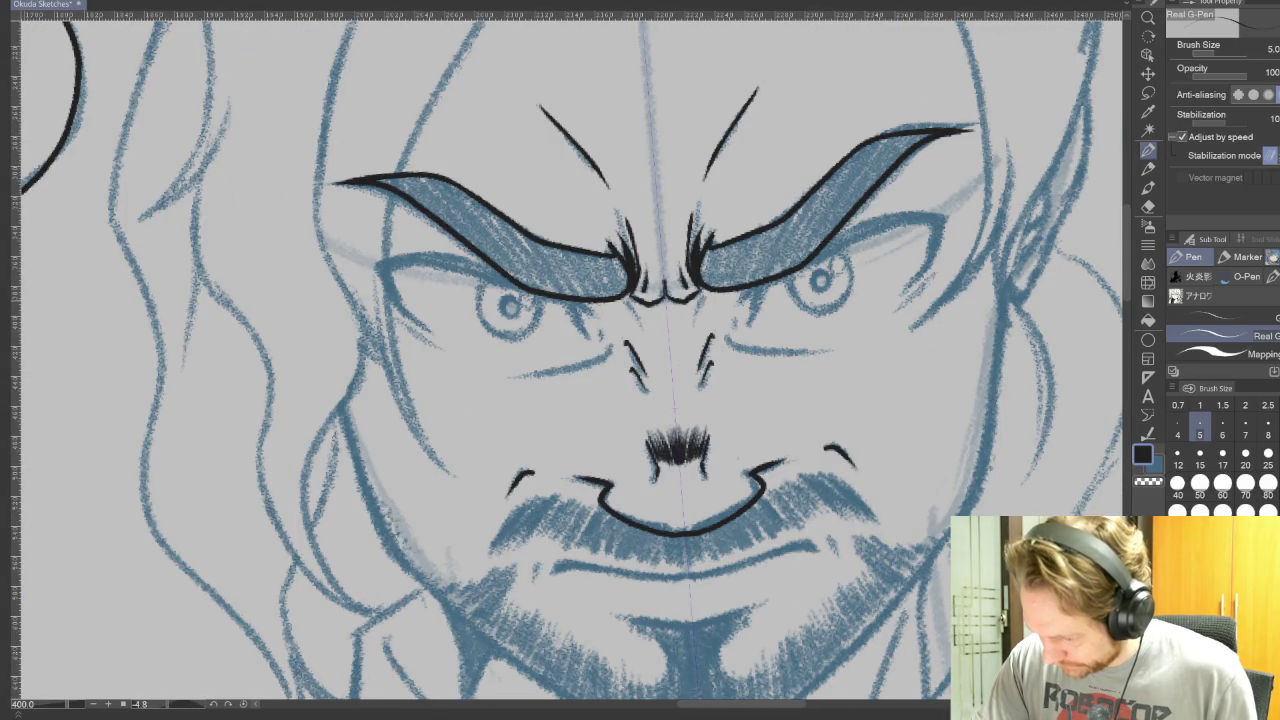
left_click_drag(620, 297, 642, 330)
left_click_drag(708, 292, 697, 322)
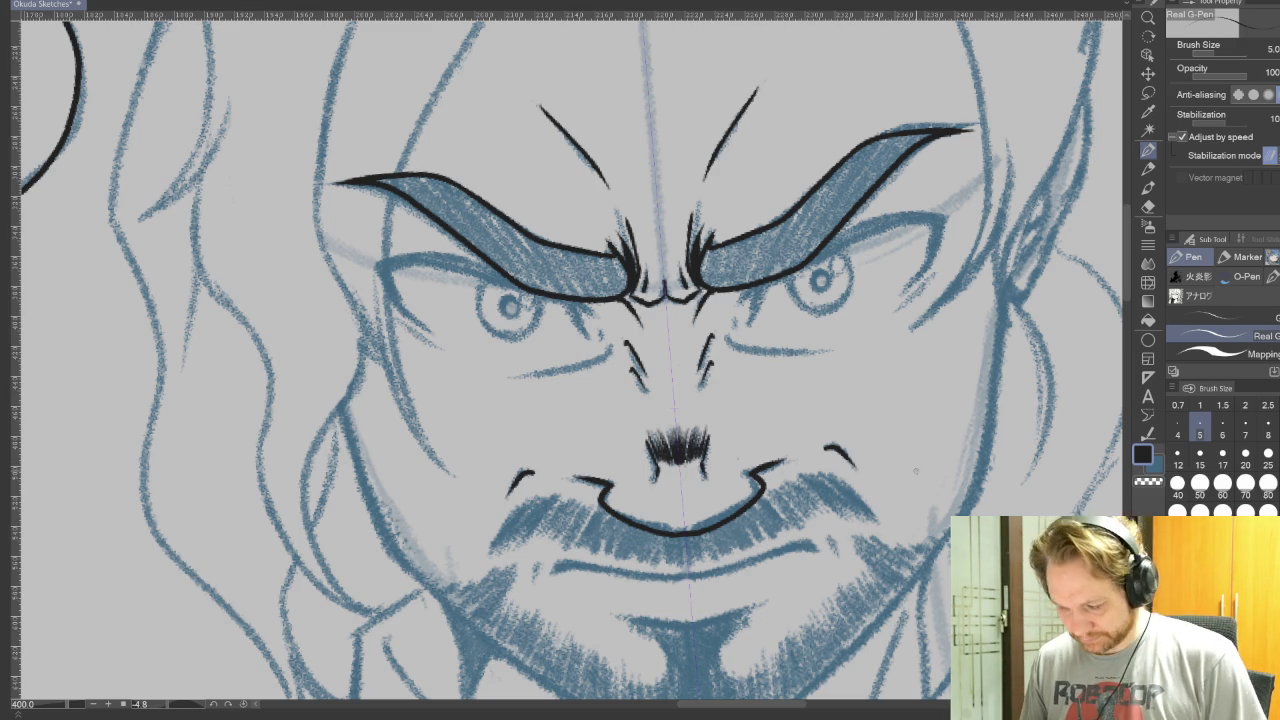
left_click_drag(915, 470, 850, 125)
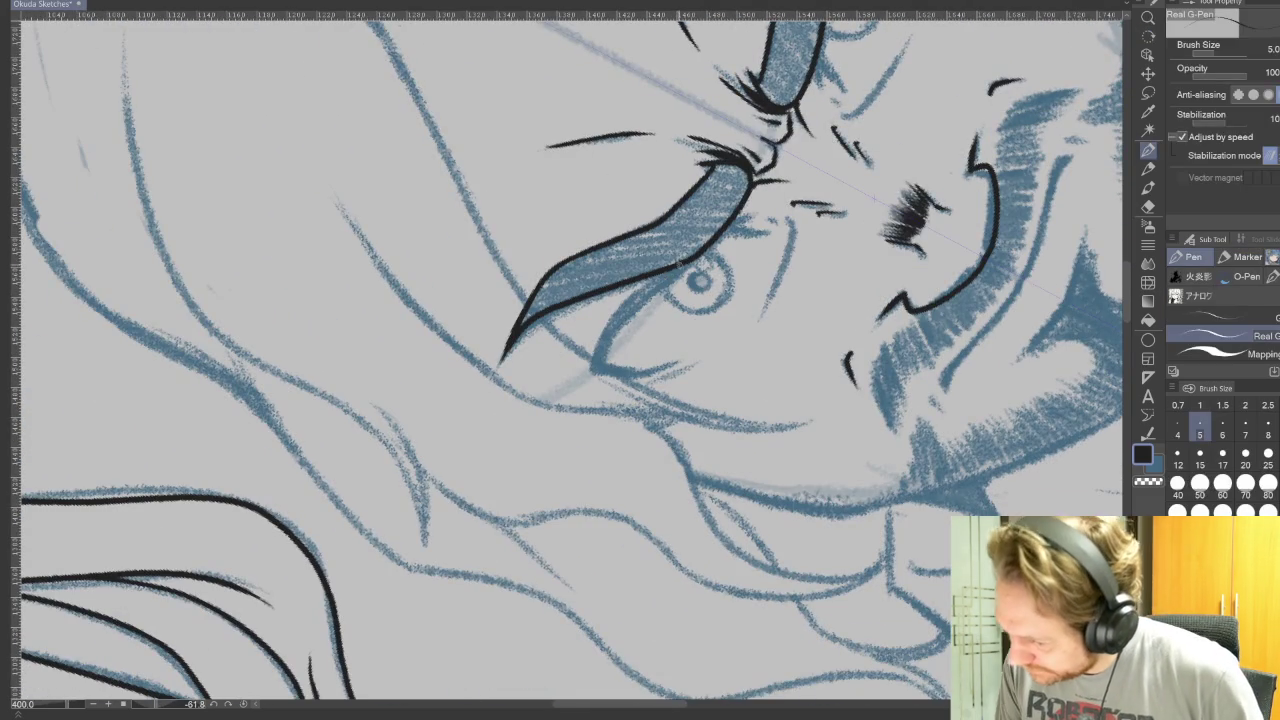
- Ink the lower eyelid line and short strokes at both eyelid ends
left_click_drag(680, 265, 606, 362)
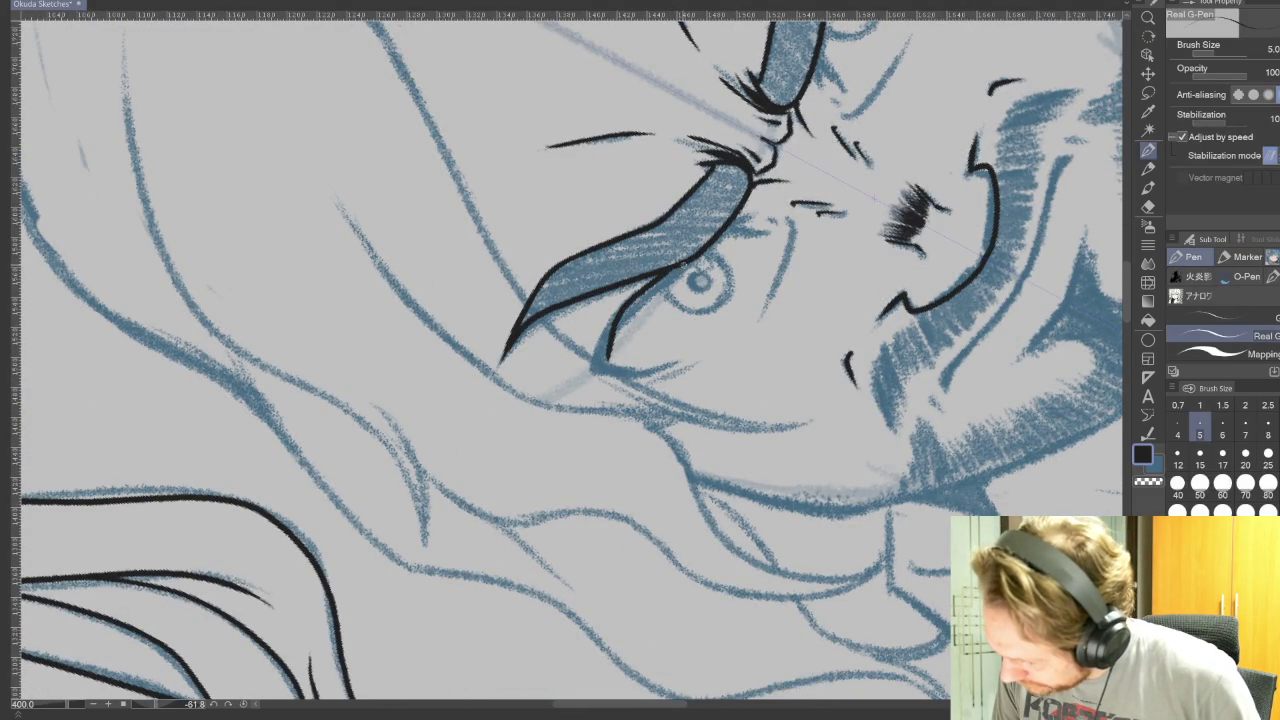
left_click_drag(688, 262, 614, 360)
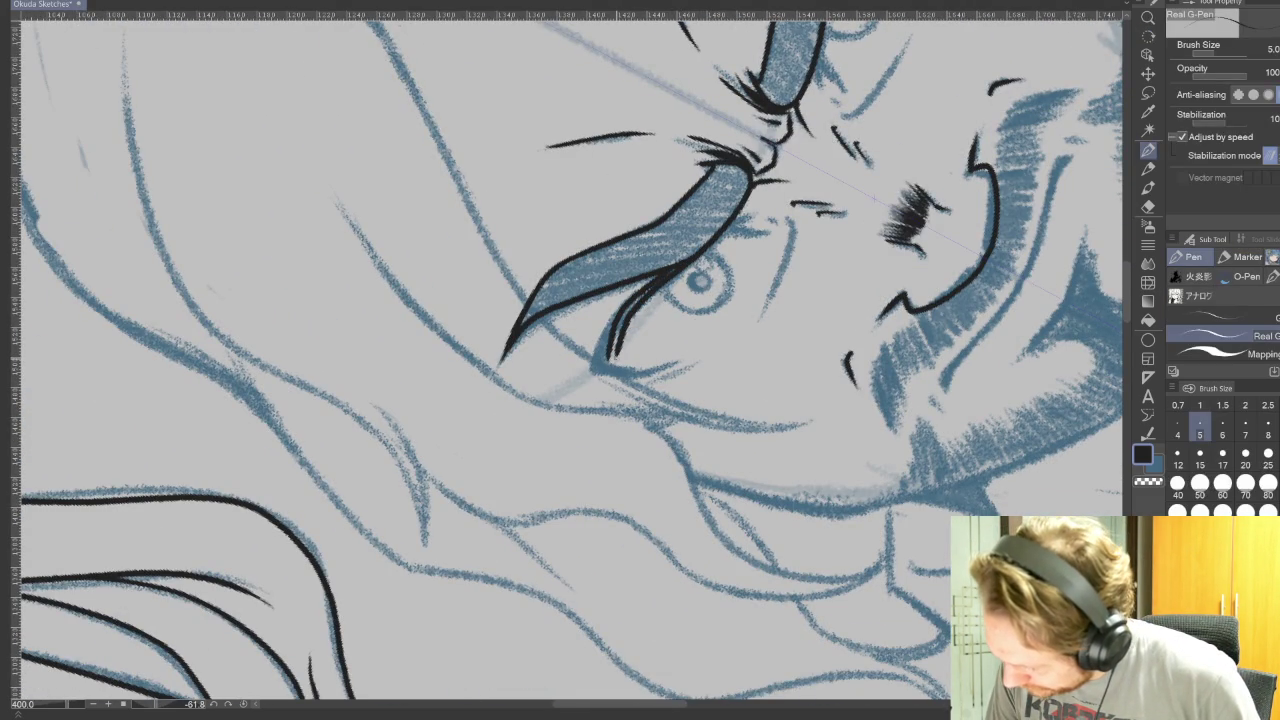
key("r")
left_click_drag(952, 460, 700, 620)
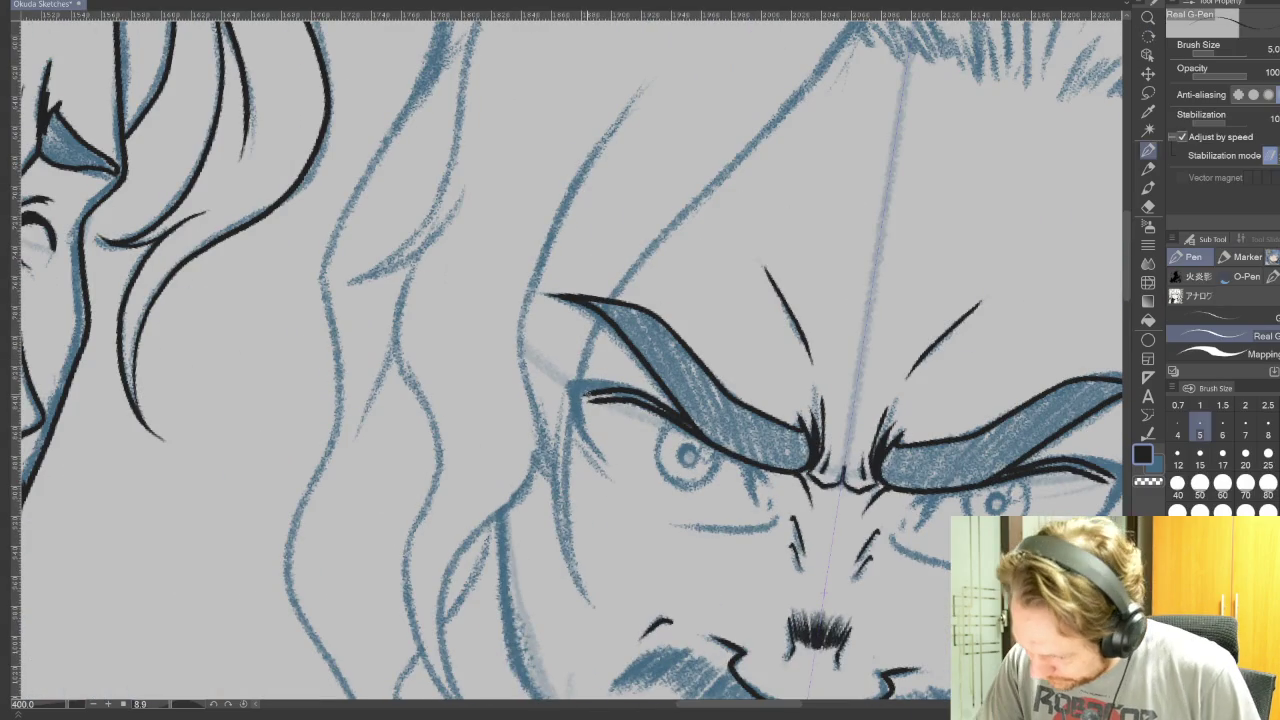
left_click_drag(586, 397, 620, 464)
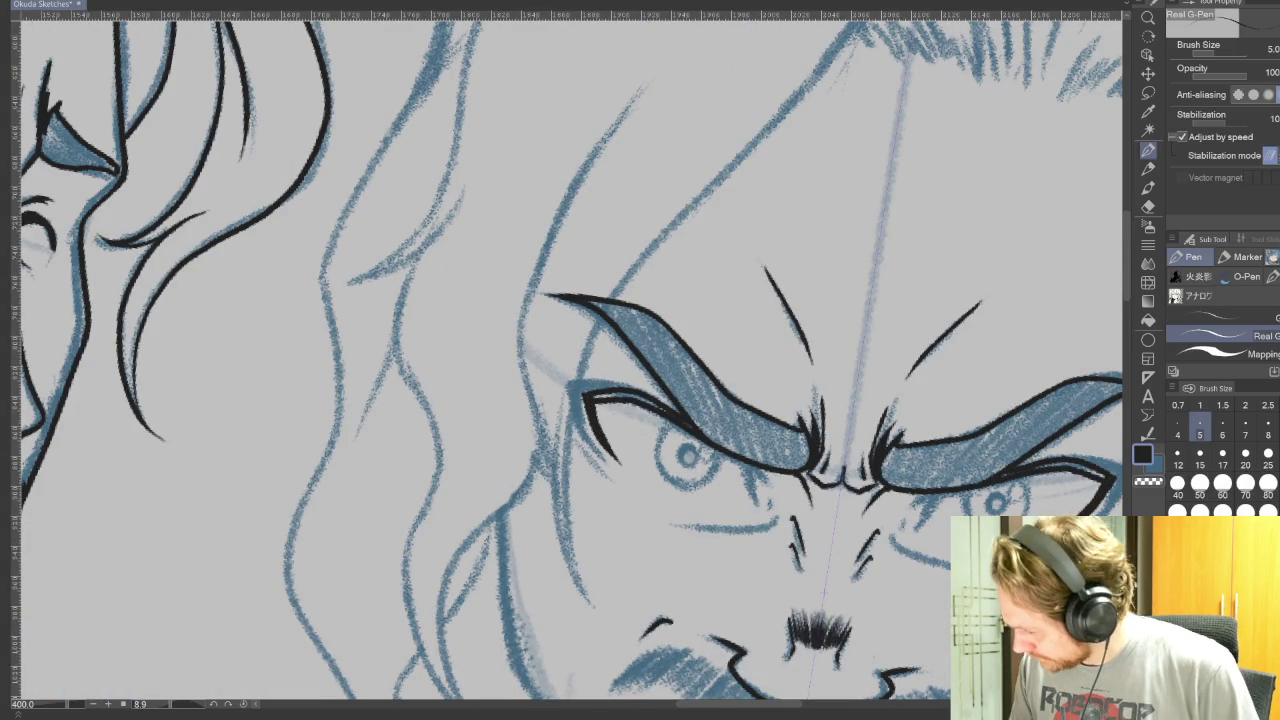
key("bracketleft")
left_click_drag(588, 434, 624, 477)
key("ctrl+z")
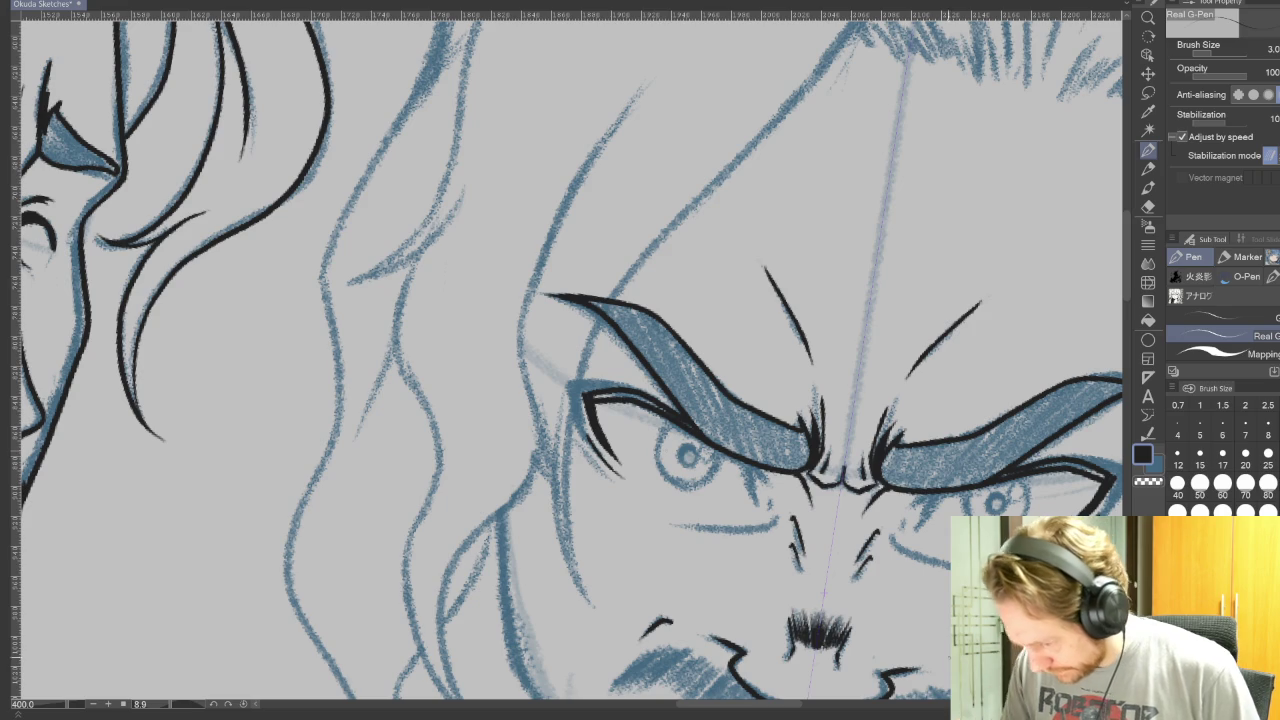
left_click(1200, 428)
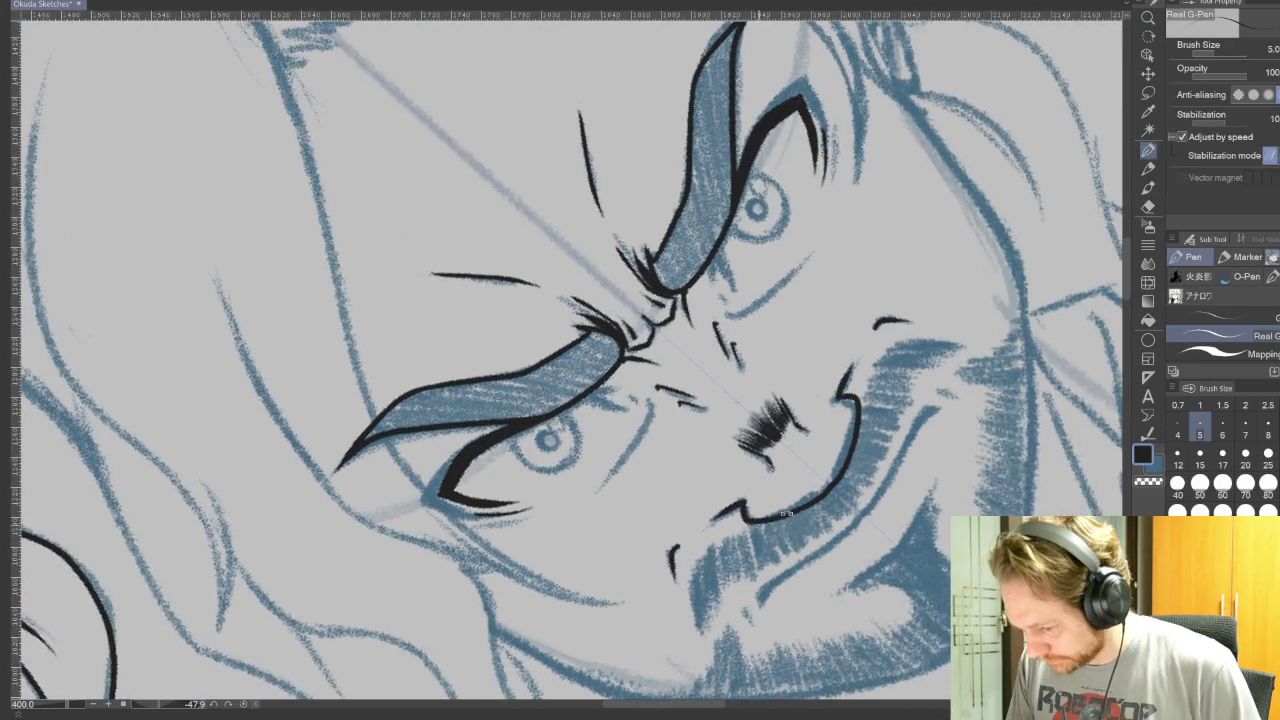
- Ink short lash strokes under both brows and size-3 crease strokes around the eyes
left_click_drag(689, 298, 620, 500)
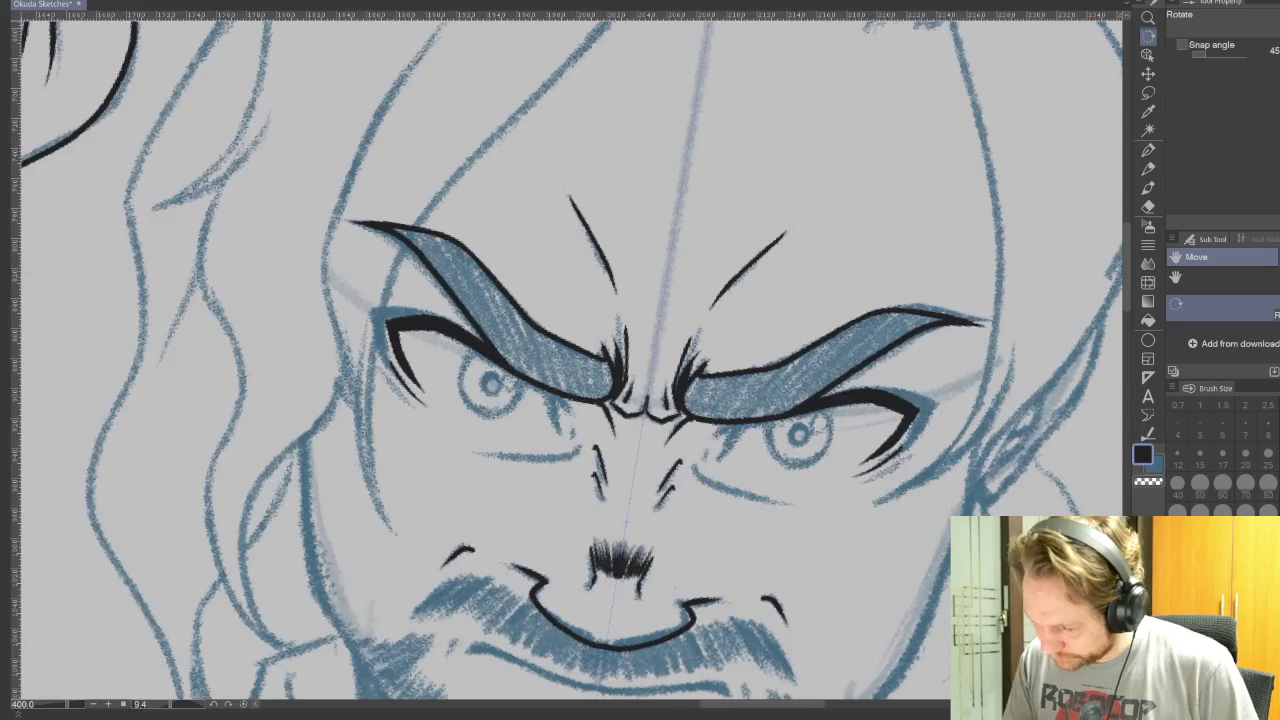
left_click_drag(542, 387, 558, 432)
left_click_drag(748, 424, 718, 460)
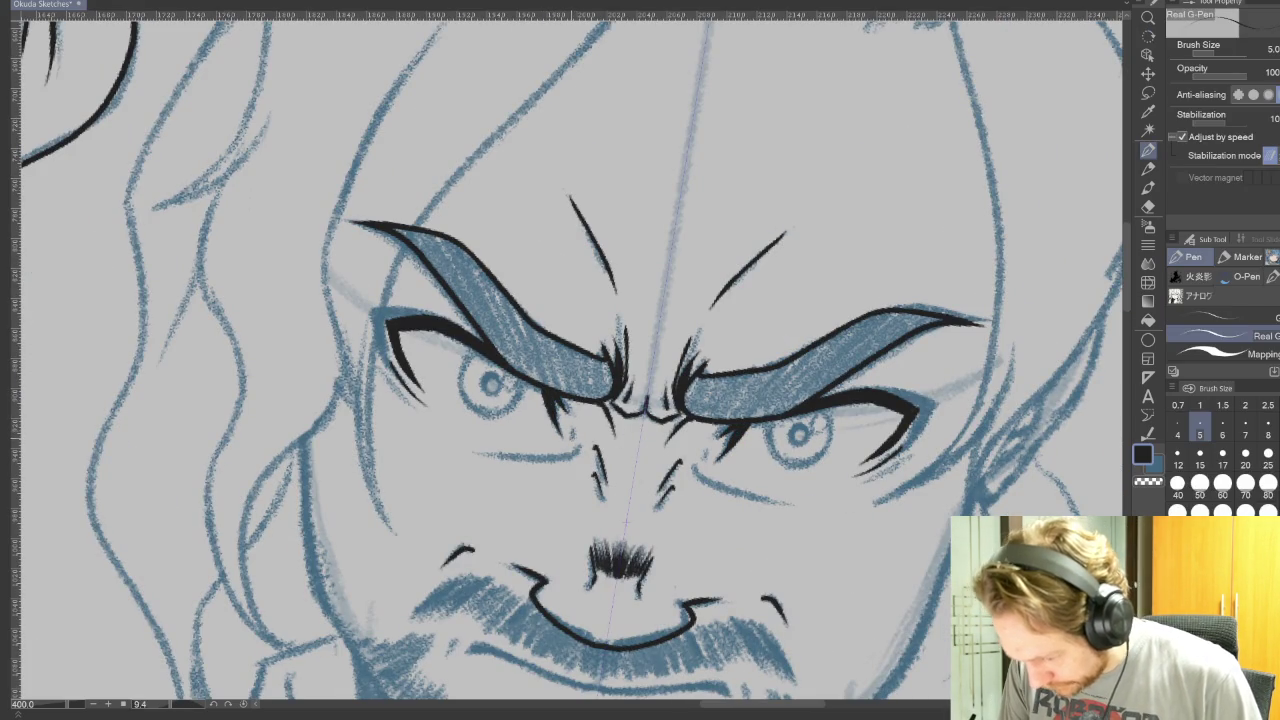
key("bracketleft")
key("bracketleft")
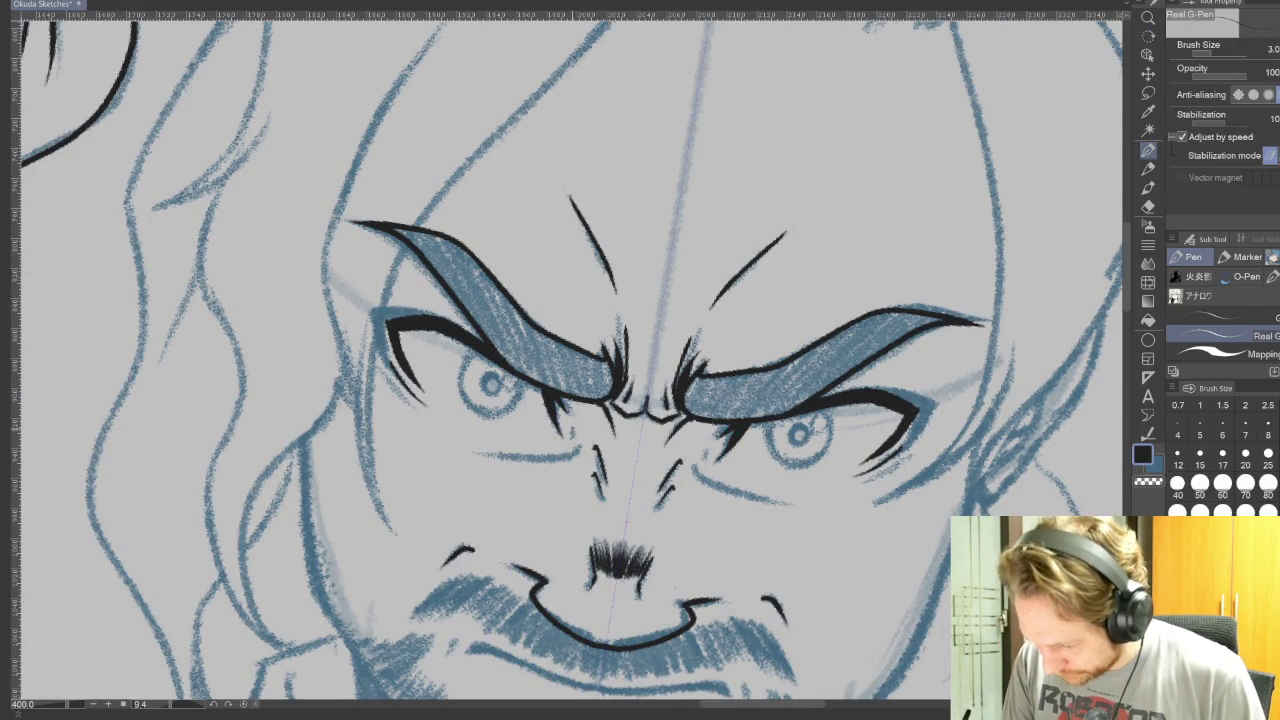
mouse_move(700, 250)
left_mouse_down()
mouse_move(450, 550)
mouse_move(350, 400)
left_mouse_up()
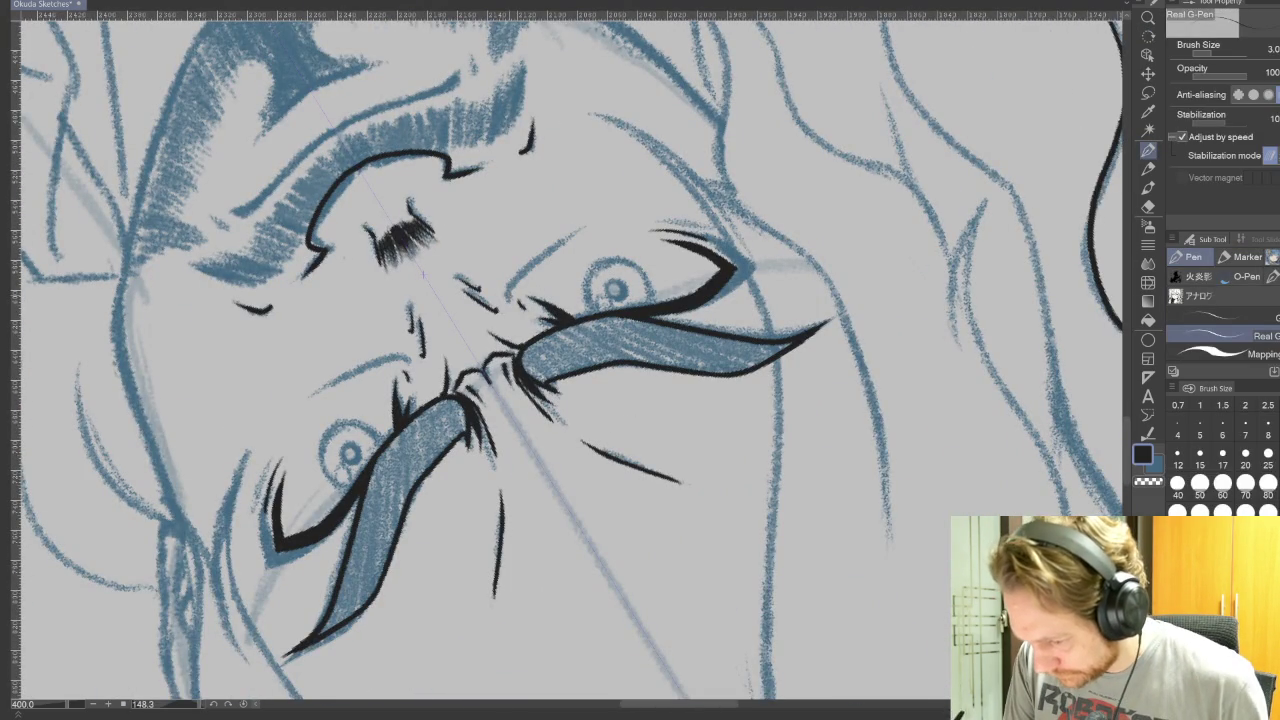
left_click_drag(402, 357, 328, 385)
left_click_drag(506, 295, 566, 238)
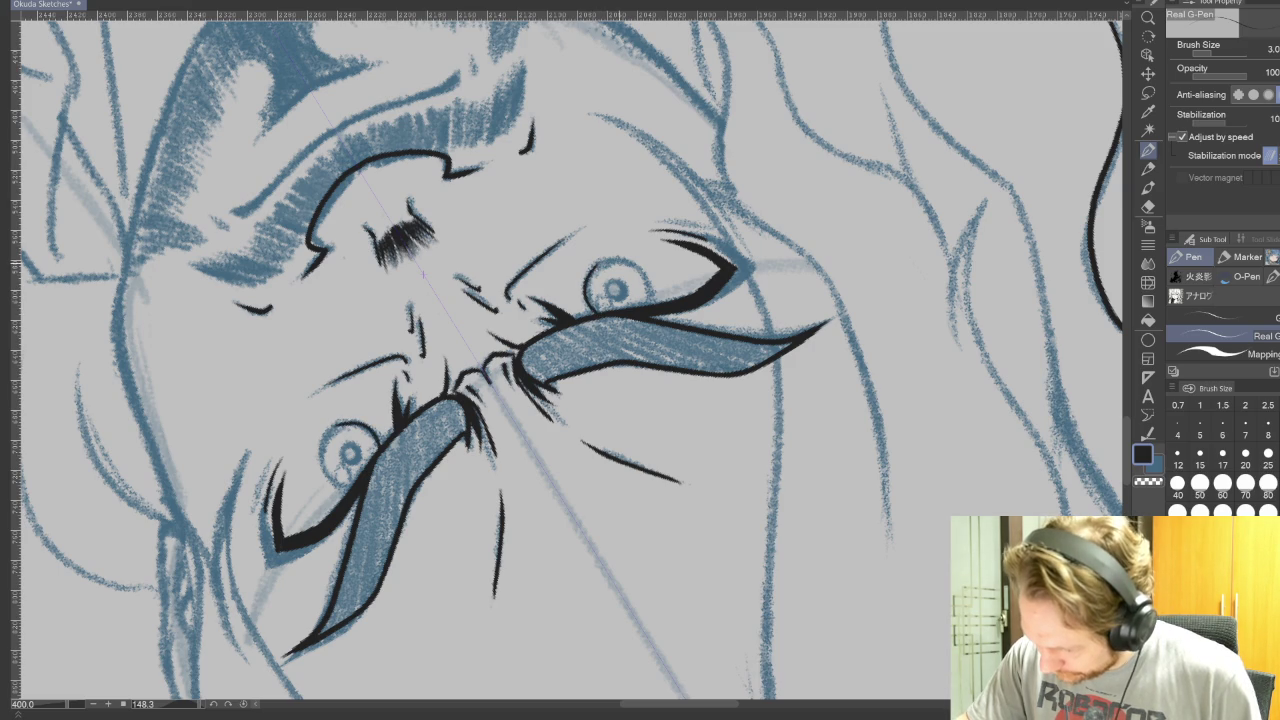
left_click_drag(700, 250, 450, 450)
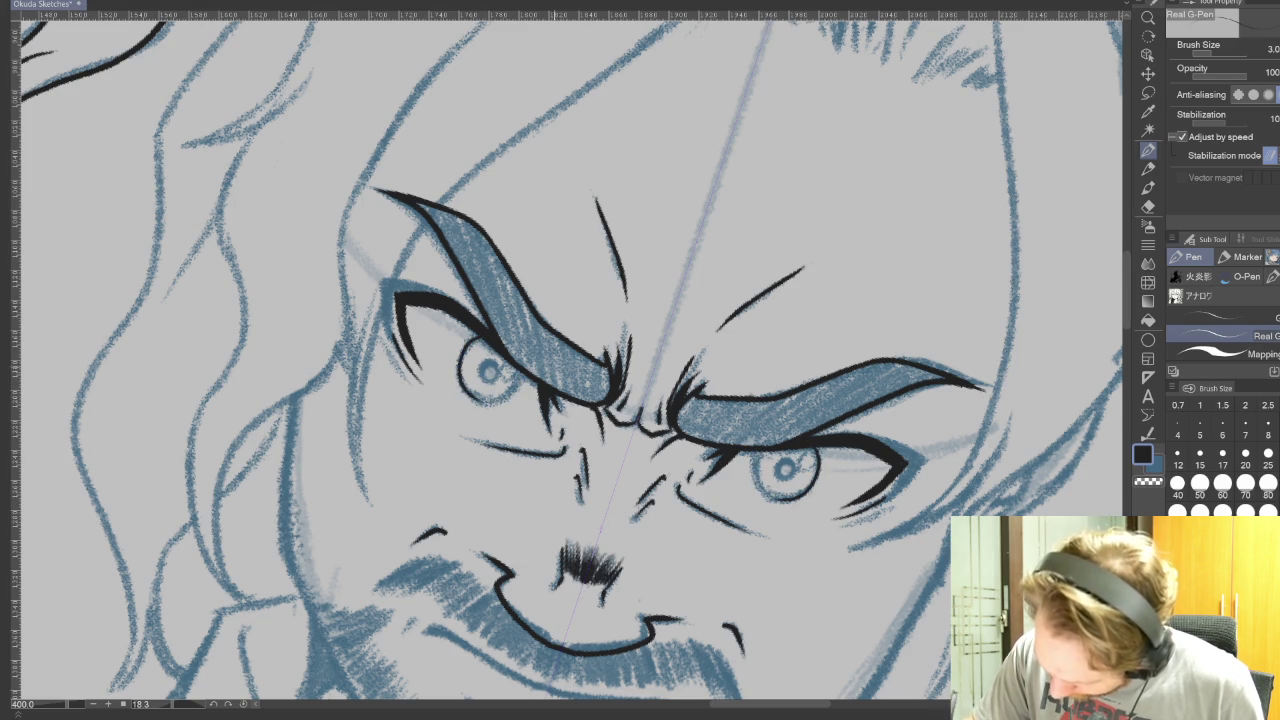
- At pen size 5, ink the long lower-lip line and short strokes under the beard and cheek
key("r")
left_click_drag(687, 329, 592, 234)
key("p")
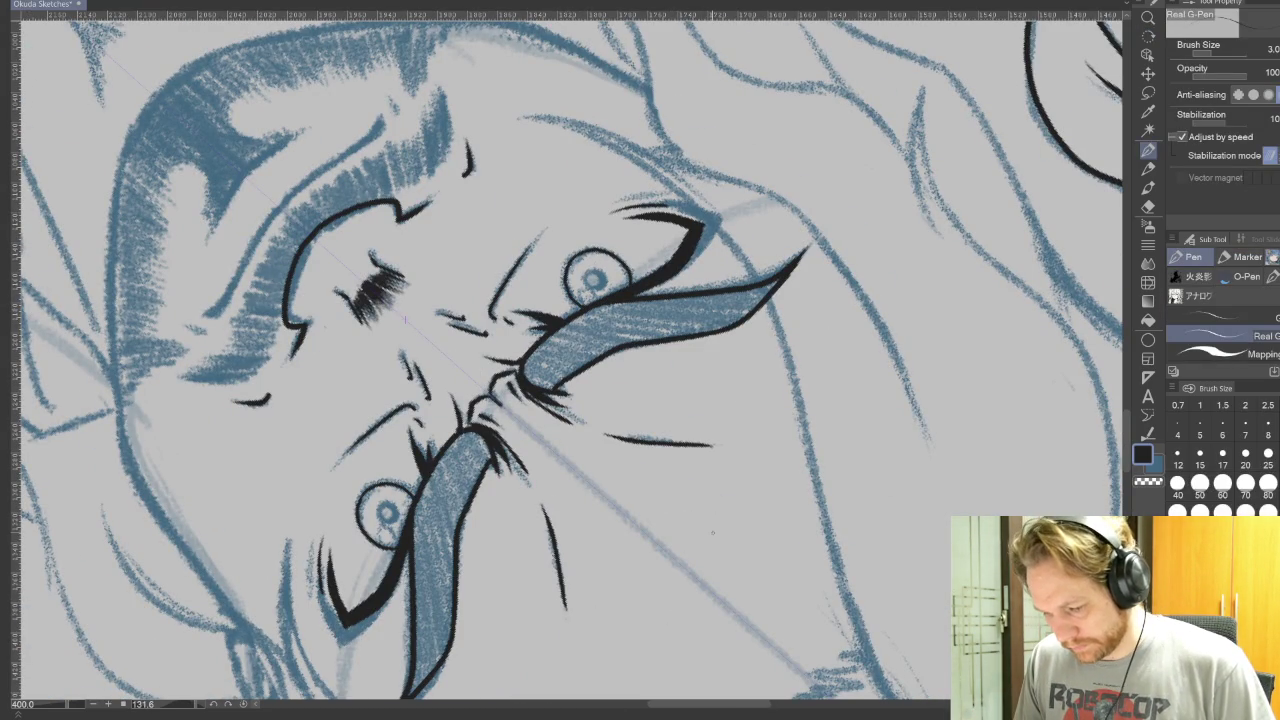
key("r")
left_click_drag(405, 320, 855, 585)
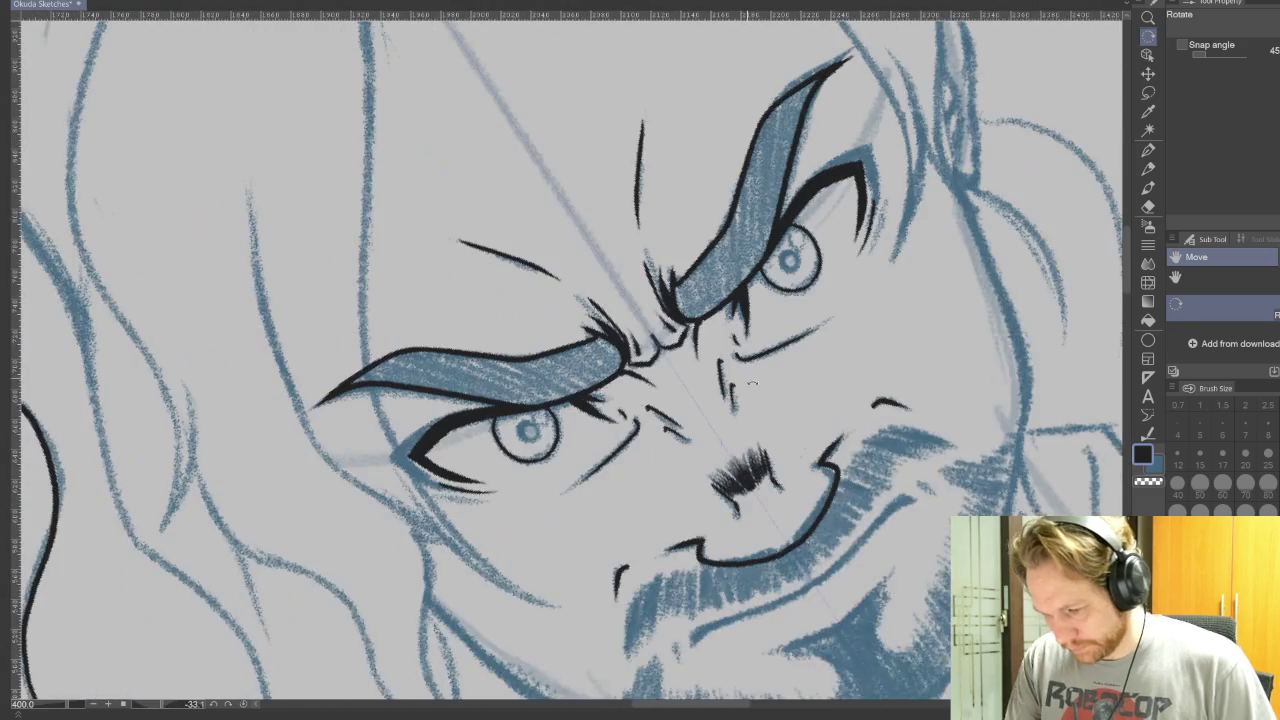
key("p")
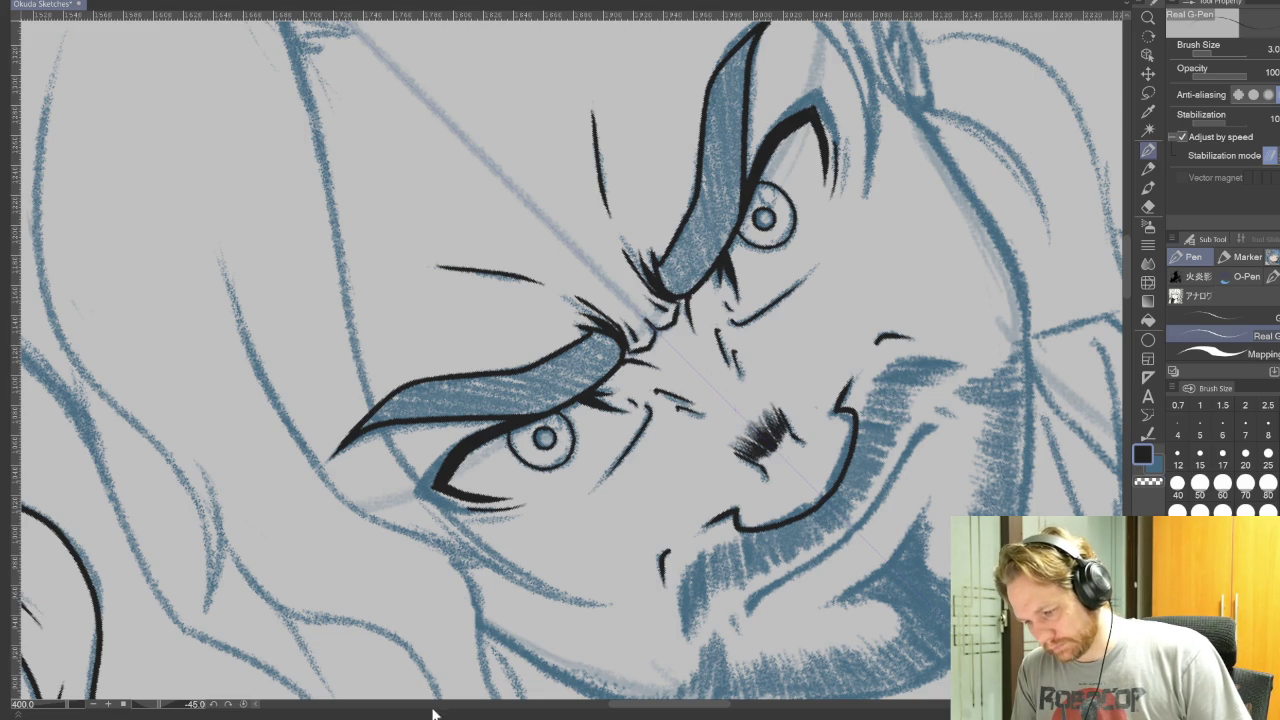
left_click(1200, 428)
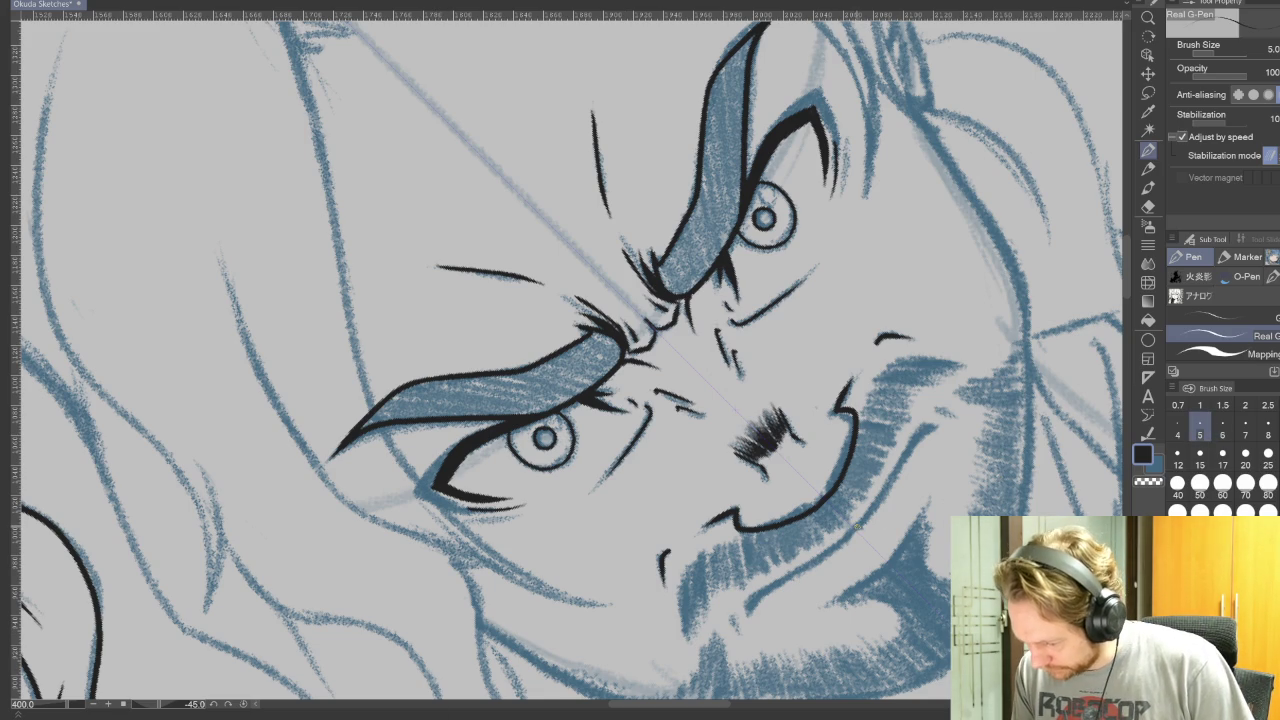
left_click_drag(932, 425, 750, 603)
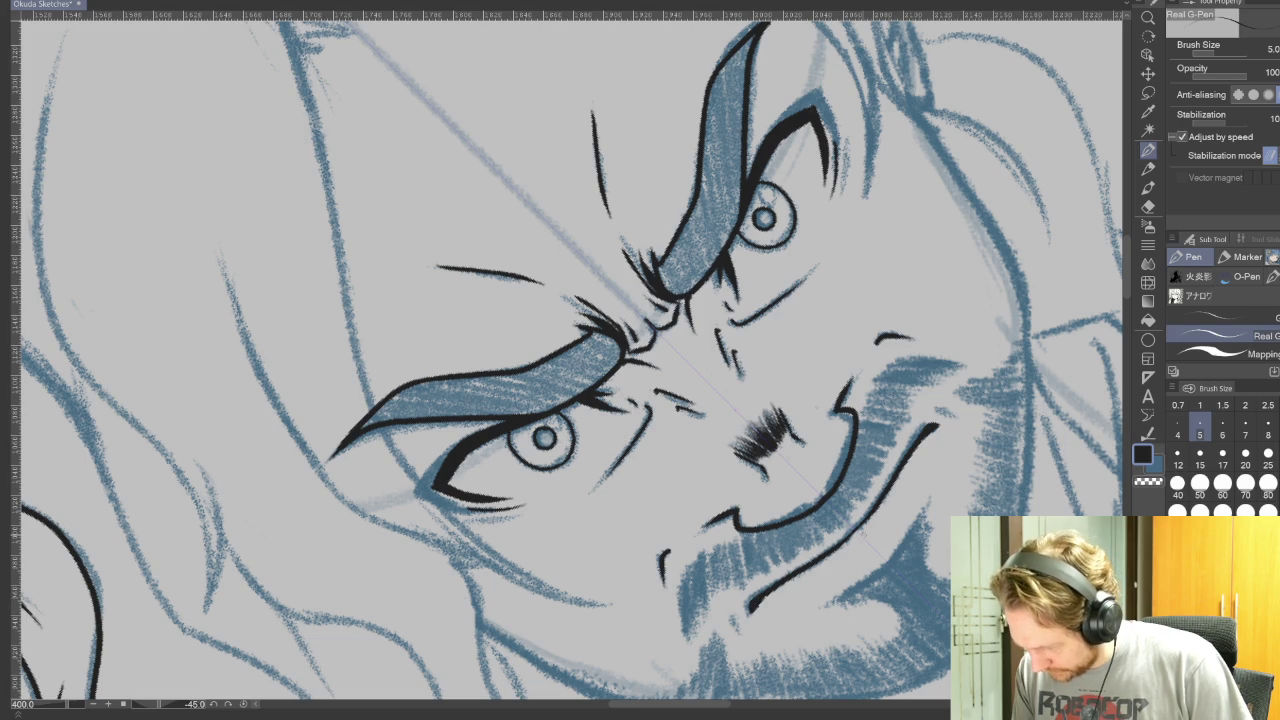
left_click_drag(741, 610, 732, 638)
left_click_drag(936, 411, 960, 405)
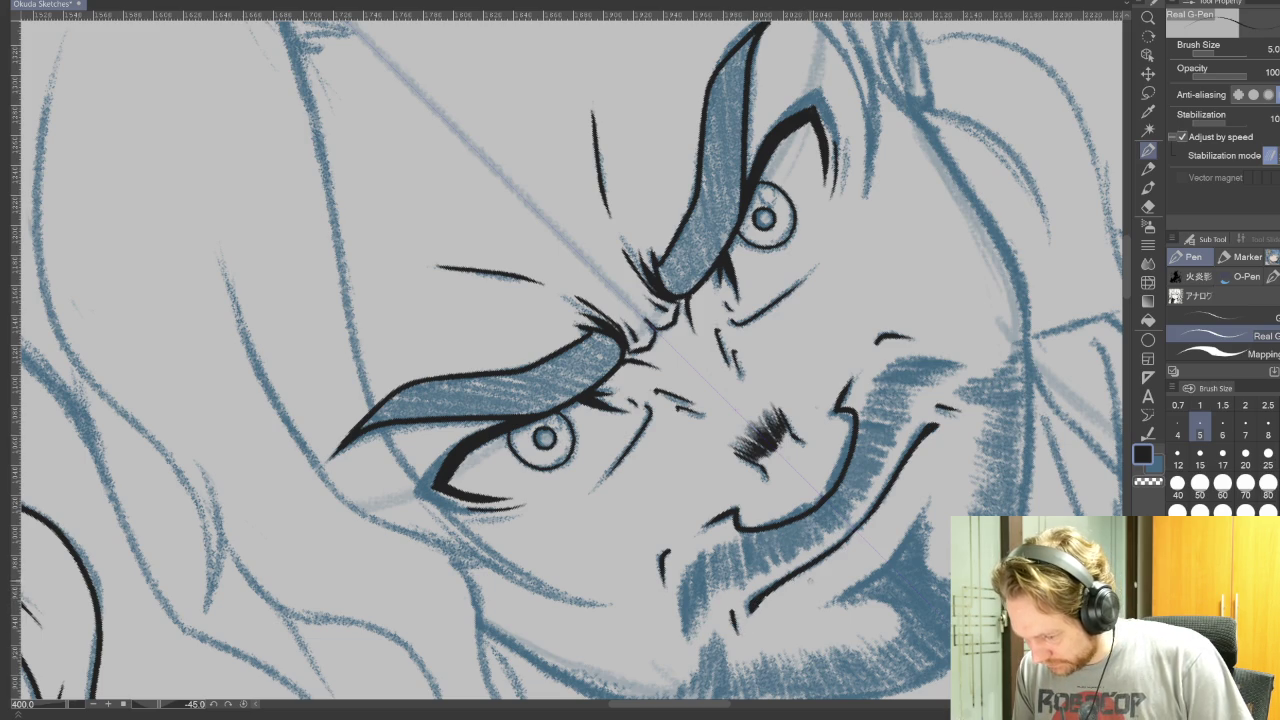
left_click_drag(809, 579, 912, 400)
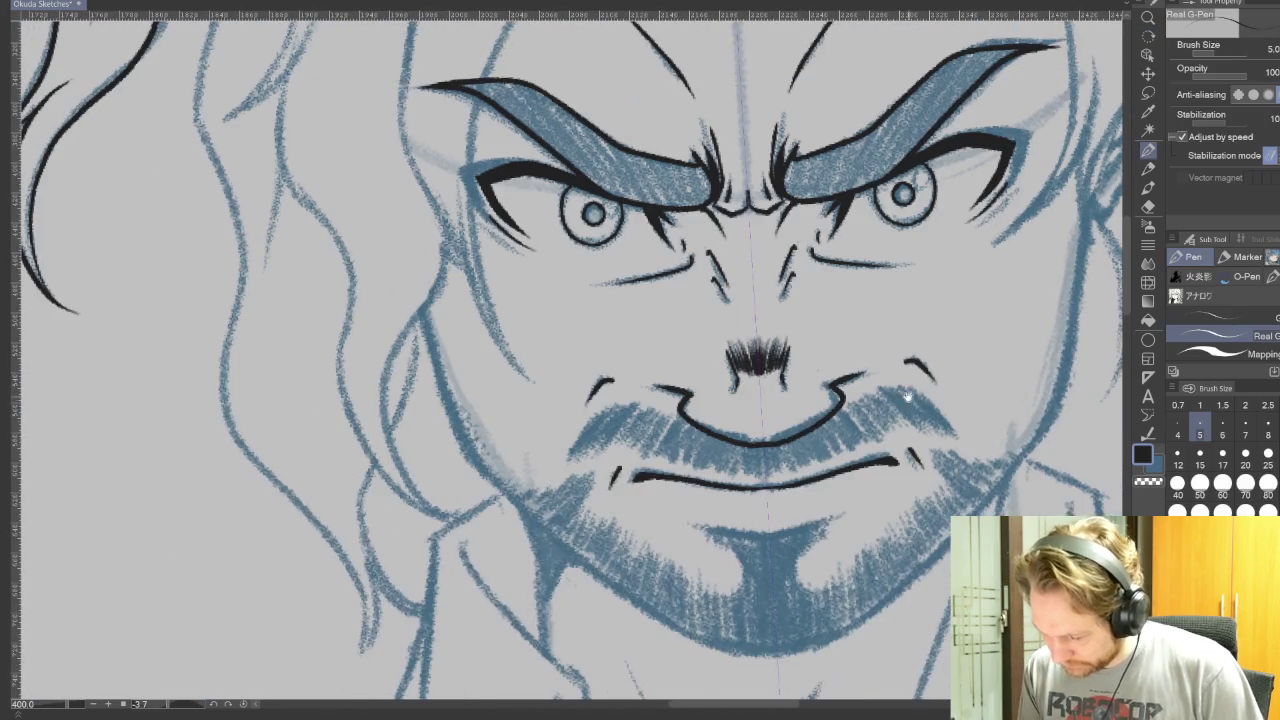
- Hatch mirrored black hair strokes along both outer edges of the scowling man's moustache
left_click_drag(600, 410, 572, 455)
left_click_drag(918, 392, 955, 432)
left_click_drag(608, 408, 575, 458)
left_click_drag(912, 388, 955, 432)
left_click_drag(614, 406, 580, 460)
left_click_drag(906, 388, 948, 436)
left_click_drag(622, 408, 592, 458)
left_click_drag(900, 390, 938, 436)
left_click_drag(626, 406, 594, 460)
left_click_drag(890, 388, 934, 438)
left_click_drag(636, 406, 604, 456)
left_click_drag(884, 392, 924, 434)
left_click_drag(644, 408, 612, 450)
left_click_drag(874, 396, 898, 428)
- Fill the moustache's inner sides solid black and close the gap at its centre
left_click_drag(654, 412, 626, 452)
left_click_drag(870, 400, 900, 434)
mouse_move(658, 414)
left_mouse_down()
mouse_move(632, 454)
mouse_move(650, 460)
left_mouse_up()
left_click_drag(844, 404, 874, 444)
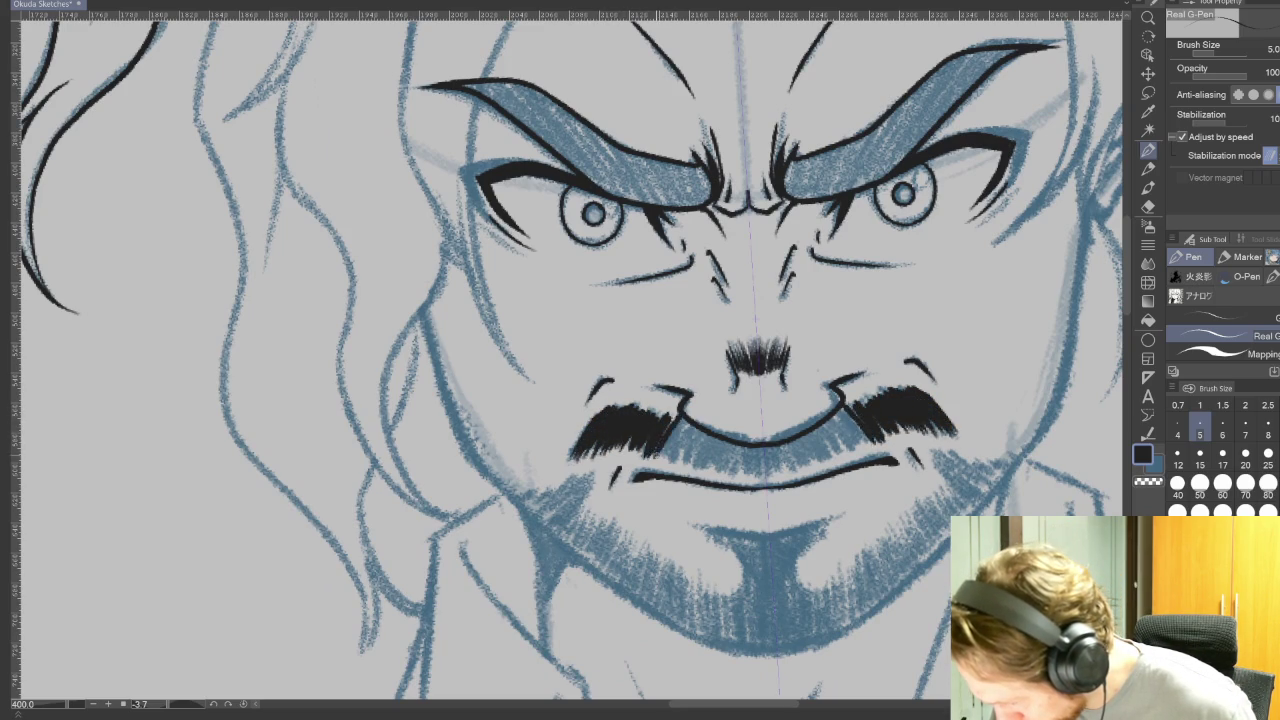
left_click_drag(686, 418, 656, 468)
left_click_drag(840, 408, 874, 452)
left_click_drag(690, 424, 662, 466)
left_click_drag(834, 414, 866, 452)
mouse_move(698, 428)
left_mouse_down()
mouse_move(672, 468)
mouse_move(686, 468)
left_mouse_up()
left_click_drag(818, 428, 842, 458)
left_click_drag(716, 438, 700, 470)
left_click_drag(806, 434, 816, 464)
left_click_drag(734, 436, 726, 476)
mouse_move(796, 442)
left_mouse_down()
mouse_move(806, 470)
mouse_move(734, 478)
mouse_move(790, 472)
mouse_move(748, 478)
left_mouse_up()
left_click_drag(774, 446, 776, 482)
left_click_drag(760, 456, 756, 482)
left_click_drag(766, 448, 764, 480)
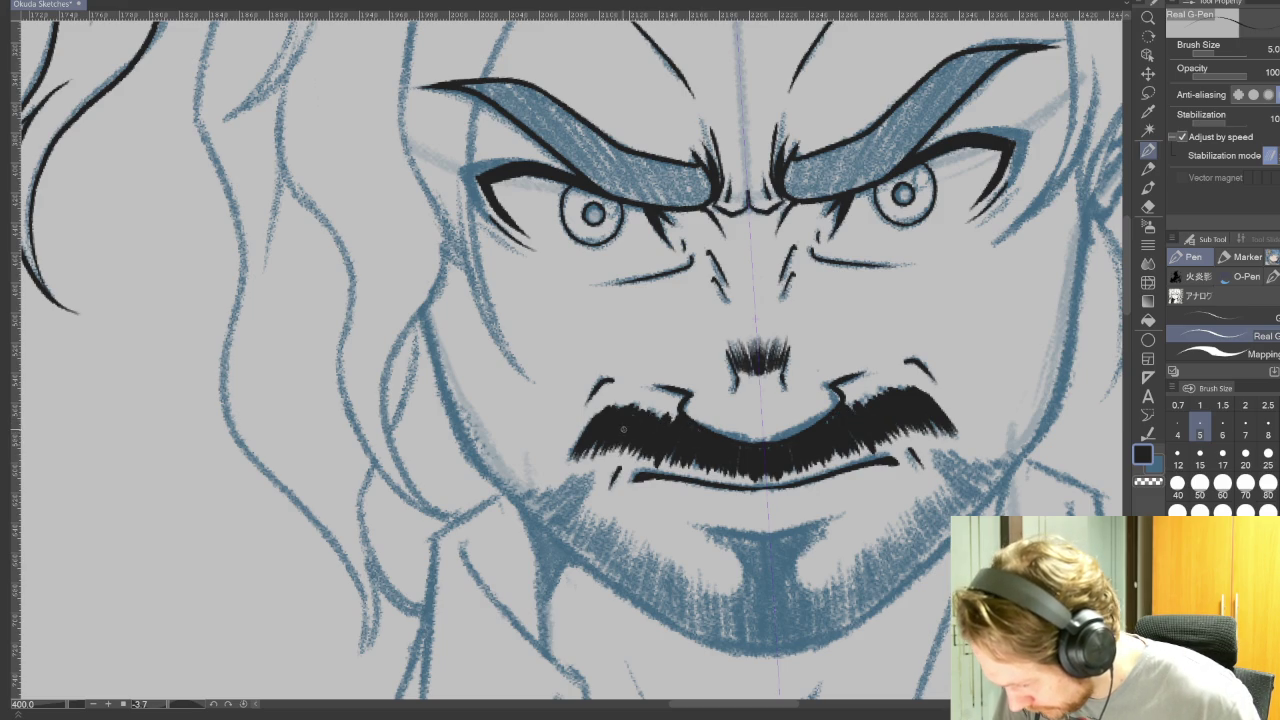
- Lengthen the moustache's two tapered tips, tilting the canvas to reach the edge
left_click_drag(944, 430, 966, 442)
left_click_drag(580, 448, 558, 470)
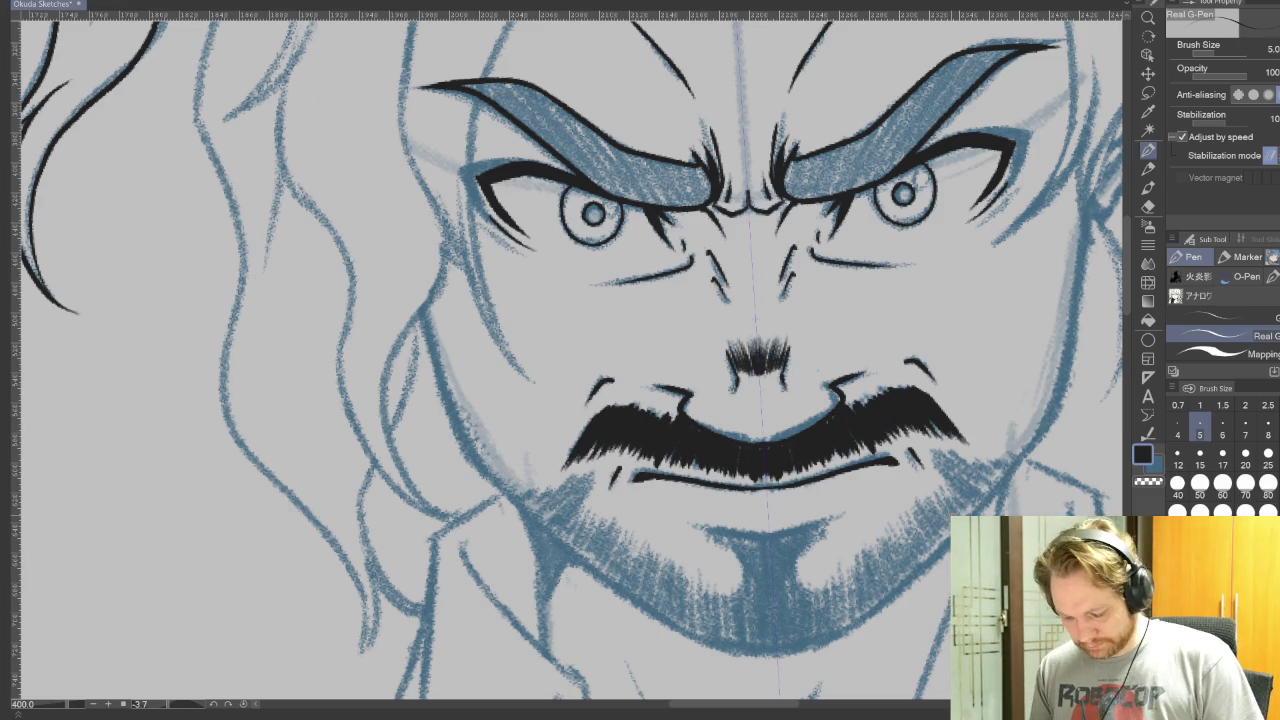
left_click_drag(566, 150, 770, 330)
key("p")
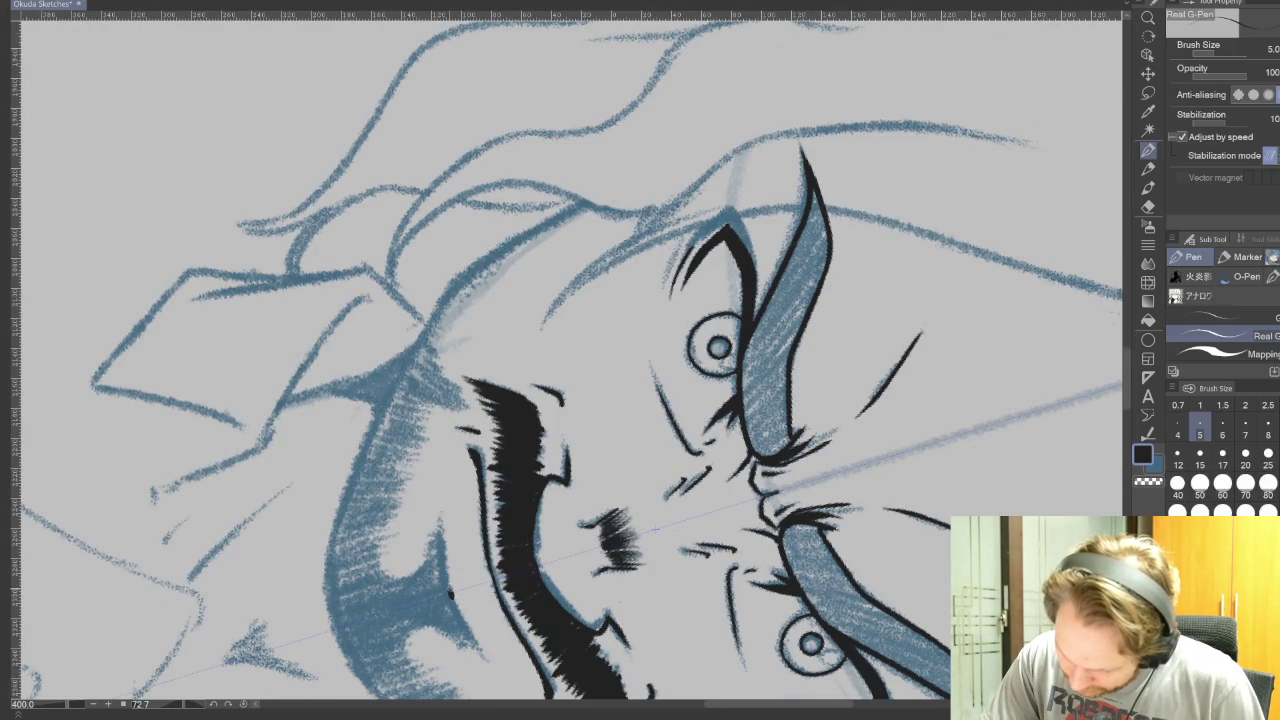
- Ink a thin line beside the moustache, redrawing it until the length fits
left_click_drag(462, 628, 436, 530)
mouse_move(470, 650)
left_mouse_down()
mouse_move(438, 524)
mouse_move(464, 624)
left_mouse_up()
key("ctrl+z")
key("ctrl+z")
left_click_drag(438, 524, 468, 645)
key("ctrl+z")
left_click_drag(440, 528, 468, 648)
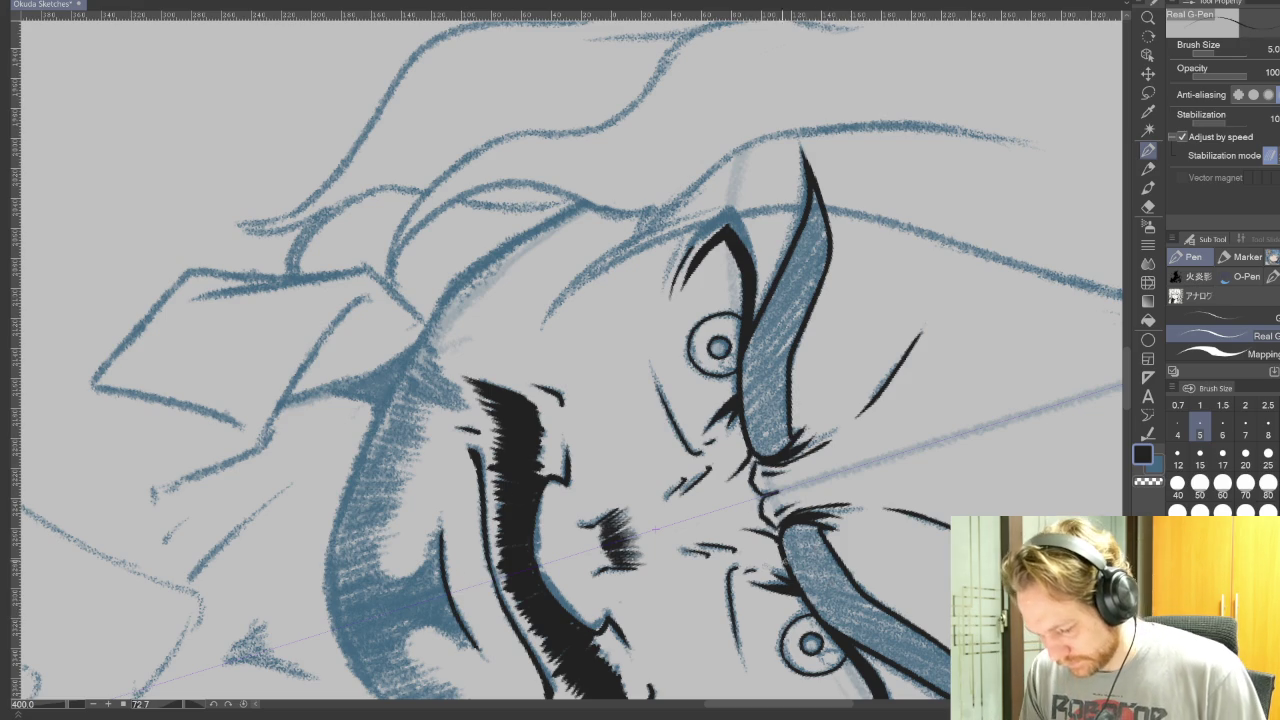
- Rotate the canvas to 45 degrees, then reset it to upright
key("r")
left_click_drag(700, 250, 760, 200, "shift")
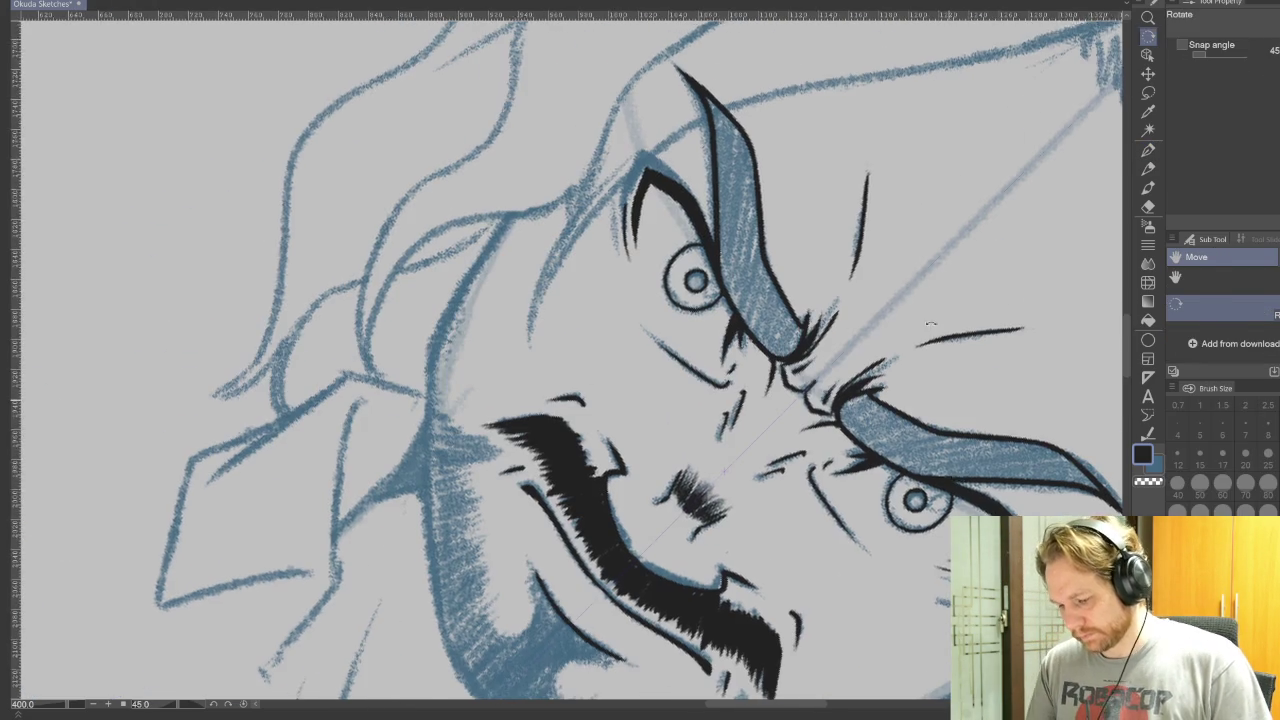
key("at")
key("p")
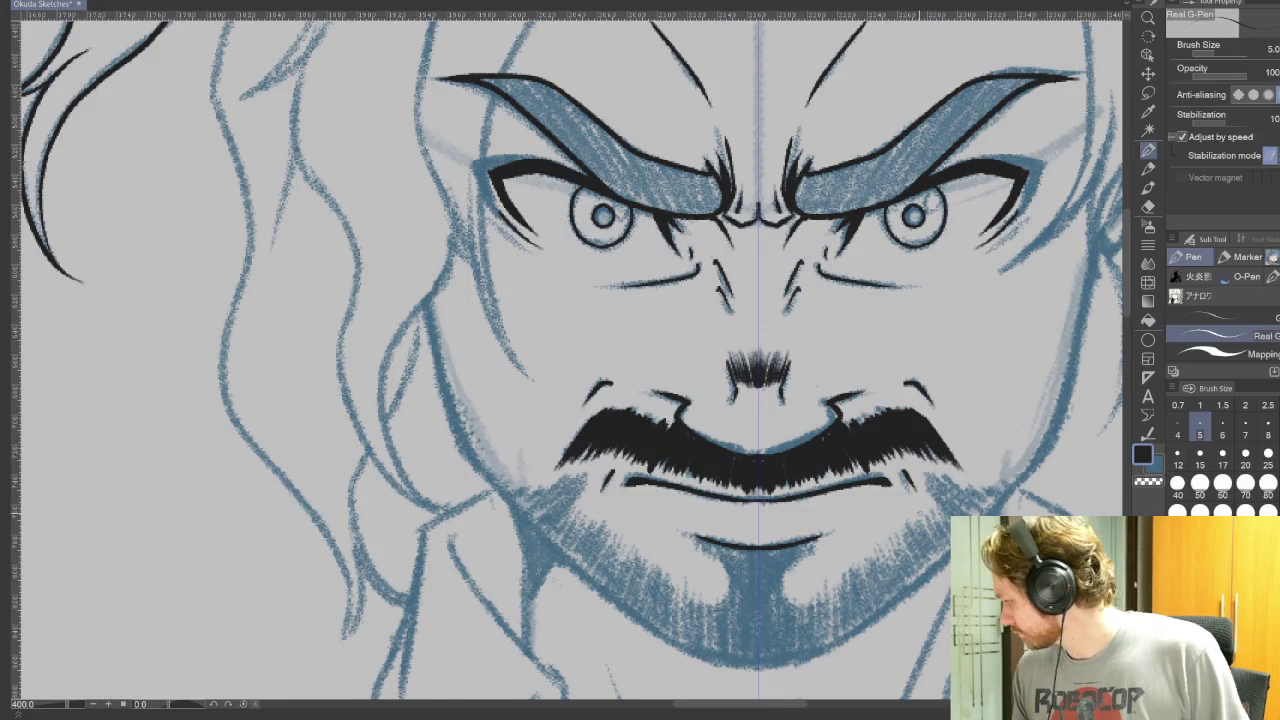
- Draw dark hair strands into the scowling man's goatee, filling its centre black
left_click_drag(905, 560, 917, 380)
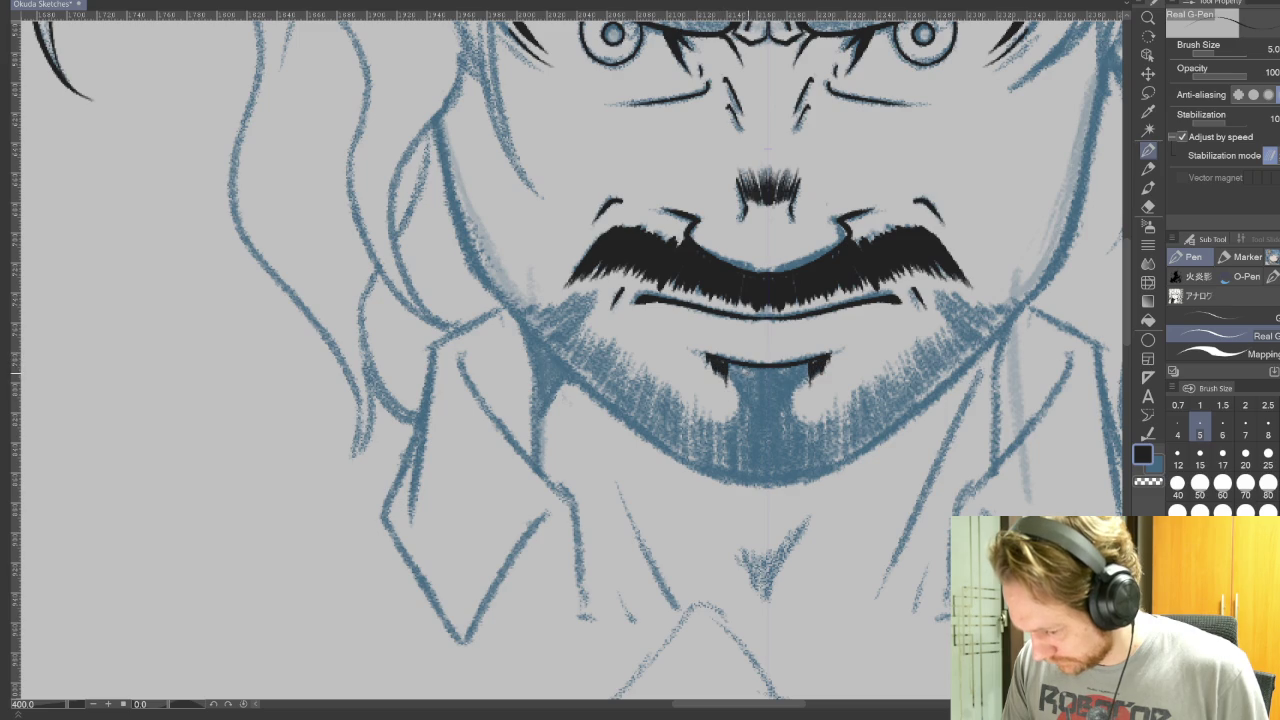
left_click_drag(738, 366, 740, 414)
left_click_drag(798, 366, 796, 406)
left_click_drag(743, 368, 752, 422)
mouse_move(789, 366)
left_mouse_down()
mouse_move(787, 422)
mouse_move(757, 424)
left_mouse_up()
left_click_drag(779, 368, 779, 420)
key("ctrl+z")
key("ctrl+z")
left_click_drag(753, 364, 753, 432)
mouse_move(782, 368)
left_mouse_down()
mouse_move(782, 426)
mouse_move(757, 420)
mouse_move(761, 432)
left_mouse_up()
mouse_move(777, 368)
left_mouse_down()
mouse_move(777, 434)
mouse_move(769, 426)
left_mouse_up()
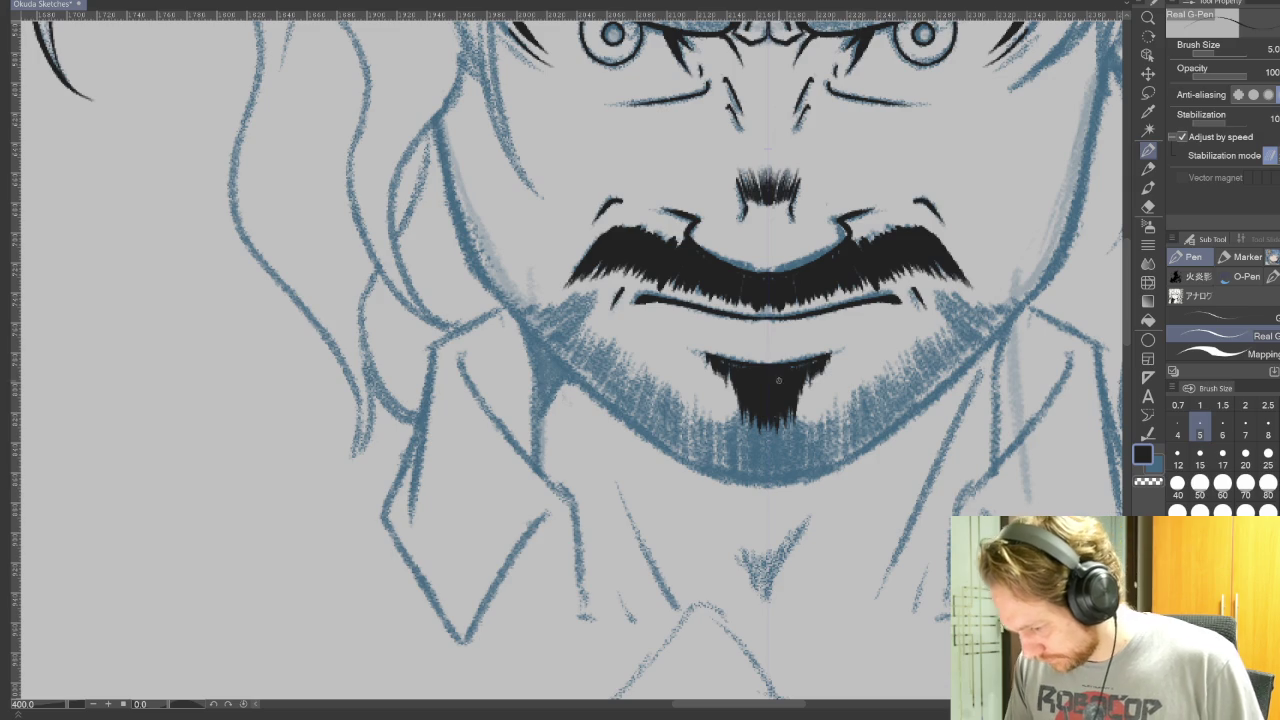
- Extend the goatee tip and ink the jaw contour up the face's edge
mouse_move(768, 404)
left_mouse_down()
mouse_move(768, 482)
mouse_move(567, 602)
left_mouse_up()
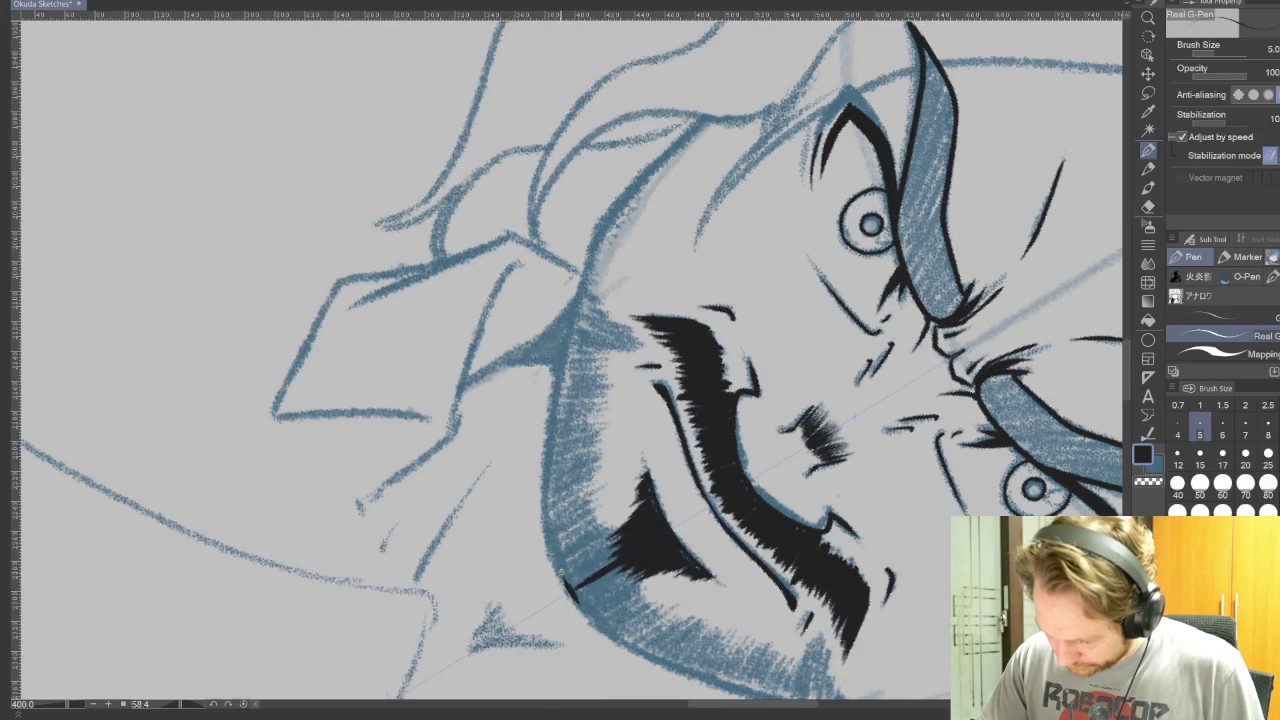
left_click_drag(541, 498, 634, 654)
mouse_move(542, 528)
left_mouse_down()
mouse_move(560, 334)
mouse_move(592, 214)
mouse_move(708, 116)
left_mouse_up()
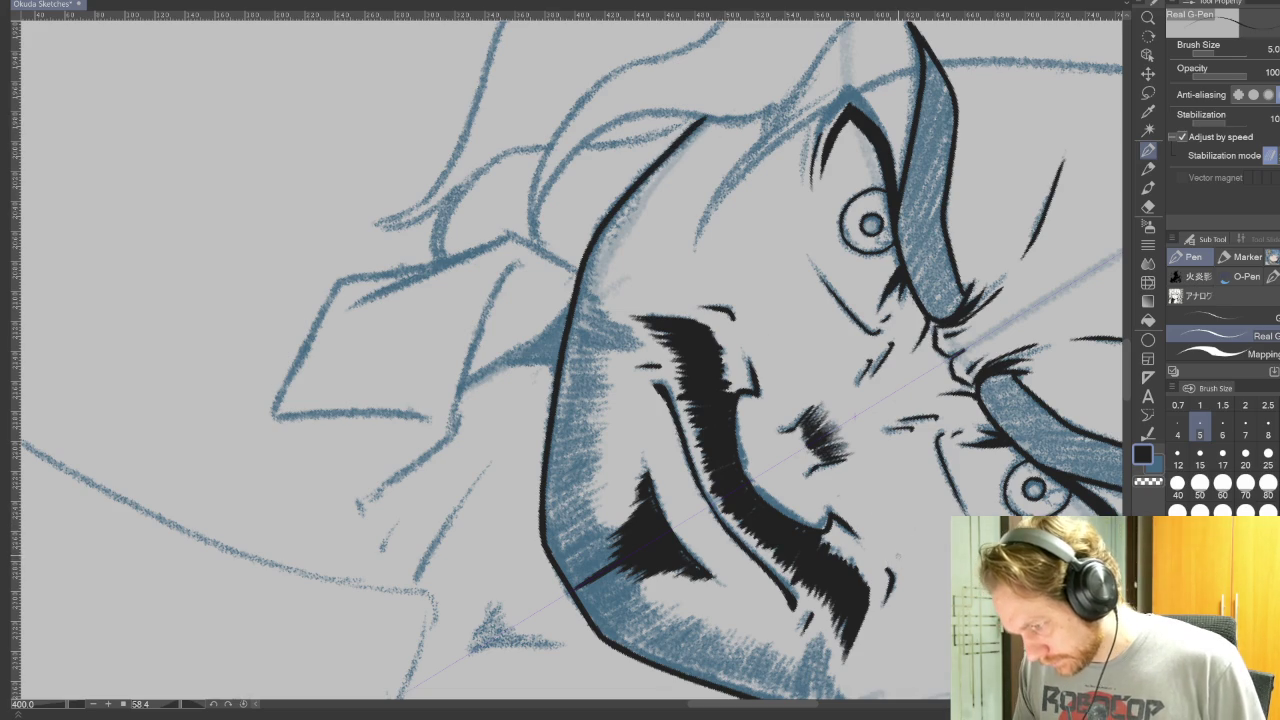
key("ctrl+@")
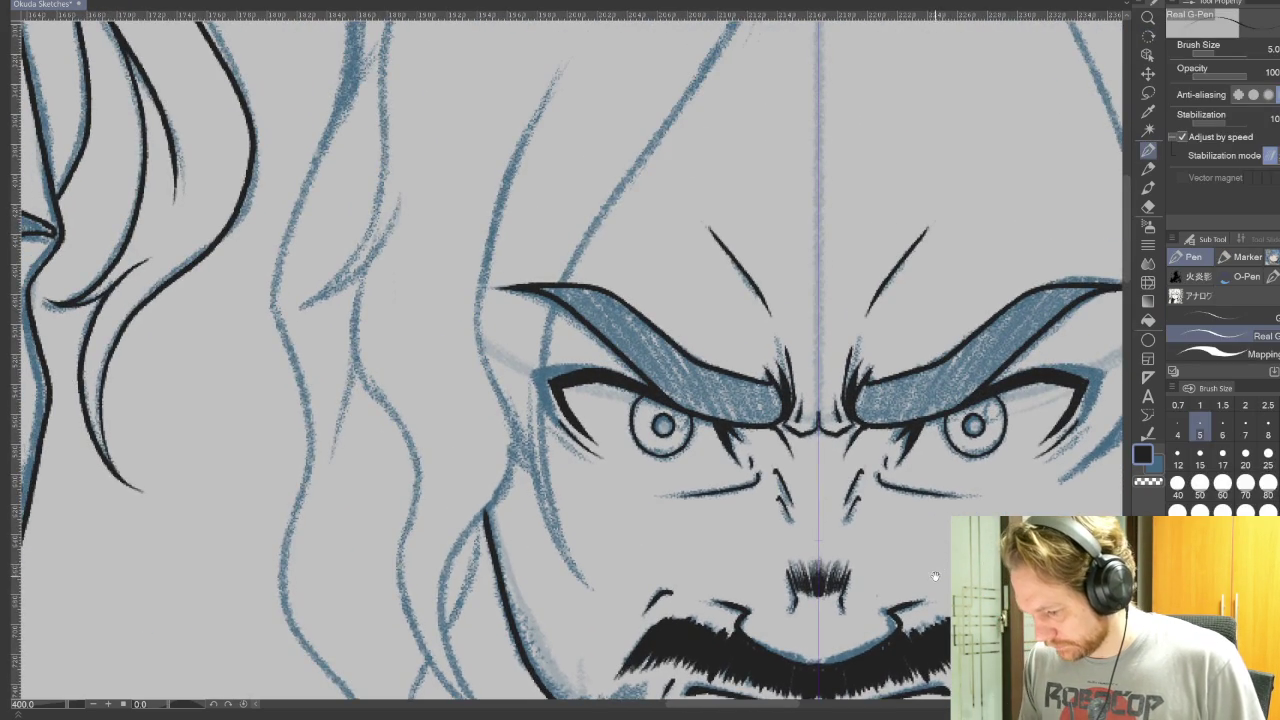
- Add mirrored dark beard strokes along both upper jaw sides
mouse_move(930, 580)
left_mouse_down()
mouse_move(911, 204)
mouse_move(876, 204)
left_mouse_up()
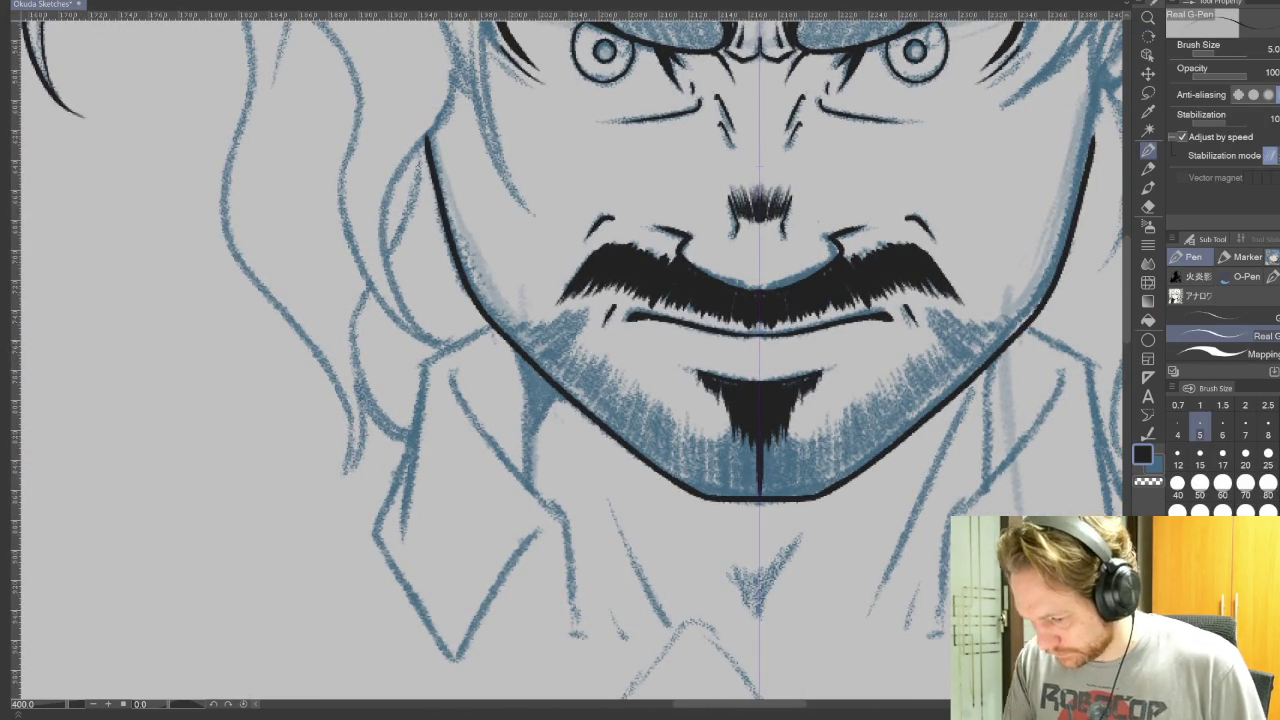
mouse_move(584, 308)
left_mouse_down()
mouse_move(534, 364)
mouse_move(574, 412)
left_mouse_up()
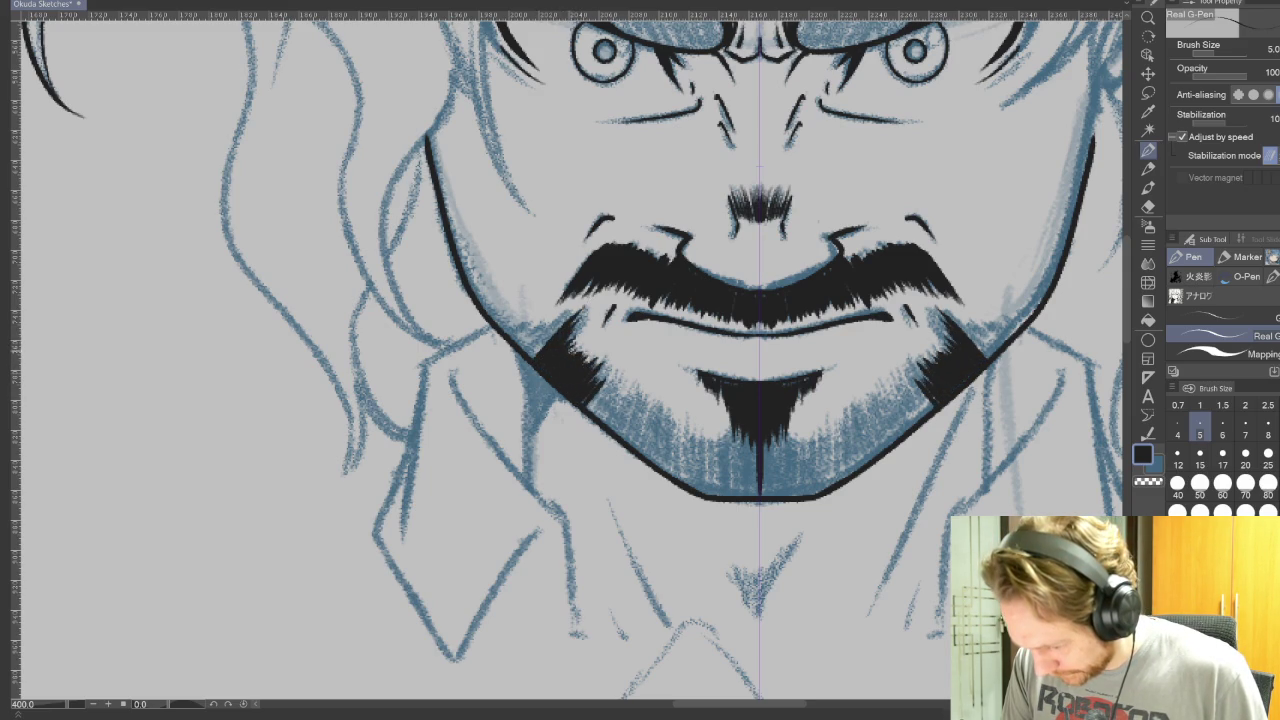
mouse_move(566, 320)
left_mouse_down()
mouse_move(530, 362)
mouse_move(522, 354)
left_mouse_up()
- Darken the jaw beard and thicken the goatee below the mouth to solid black
left_click_drag(542, 320, 520, 350)
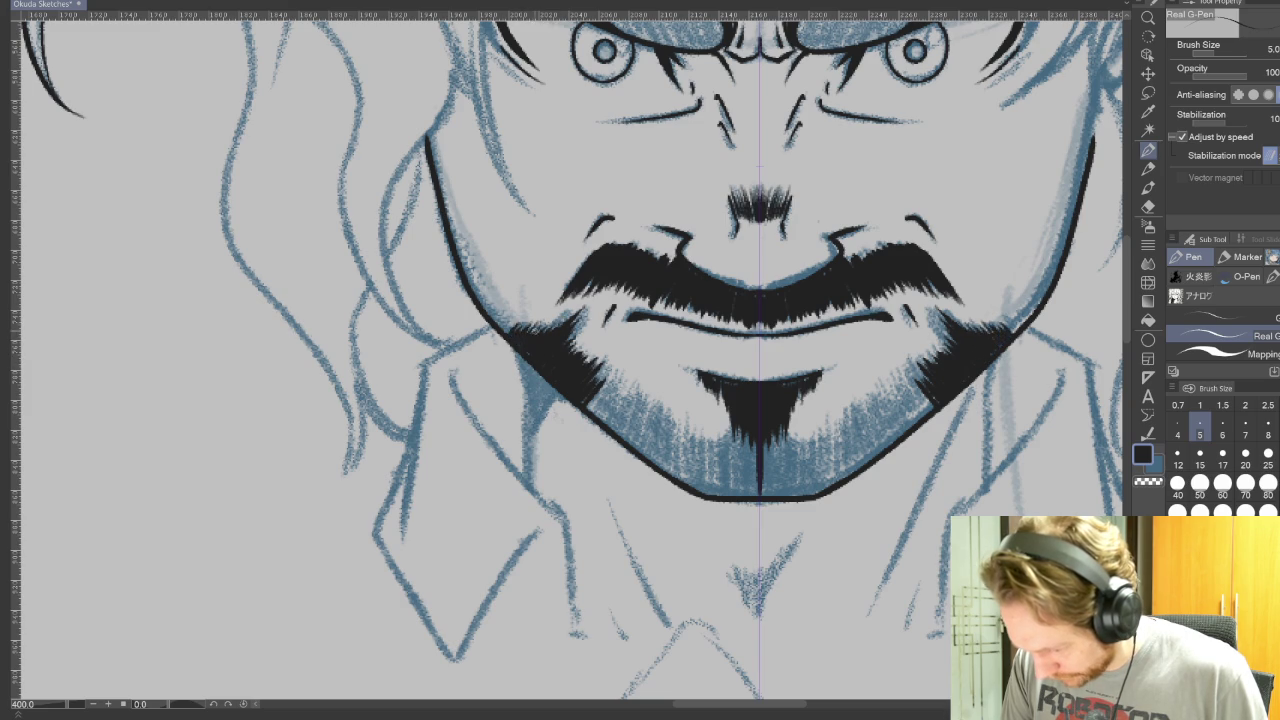
left_click_drag(612, 372, 588, 410)
left_click_drag(612, 382, 596, 404)
left_click_drag(760, 446, 752, 498)
left_click_drag(766, 440, 766, 496)
mouse_move(771, 446)
left_mouse_down()
mouse_move(771, 496)
mouse_move(744, 496)
left_mouse_up()
left_click_drag(744, 436, 734, 494)
left_click_drag(735, 432, 729, 496)
left_click_drag(711, 434, 716, 502)
left_click_drag(721, 450, 720, 496)
left_click_drag(722, 424, 722, 452)
left_click_drag(726, 424, 727, 482)
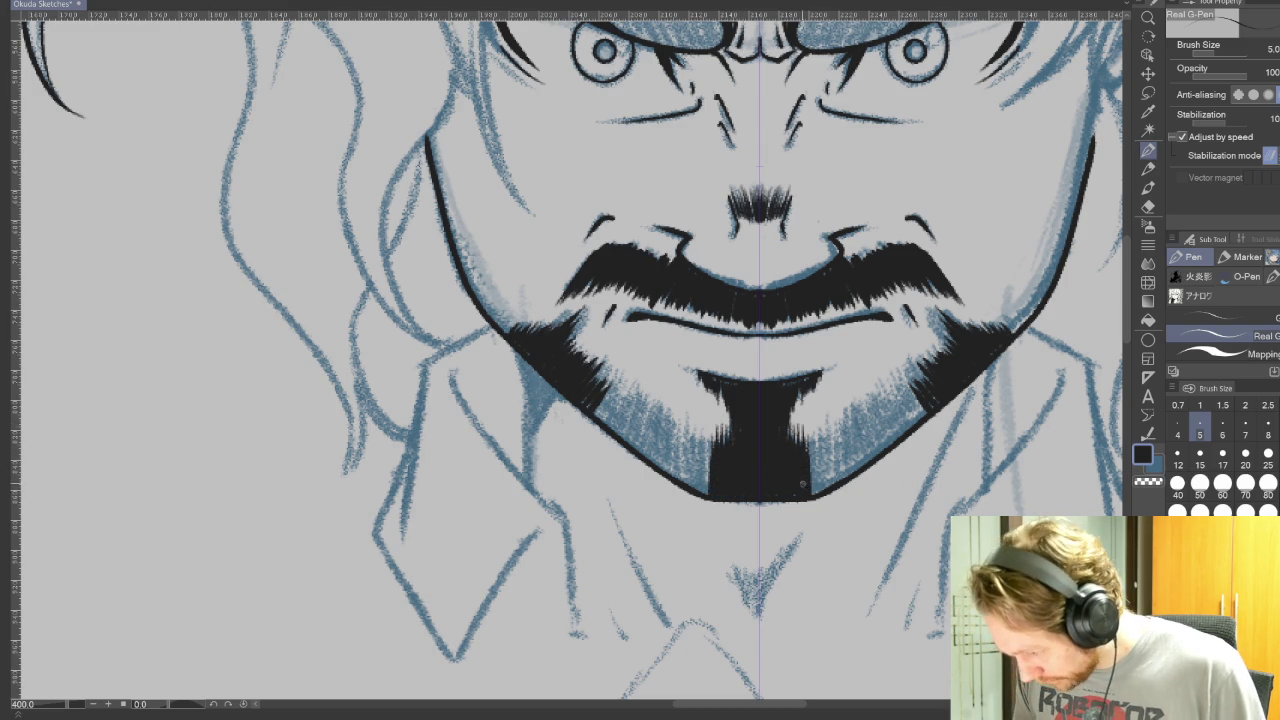
- Widen the solid black beard across the chin toward the jaw
mouse_move(707, 436)
left_mouse_down()
mouse_move(707, 496)
mouse_move(696, 490)
left_mouse_up()
left_click_drag(695, 422, 689, 486)
left_click_drag(692, 424, 686, 486)
left_click_drag(682, 446, 681, 482)
left_click_drag(684, 418, 682, 478)
mouse_move(676, 434)
left_mouse_down()
mouse_move(675, 478)
mouse_move(677, 438)
left_mouse_up()
left_click_drag(668, 412, 667, 470)
left_click_drag(662, 424, 661, 466)
- Blacken the beard up both jaw sides to the upper jaw
left_click_drag(661, 410, 652, 458)
left_click_drag(648, 430, 647, 456)
left_click_drag(650, 402, 641, 450)
left_click_drag(650, 398, 637, 446)
left_click_drag(623, 420, 622, 438)
left_click_drag(634, 392, 633, 424)
mouse_move(625, 386)
left_mouse_down()
mouse_move(624, 442)
mouse_move(602, 386)
left_mouse_up()
left_click_drag(600, 362, 598, 382)
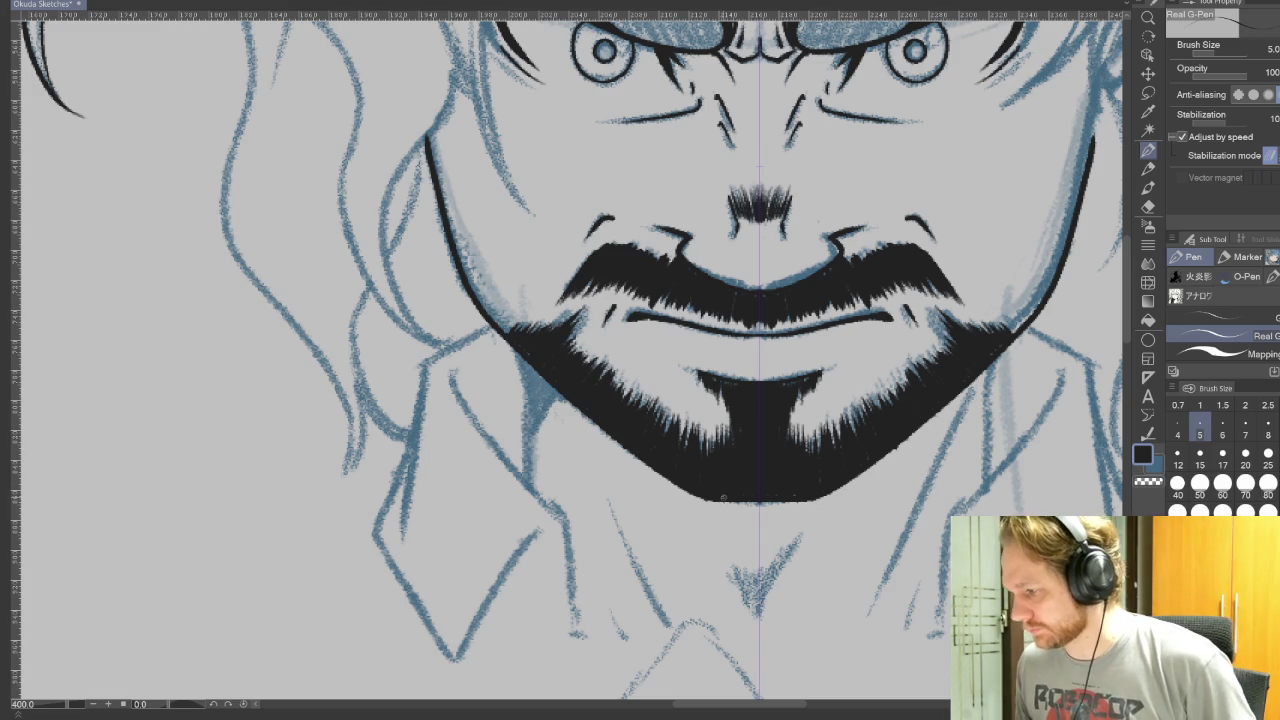
left_click_drag(908, 398, 915, 628)
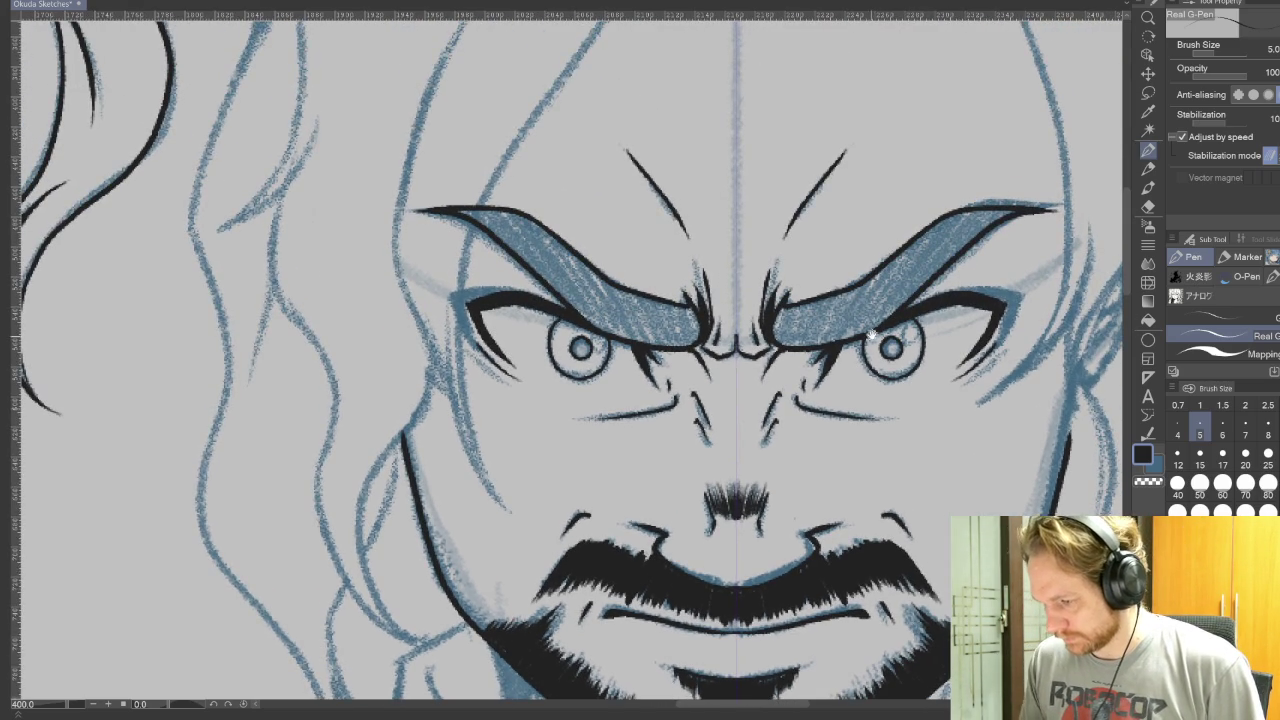
- Ink the mirrored outer and inner collar lines, removing a stray tail
left_click_drag(870, 355, 855, 648)
mouse_move(847, 572)
left_mouse_down()
mouse_move(795, 225)
mouse_move(887, 21)
left_mouse_up()
mouse_move(829, 520)
left_mouse_down()
mouse_move(886, 420)
mouse_move(886, 388)
left_mouse_up()
mouse_move(530, 268)
left_mouse_down()
mouse_move(490, 292)
mouse_move(406, 478)
mouse_move(488, 598)
mouse_move(540, 515)
mouse_move(587, 485)
left_mouse_up()
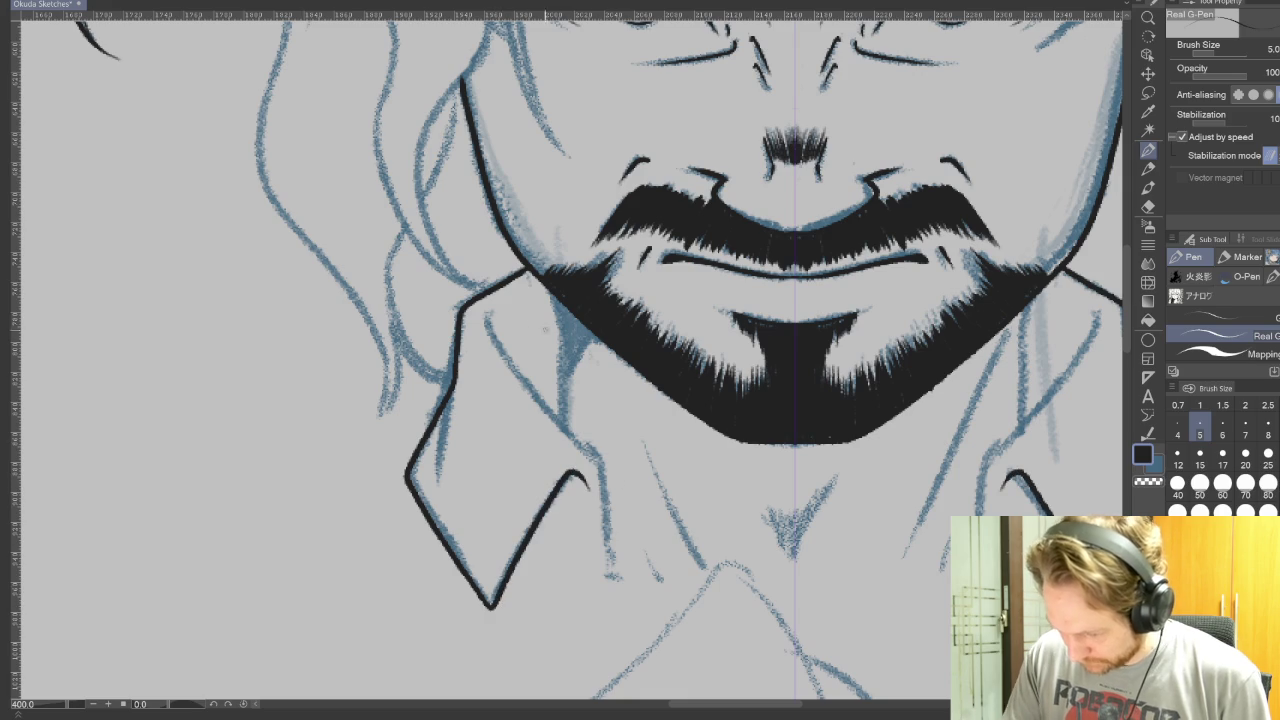
mouse_move(486, 312)
left_mouse_down()
mouse_move(595, 462)
mouse_move(605, 570)
left_mouse_up()
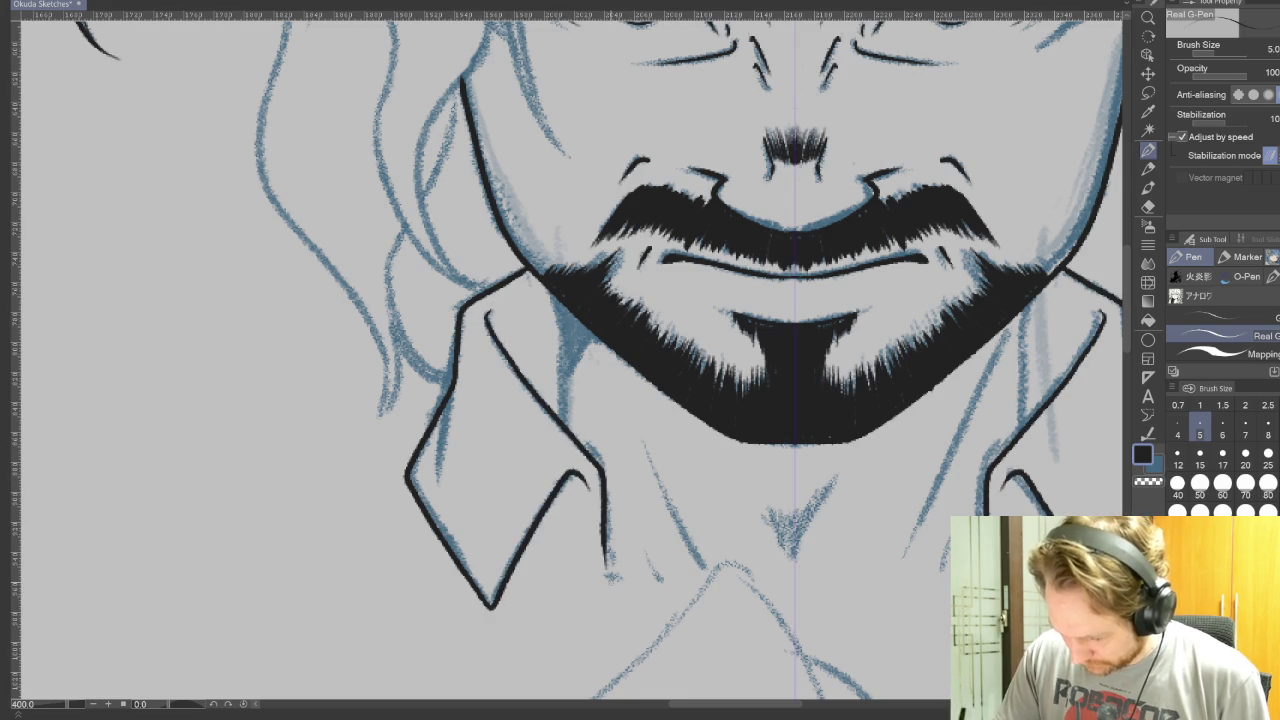
left_click_drag(910, 524, 944, 364)
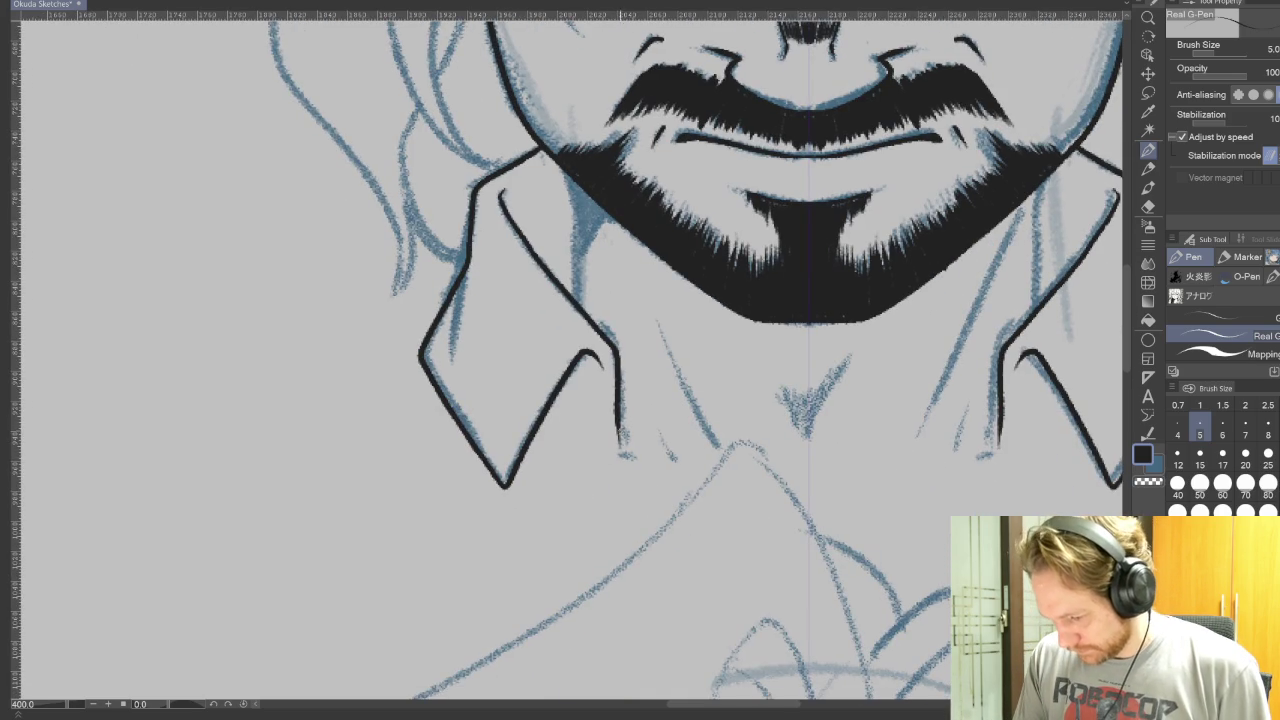
left_click_drag(616, 458, 632, 505)
key("ctrl+z")
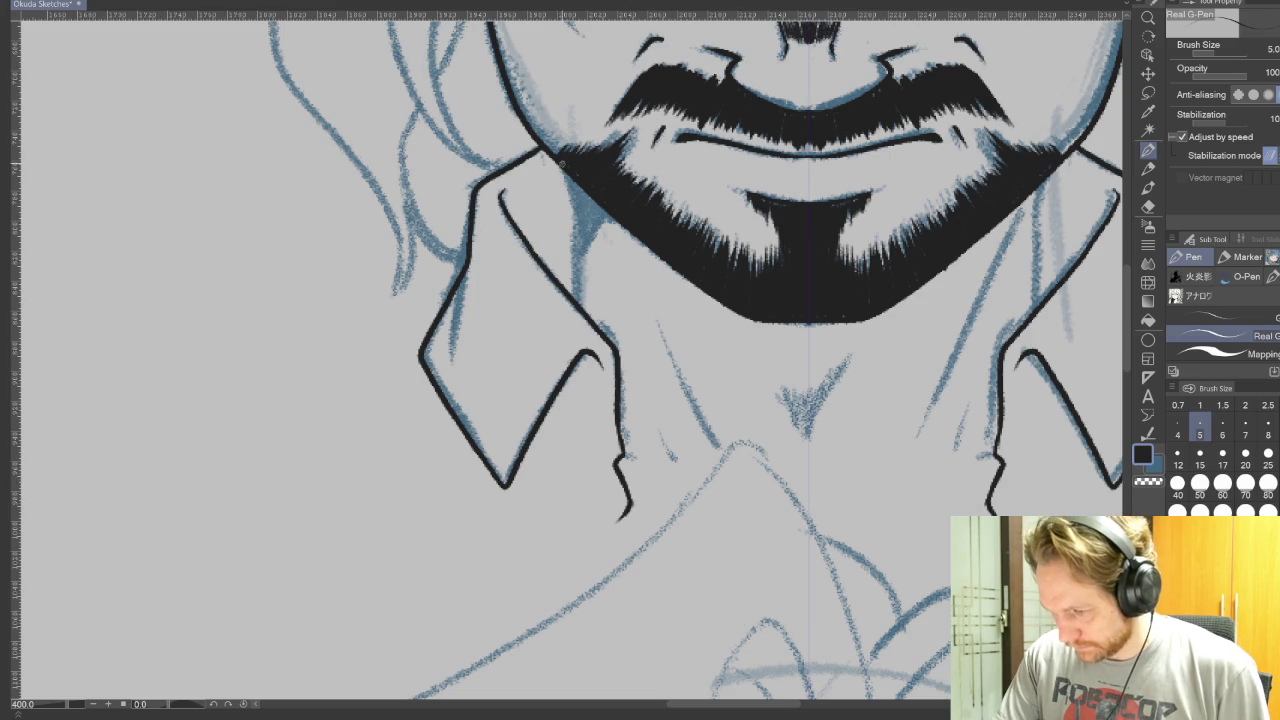
- Ink the jaw line on both sides of the scowling man's face
left_click_drag(558, 160, 584, 308)
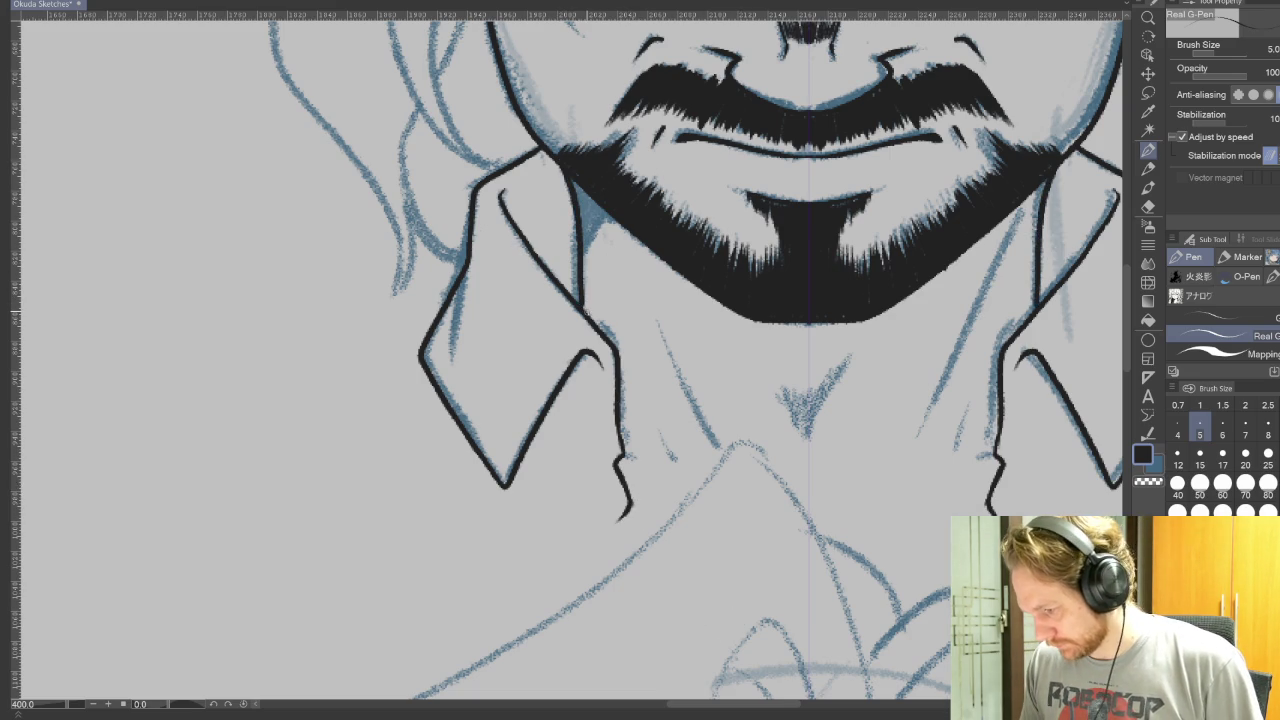
mouse_move(1059, 506)
left_mouse_down()
mouse_move(849, 612)
mouse_move(864, 639)
left_mouse_up()
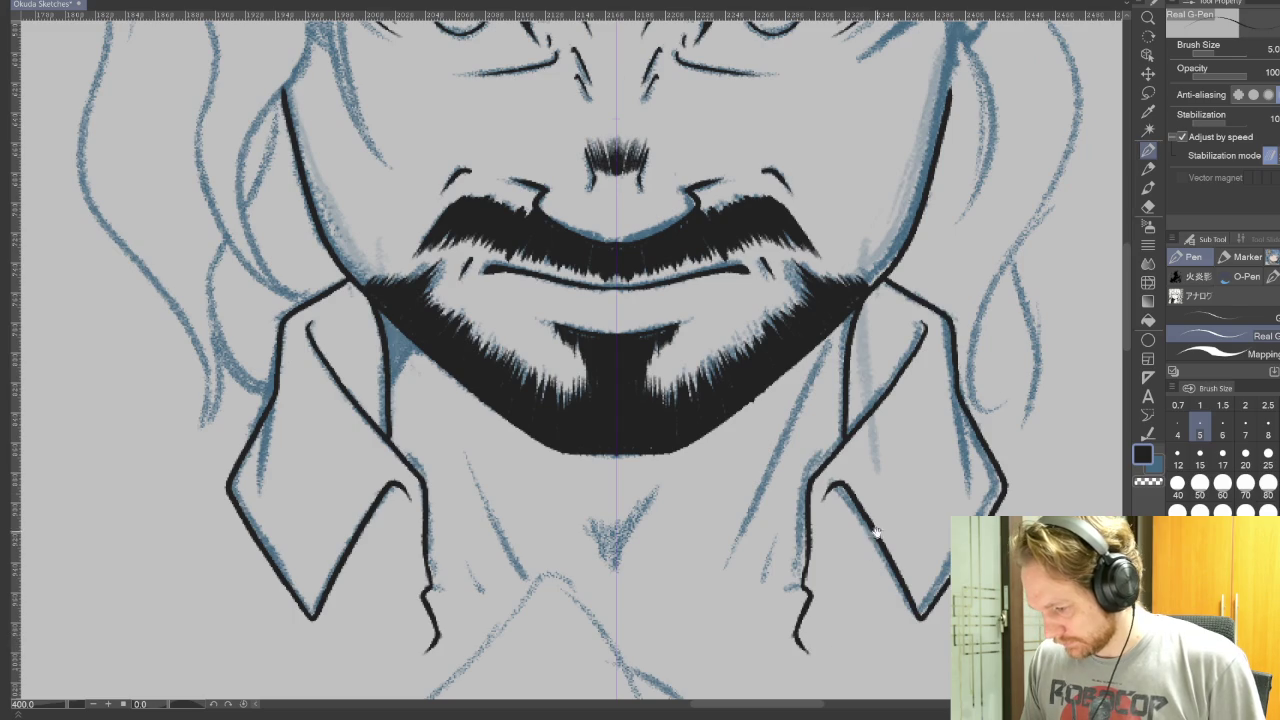
left_click_drag(860, 300, 862, 615)
left_click_drag(862, 567, 865, 638)
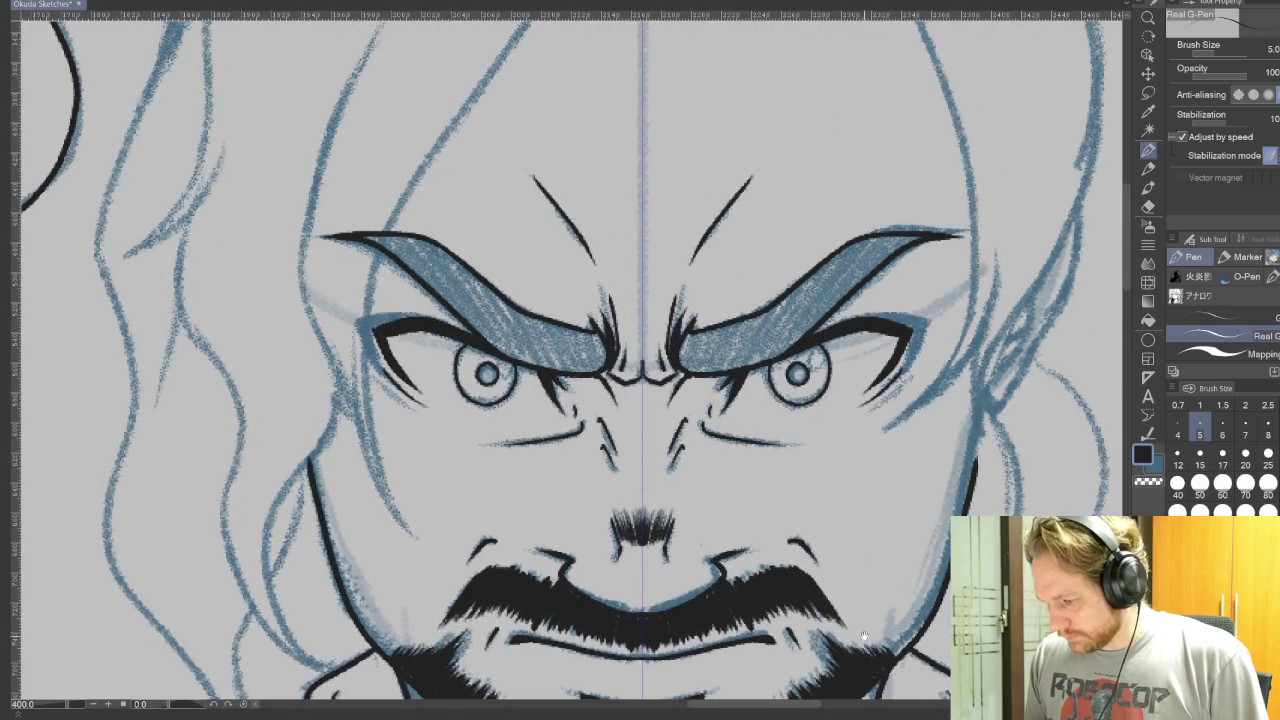
scroll(866, 571, "down", 1)
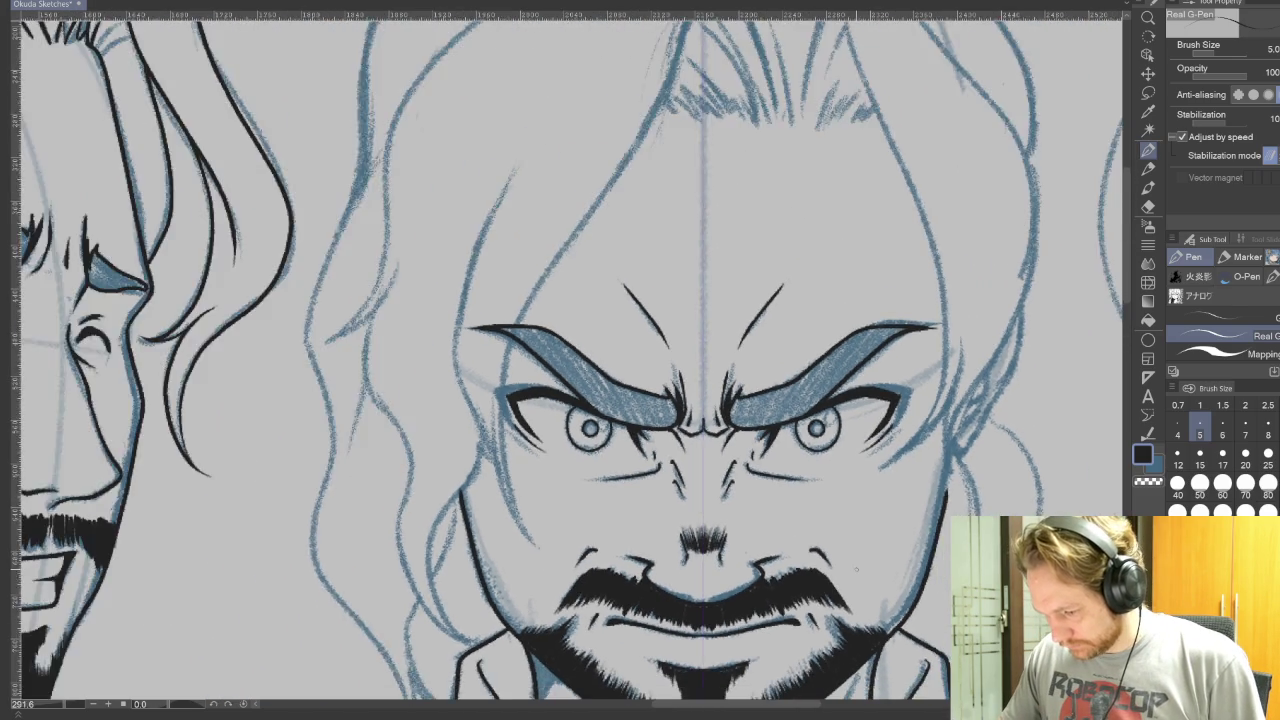
- Ink hair strands from the peak down the scowling face's left side and jaw
scroll(866, 571, "down", 1)
scroll(840, 565, "down", 1)
scroll(810, 540, "down", 1)
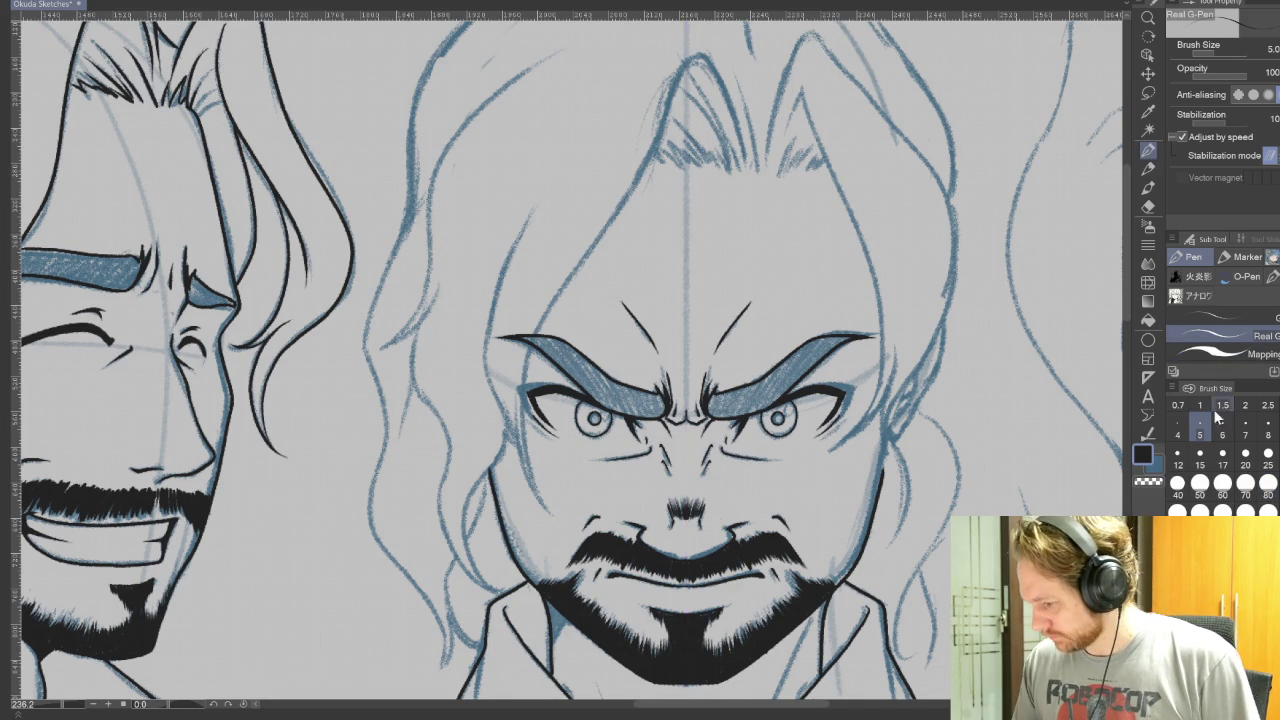
left_click_drag(985, 405, 989, 413)
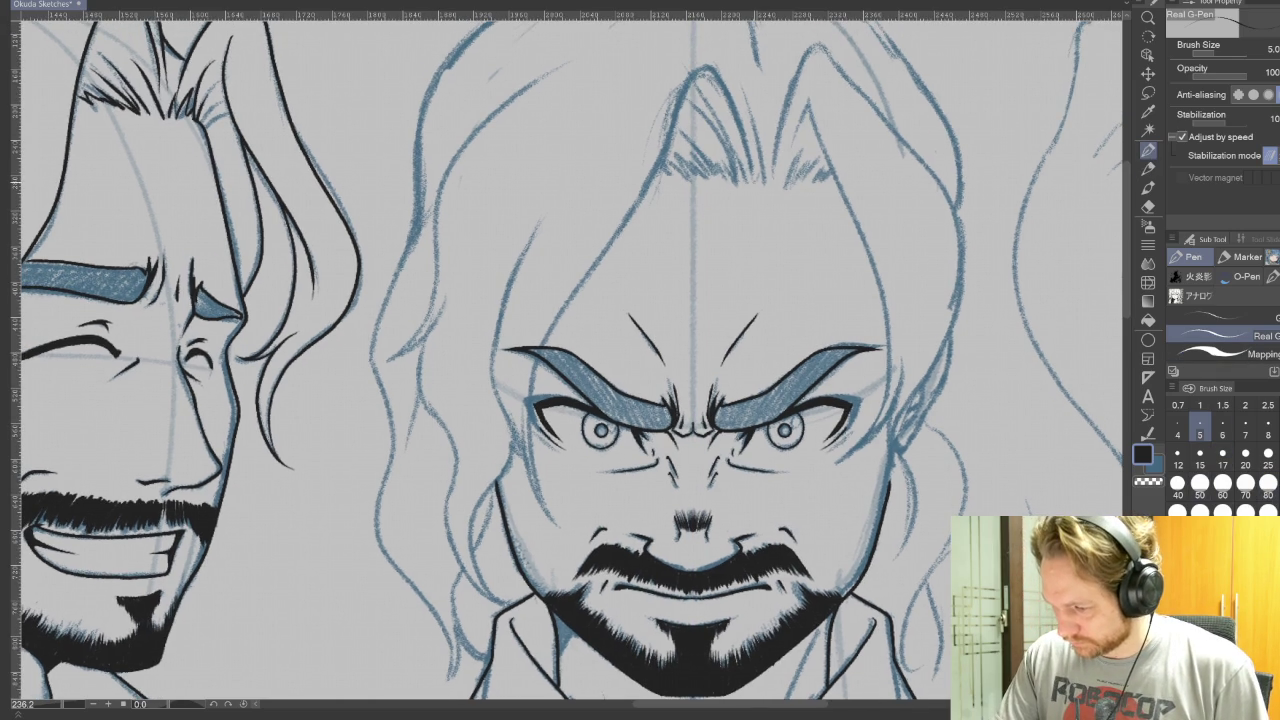
mouse_move(690, 88)
left_mouse_down()
mouse_move(537, 366)
mouse_move(548, 536)
mouse_move(522, 388)
left_mouse_up()
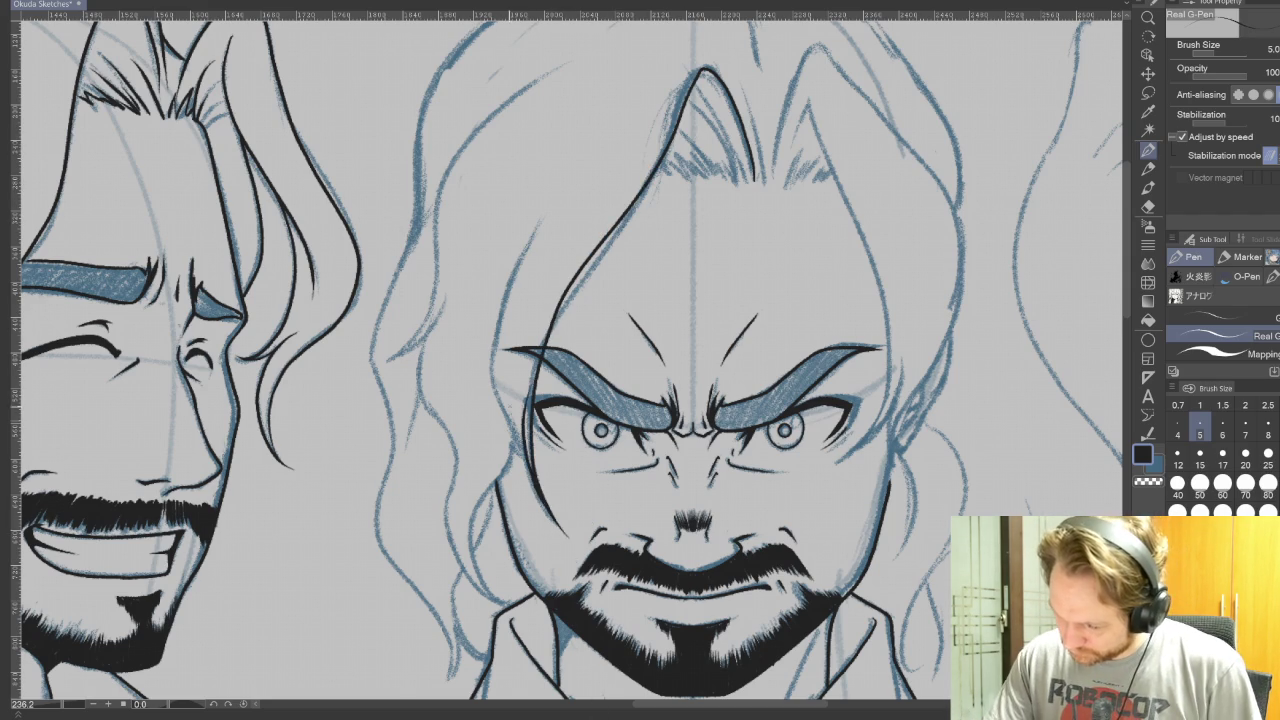
mouse_move(522, 444)
left_mouse_down()
mouse_move(488, 318)
mouse_move(543, 220)
left_mouse_up()
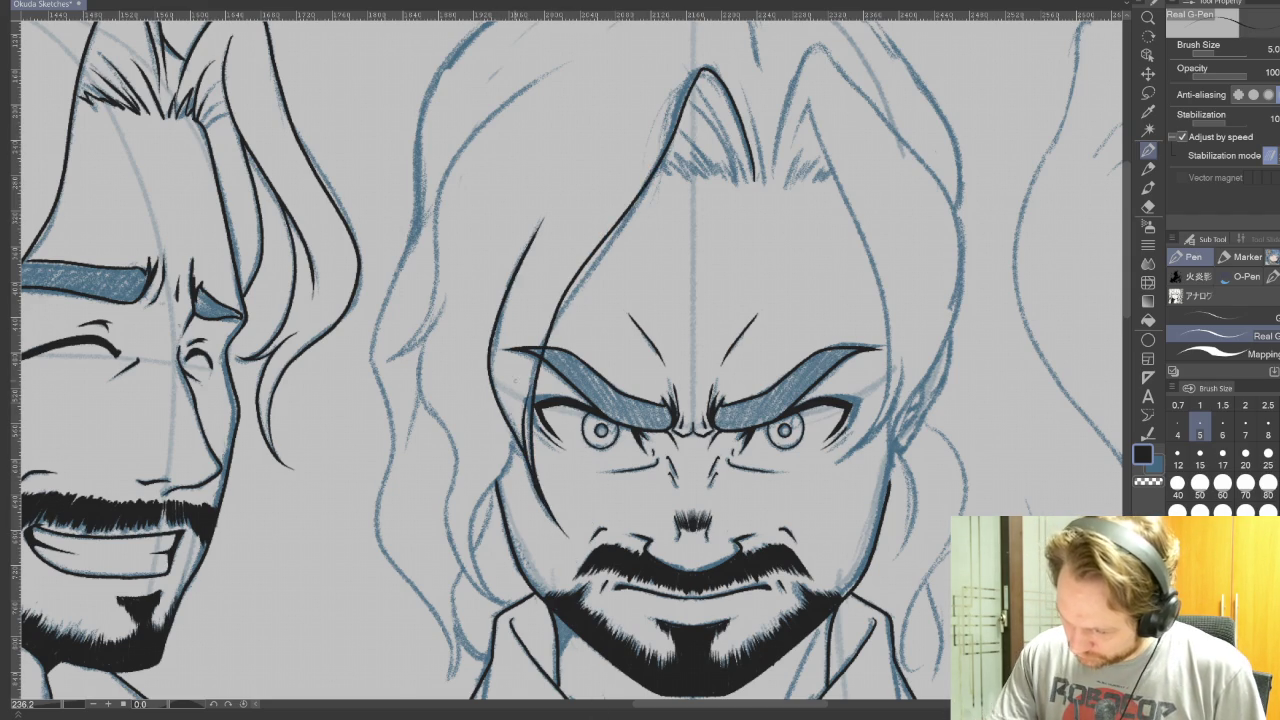
left_click_drag(478, 504, 508, 604)
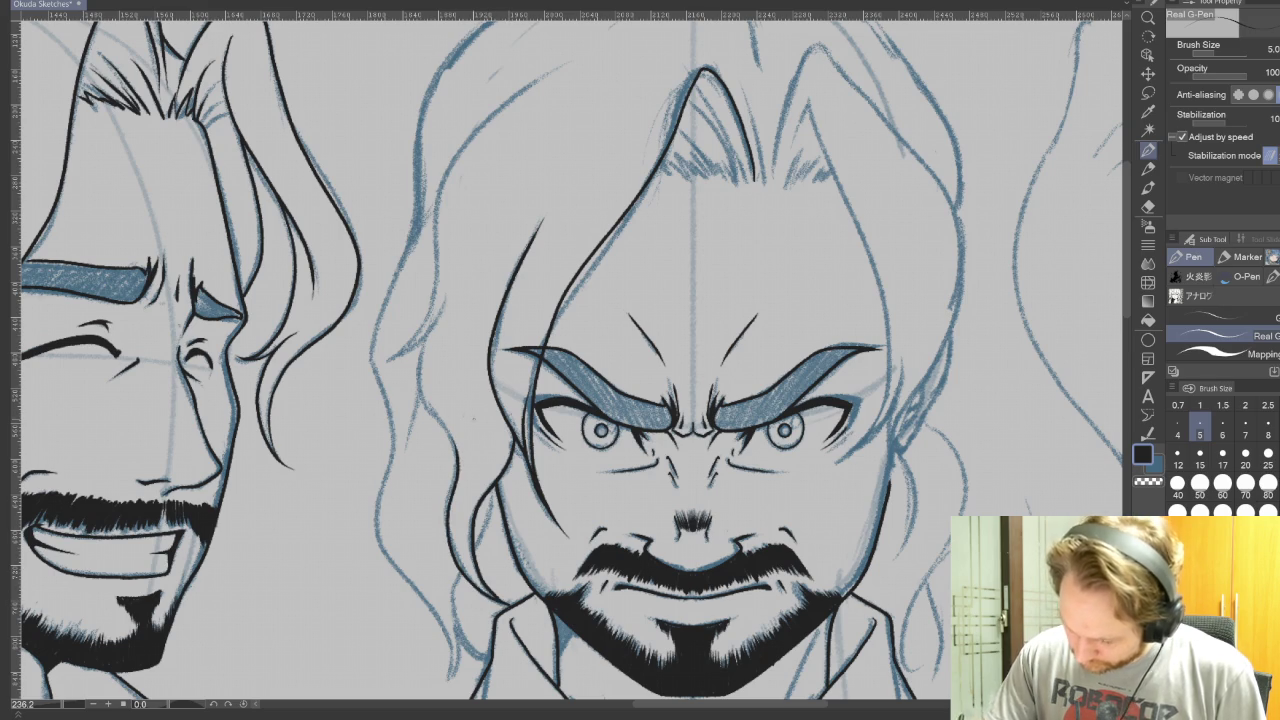
- Ink curved strands at the top of the scowling man's hair and its outer contour
left_click_drag(790, 591, 1025, 484)
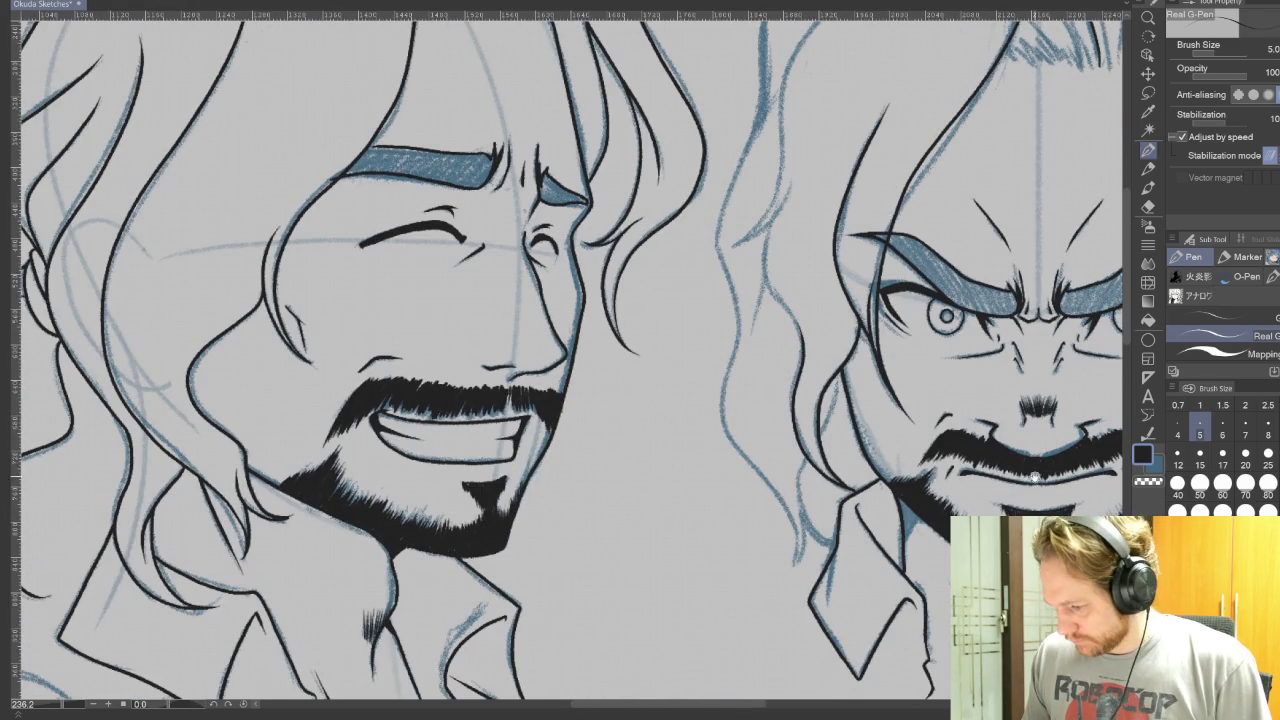
left_click_drag(936, 533, 866, 628)
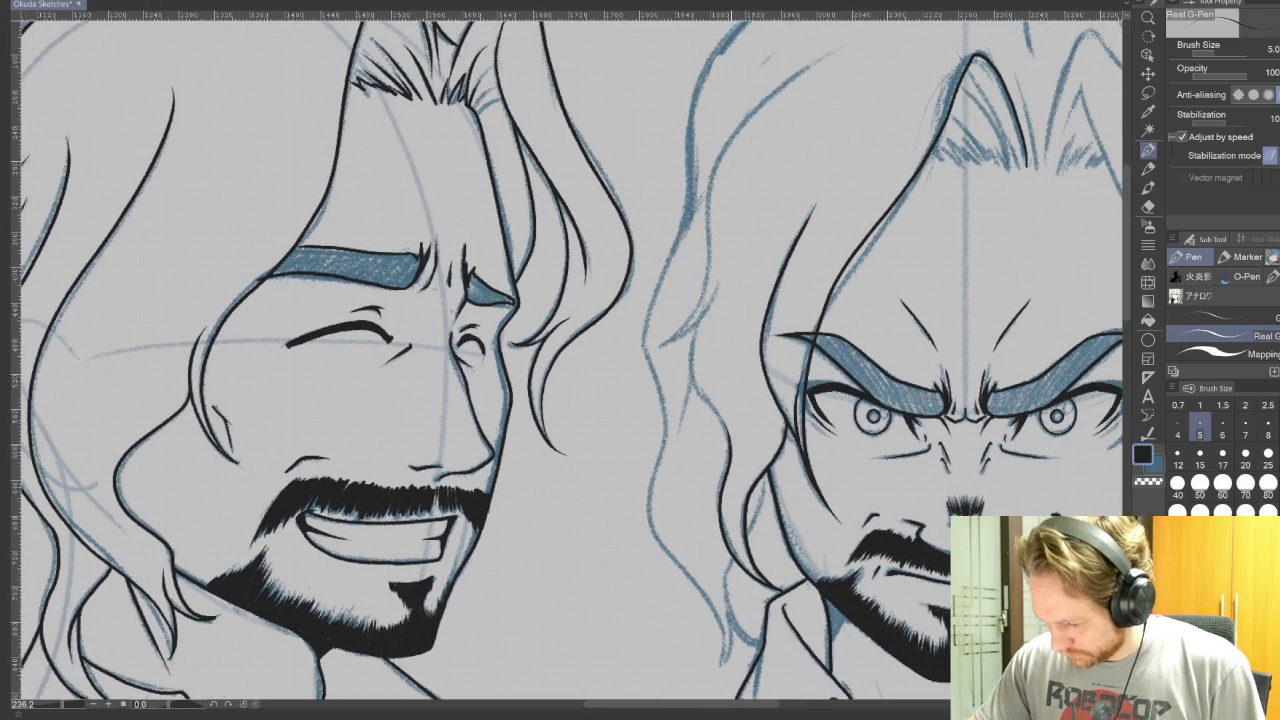
left_click_drag(700, 300, 560, 460)
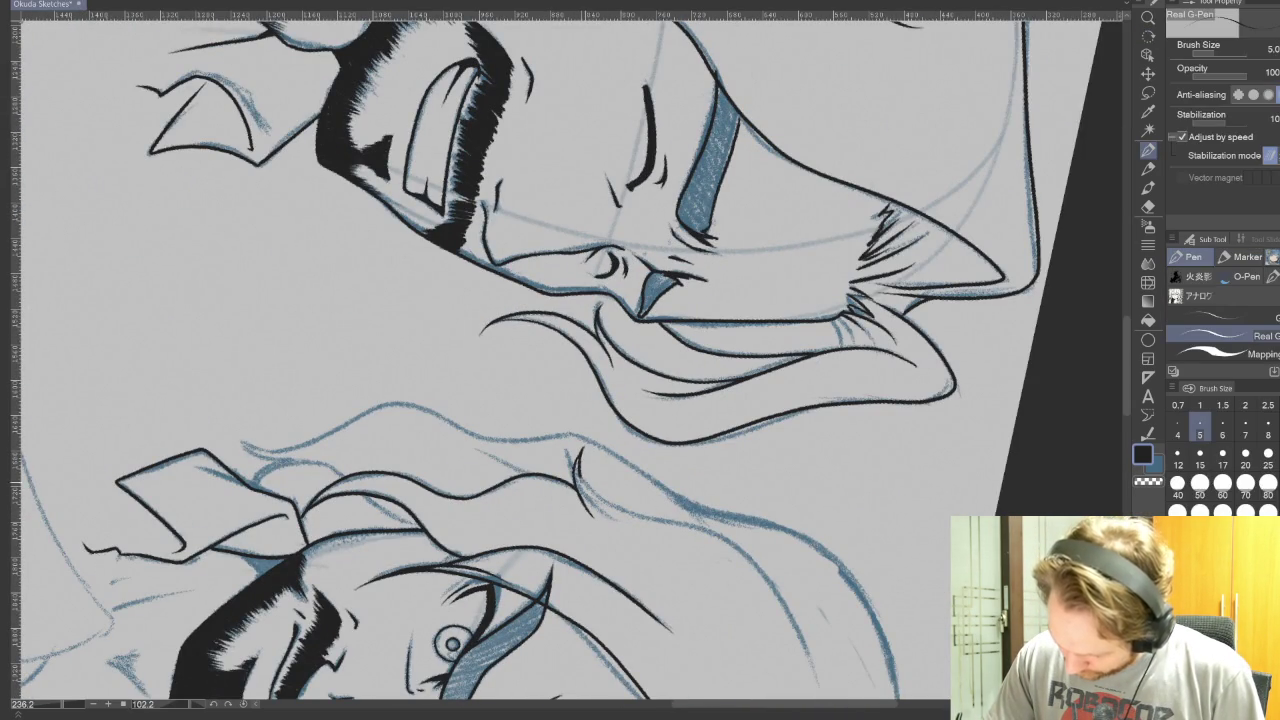
left_click_drag(560, 460, 700, 300)
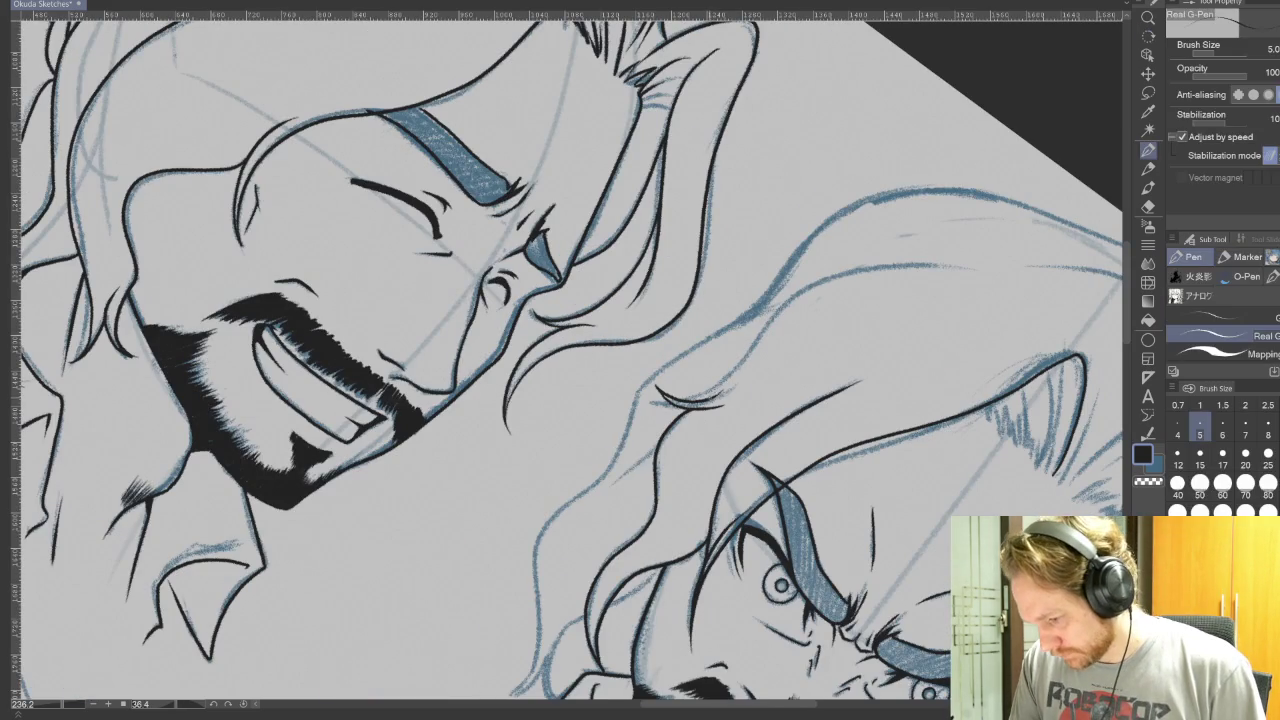
left_click_drag(700, 300, 560, 460)
mouse_move(600, 300)
left_mouse_down()
mouse_move(460, 320)
mouse_move(340, 420)
left_mouse_up()
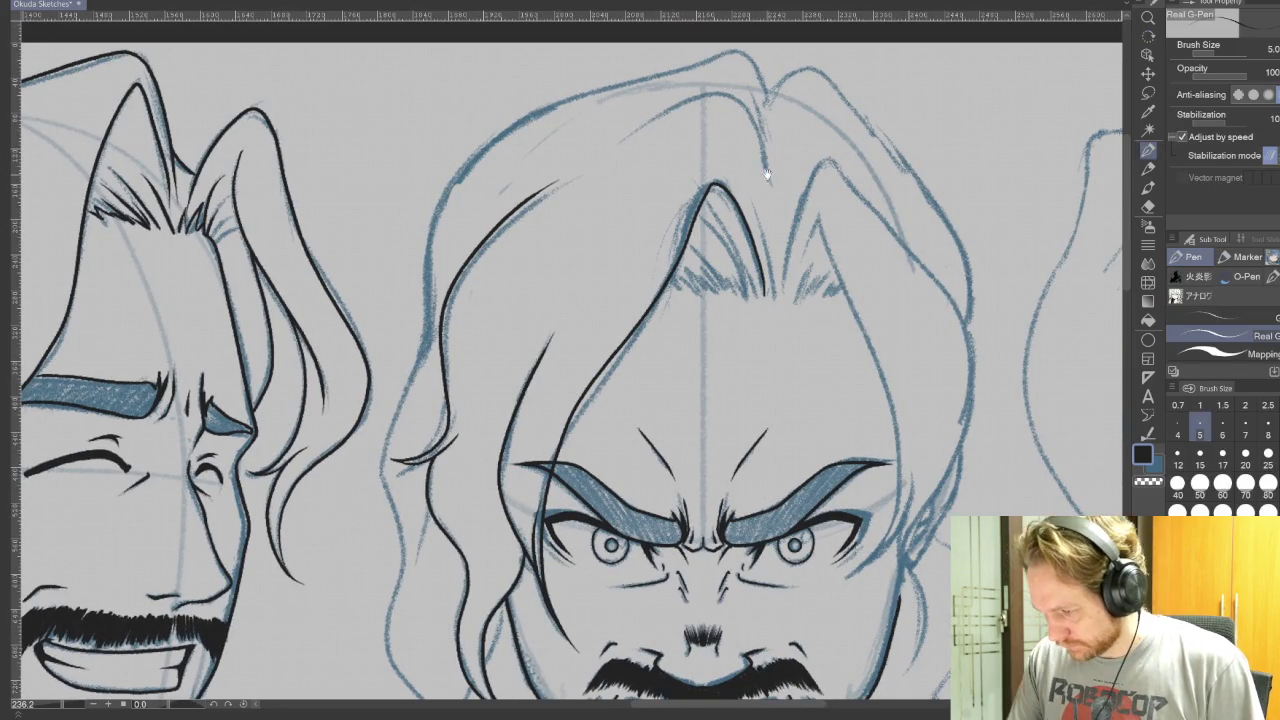
left_click_drag(755, 112, 616, 156)
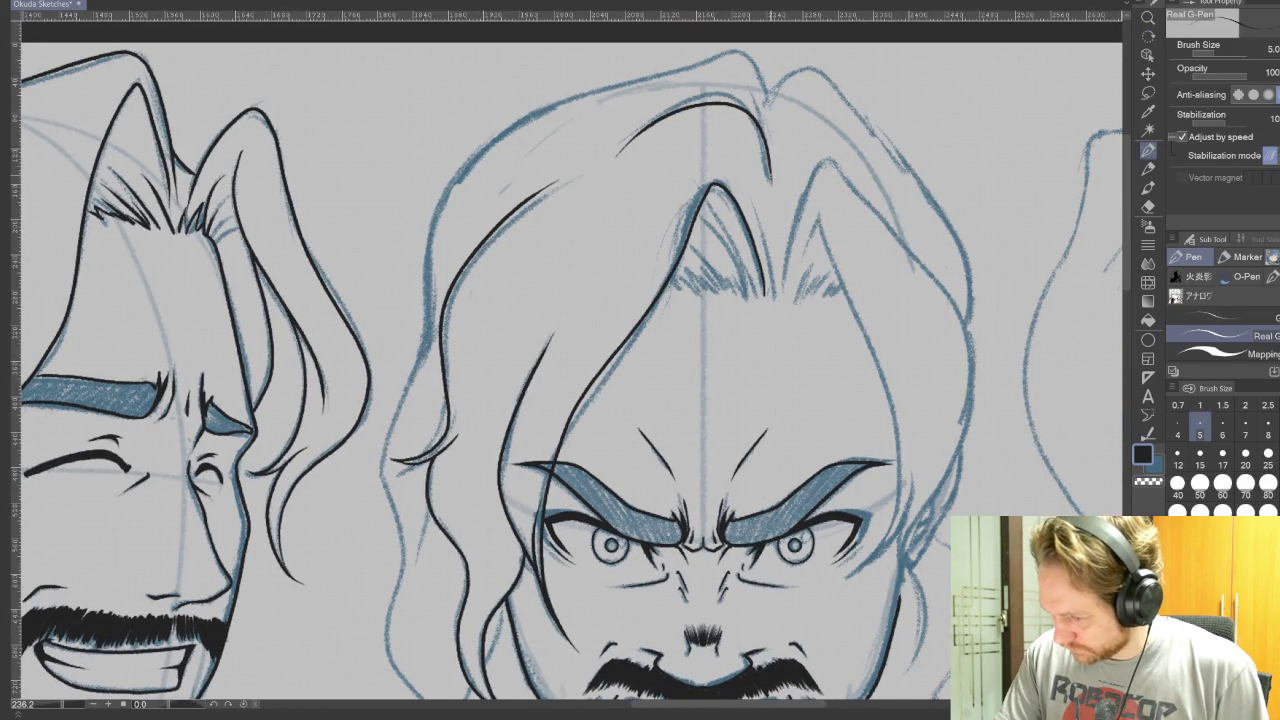
left_click_drag(772, 165, 720, 90)
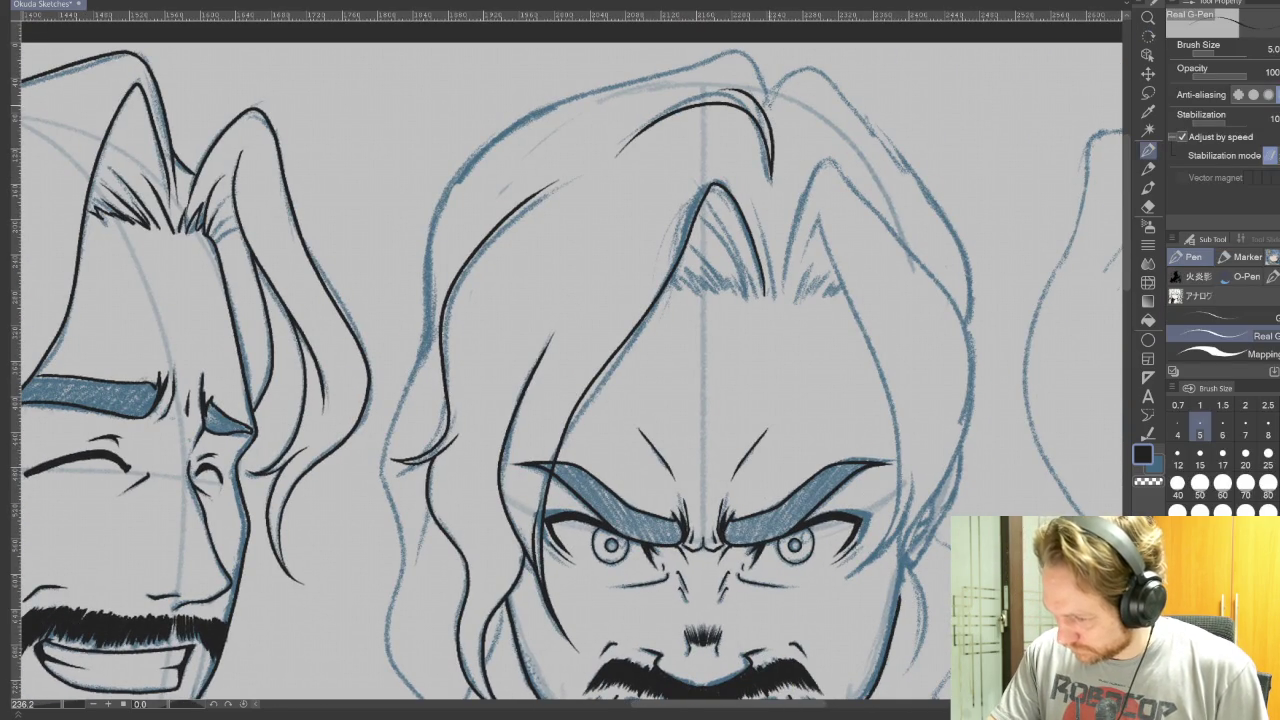
mouse_move(760, 50)
left_mouse_down()
mouse_move(478, 146)
mouse_move(428, 280)
mouse_move(424, 350)
left_mouse_up()
- Ink hair strands beside the face and a curving strand on the head
left_click_drag(652, 381, 632, 162)
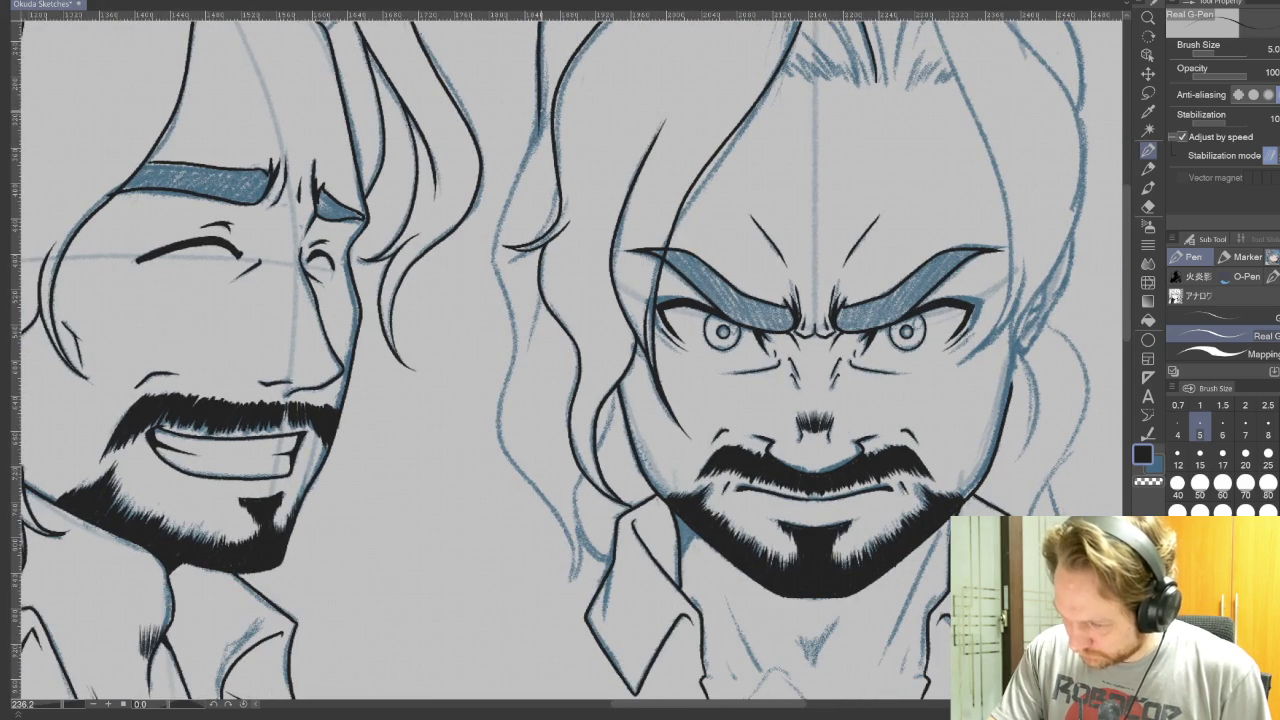
left_click_drag(496, 212, 494, 330)
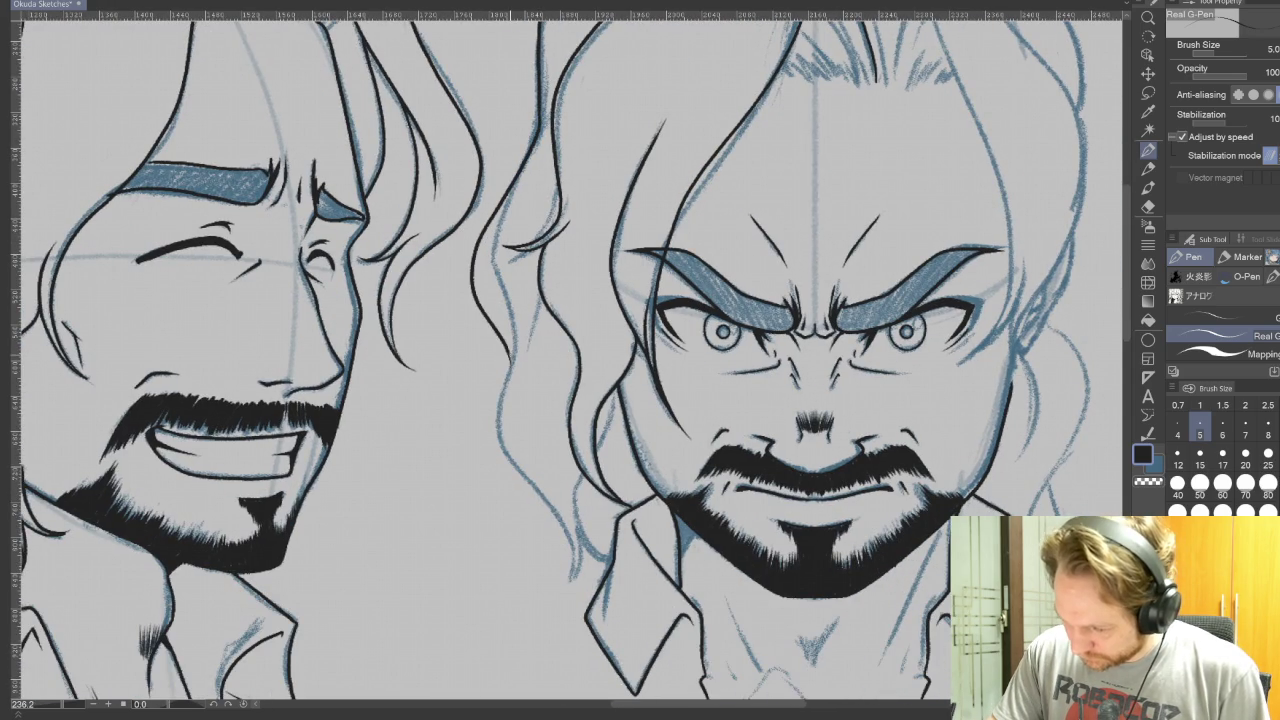
mouse_move(490, 428)
left_mouse_down()
mouse_move(580, 598)
mouse_move(355, 425)
left_mouse_up()
key("r")
key("p")
key("ctrl+z")
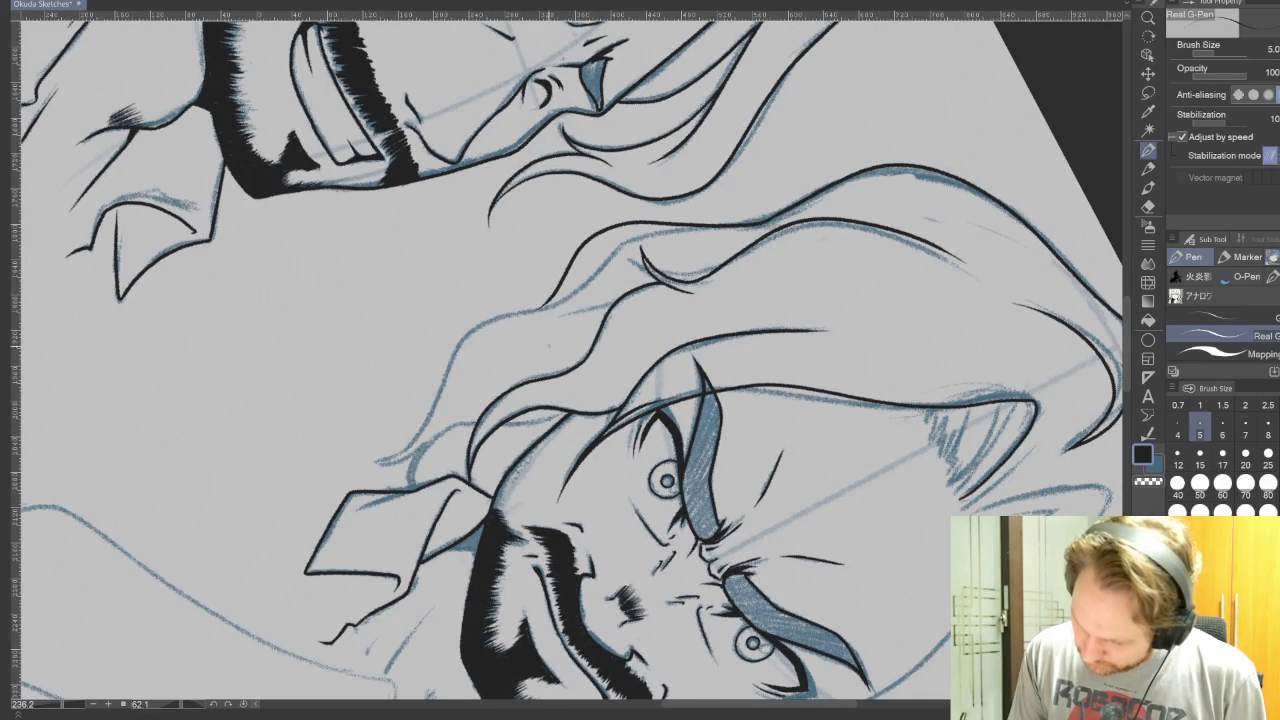
left_click_drag(540, 306, 372, 450)
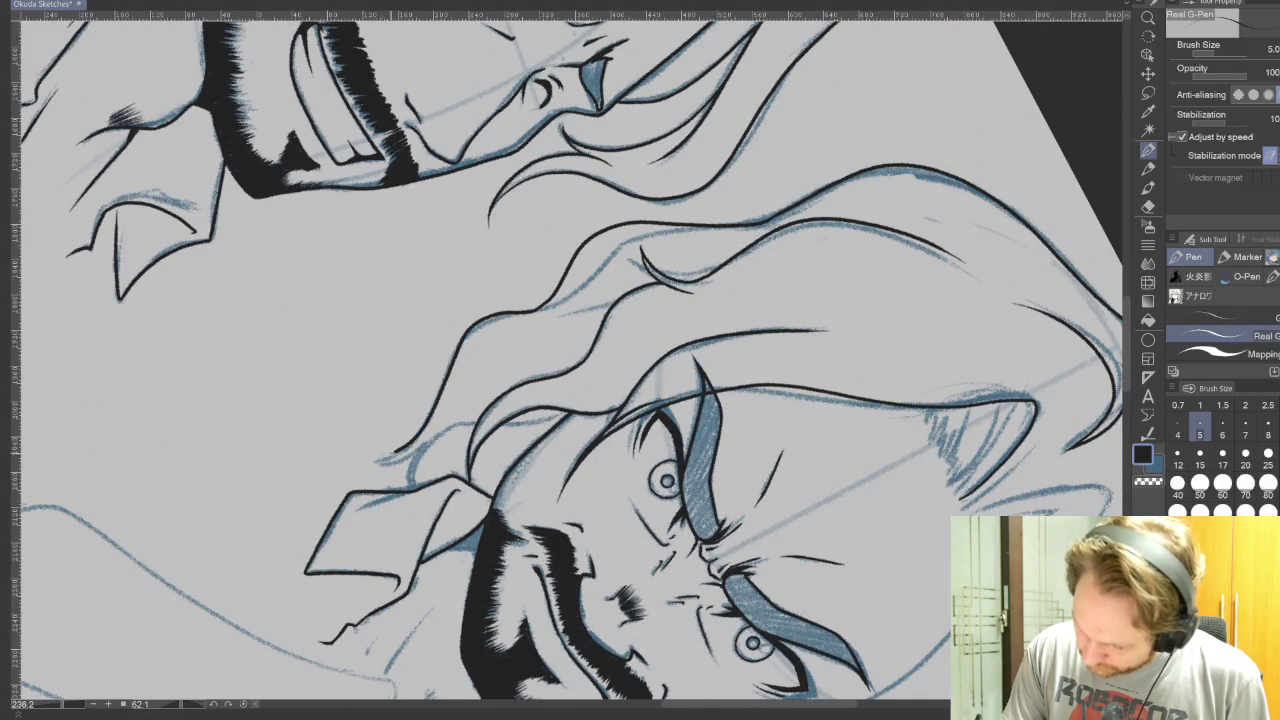
- Add more hair strands, a short mark at the hairline, and a downward strand
scroll(681, 306, "up", 3)
scroll(681, 306, "up", 2)
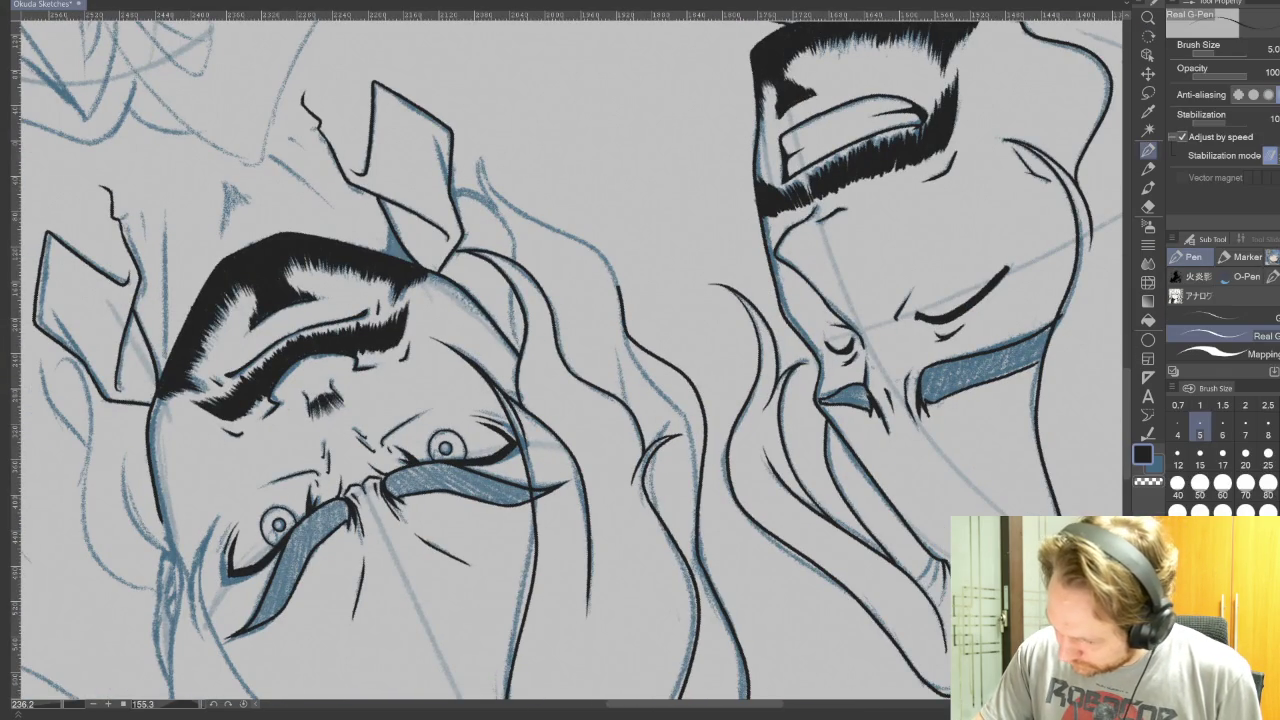
left_click_drag(553, 234, 488, 155)
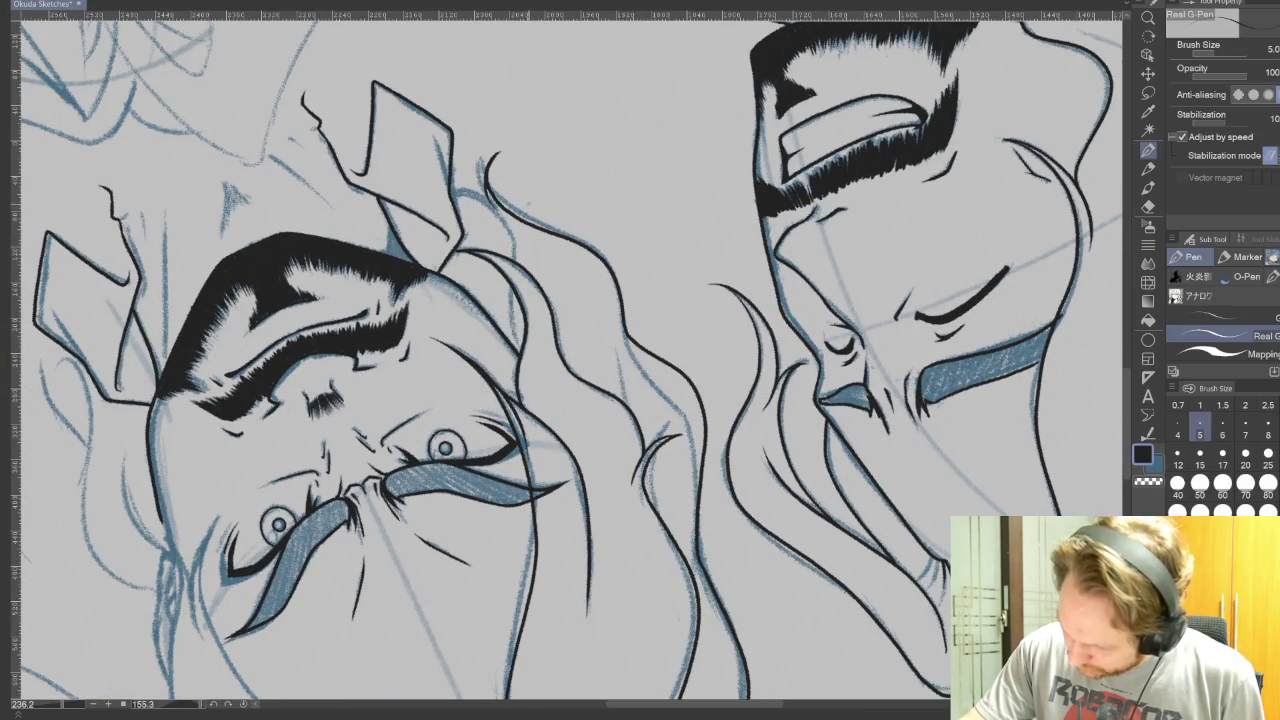
mouse_move(700, 250)
left_mouse_down()
mouse_move(560, 200)
mouse_move(450, 260)
left_mouse_up()
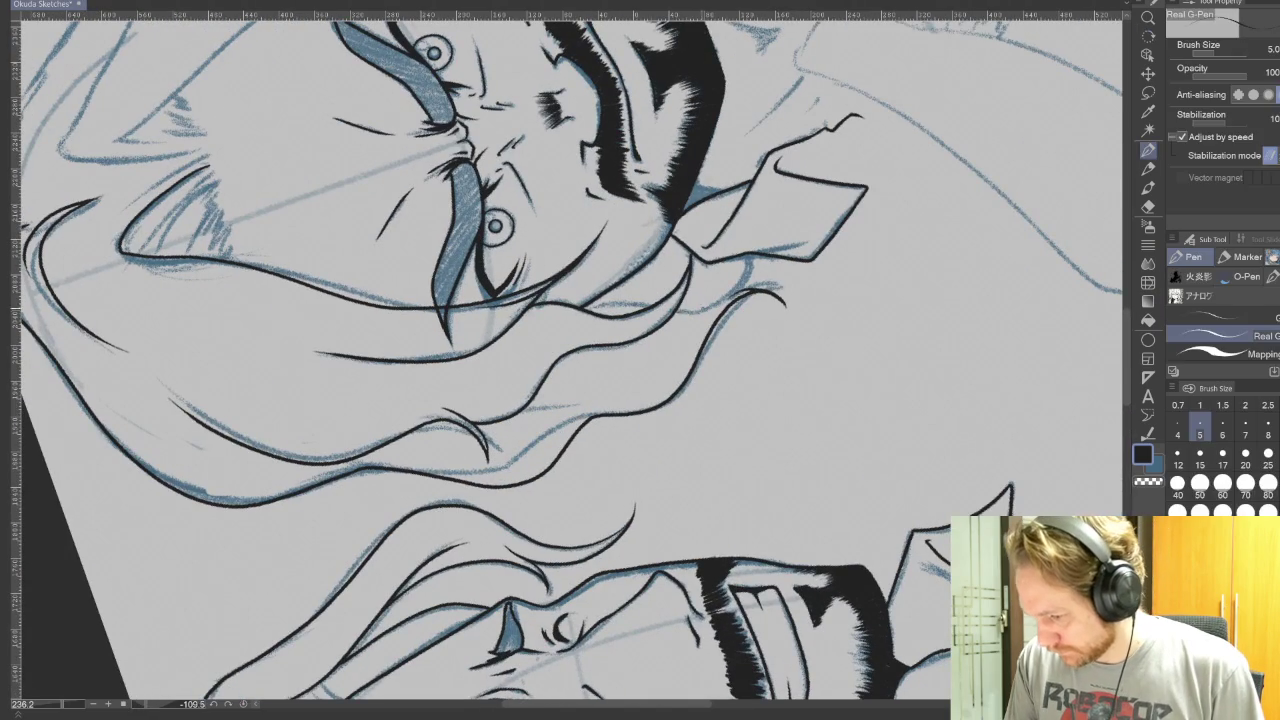
left_click_drag(744, 262, 738, 277)
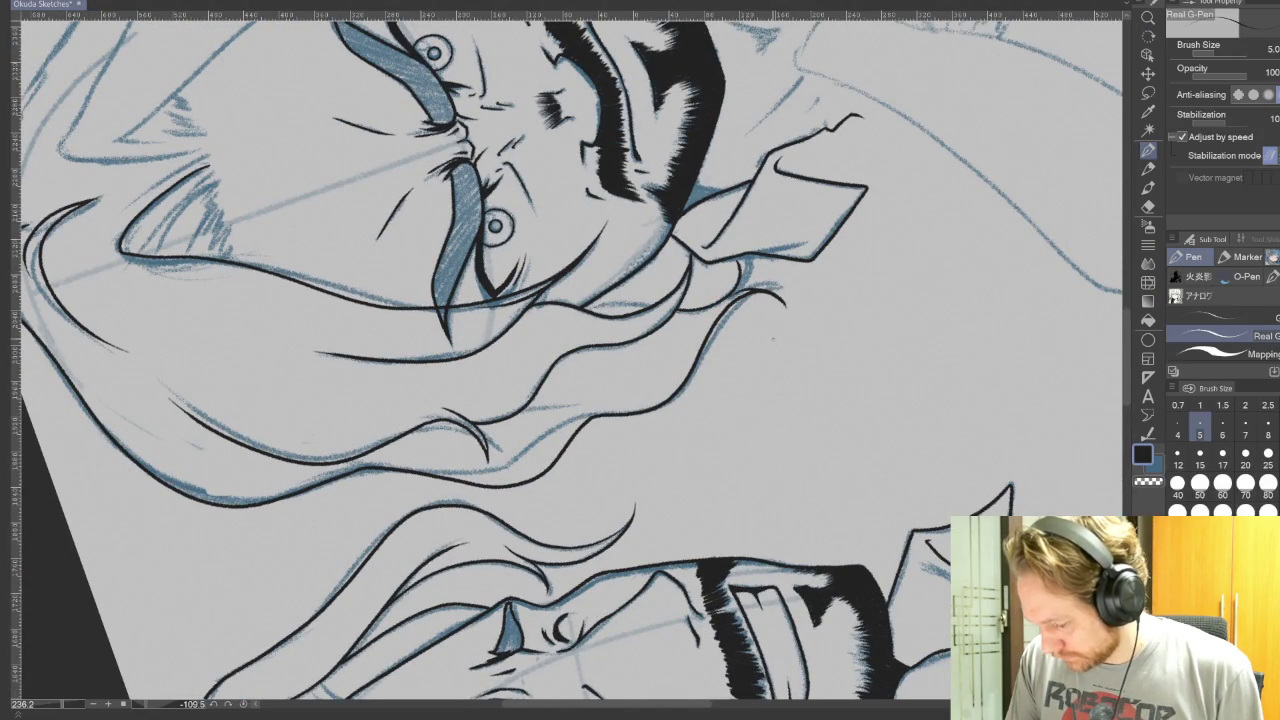
scroll(769, 333, "up", 2)
mouse_move(818, 540)
left_mouse_down()
mouse_move(741, 614)
mouse_move(271, 608)
left_mouse_up()
left_click_drag(575, 455, 556, 542)
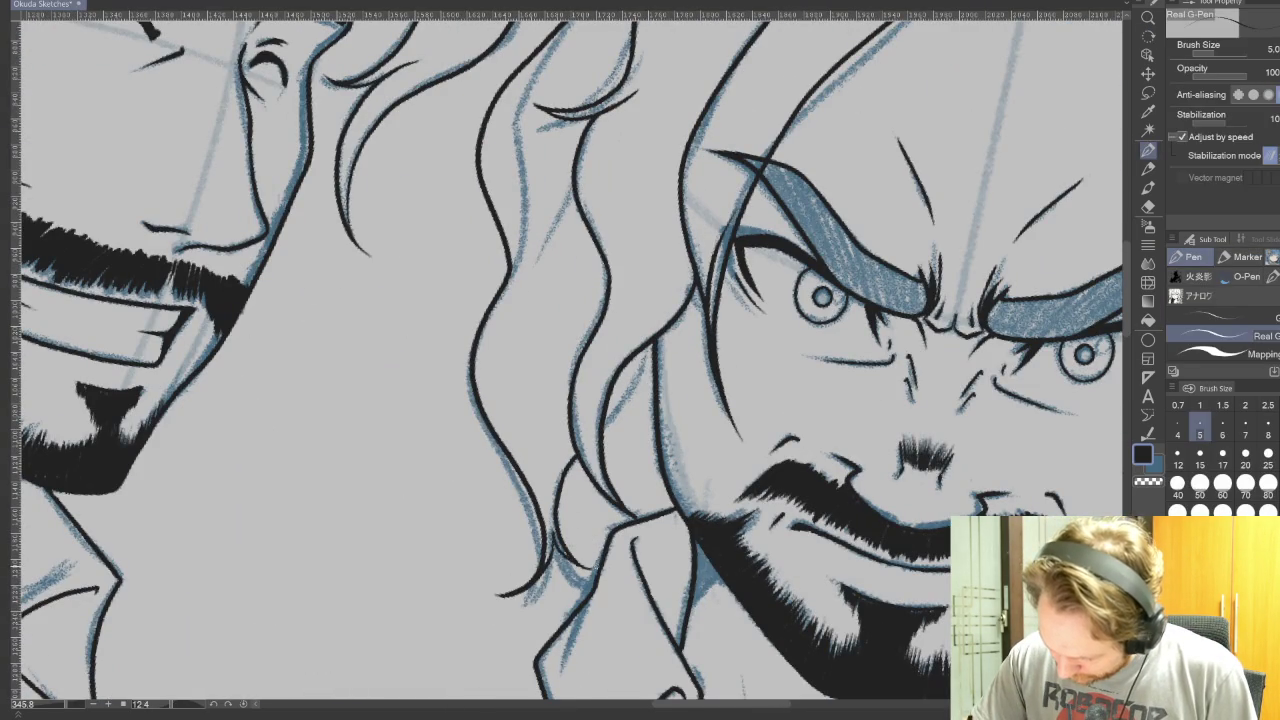
- Ink the hair strands and outer hair edges framing the scowling man's face
left_click_drag(588, 568, 550, 516)
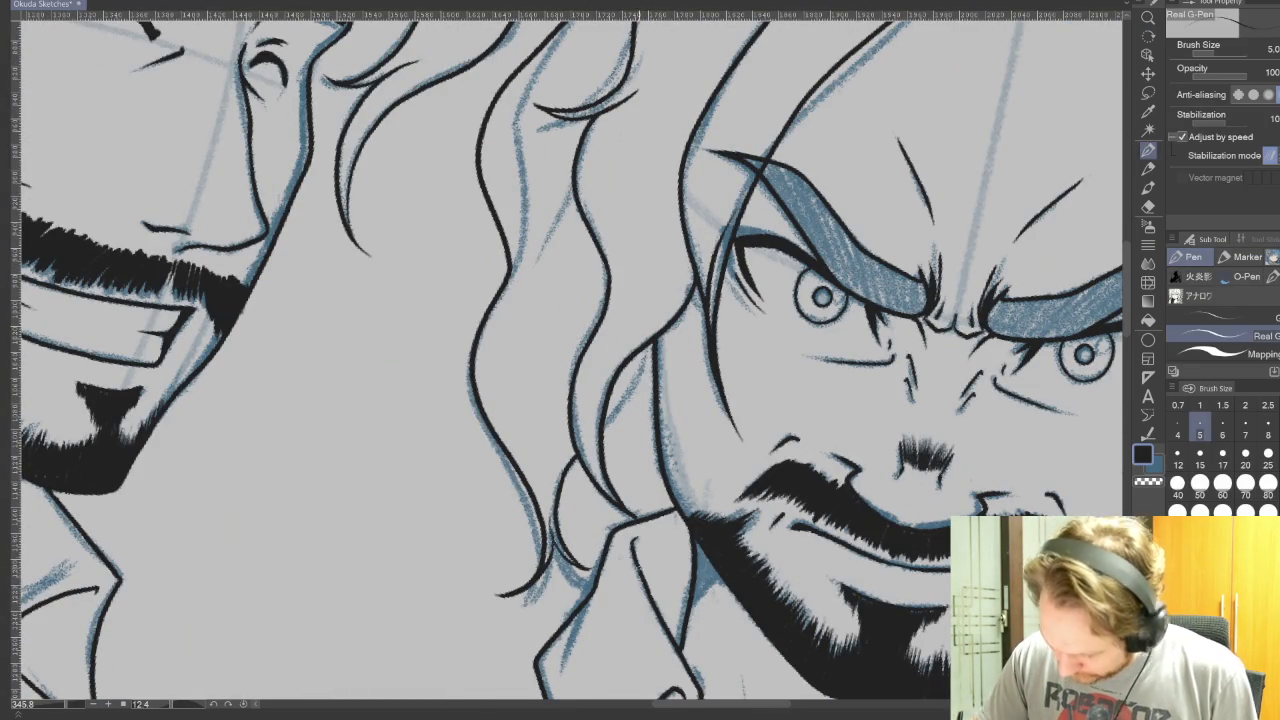
left_click_drag(605, 432, 650, 340)
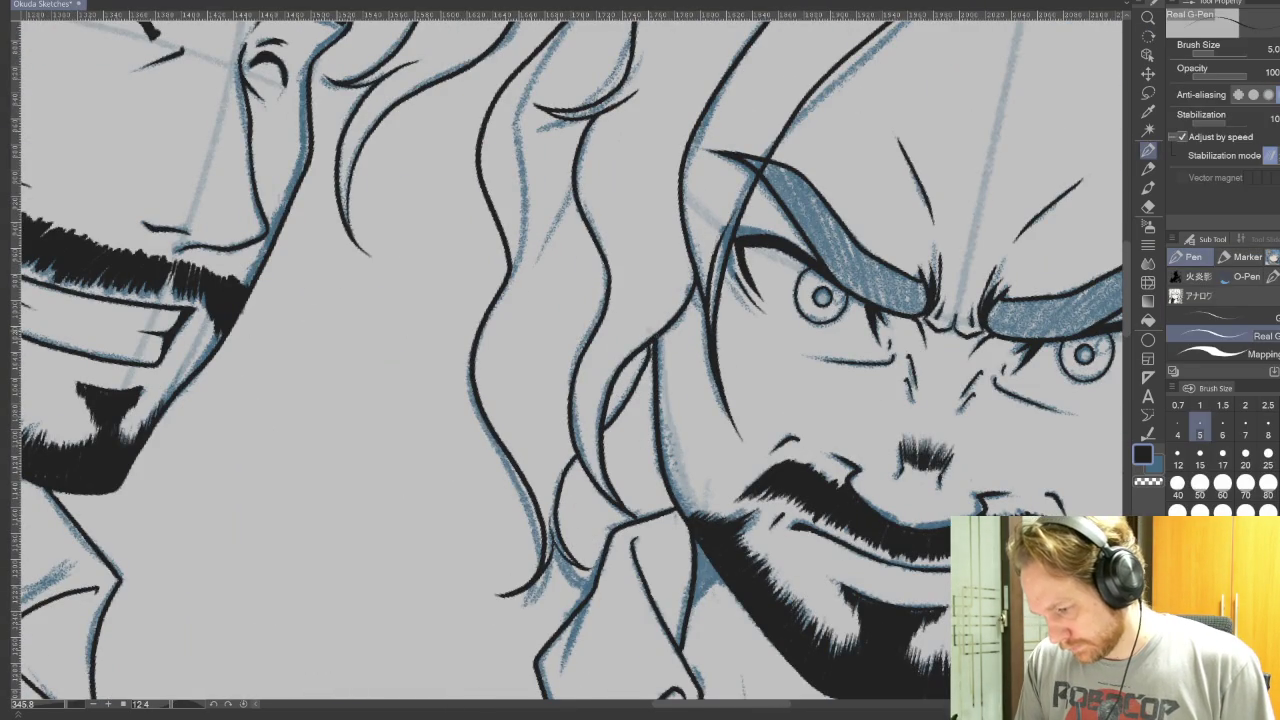
left_click_drag(1120, 487, 909, 435)
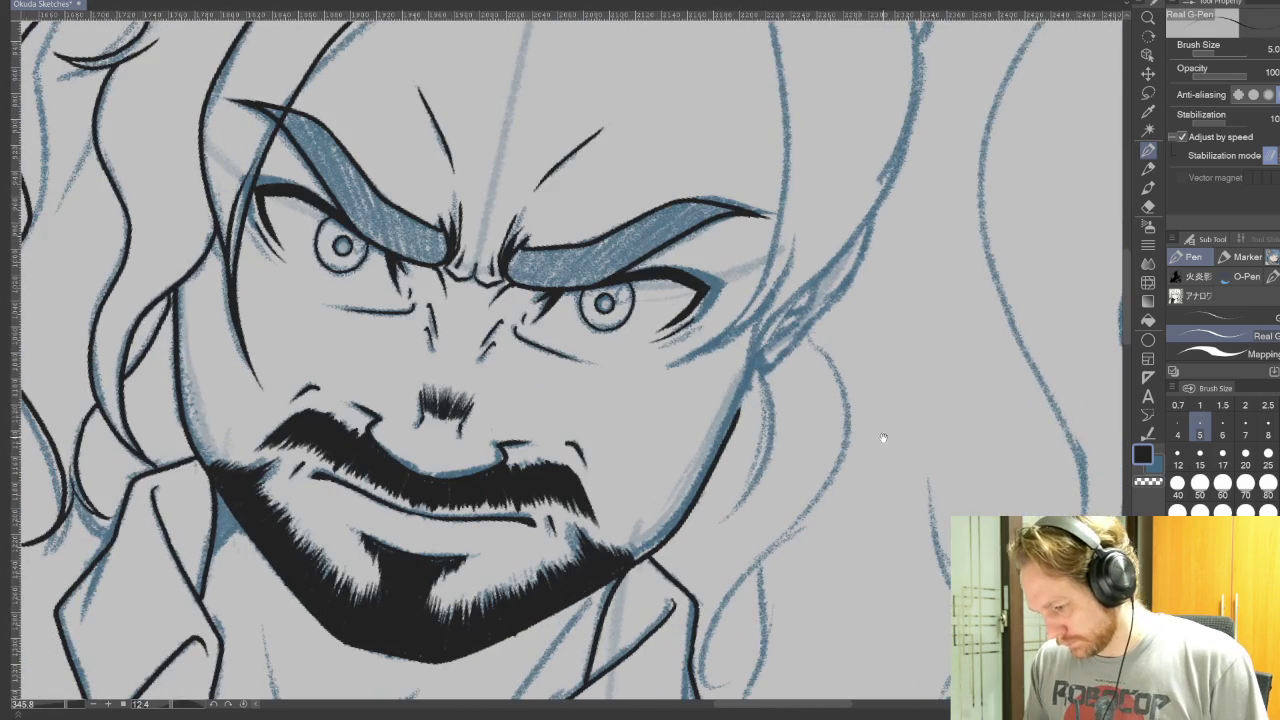
left_click_drag(760, 354, 738, 412)
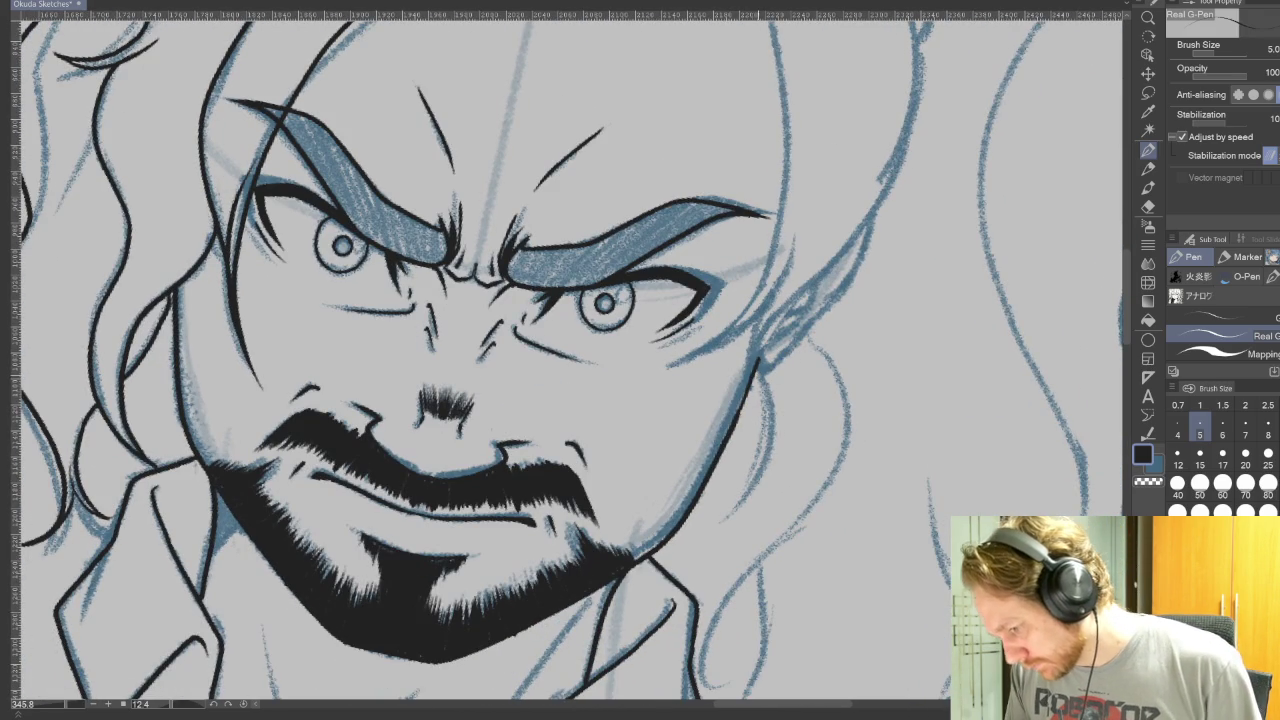
mouse_move(766, 360)
left_mouse_down()
mouse_move(756, 372)
mouse_move(850, 280)
mouse_move(872, 214)
left_mouse_up()
left_click_drag(889, 384, 845, 652)
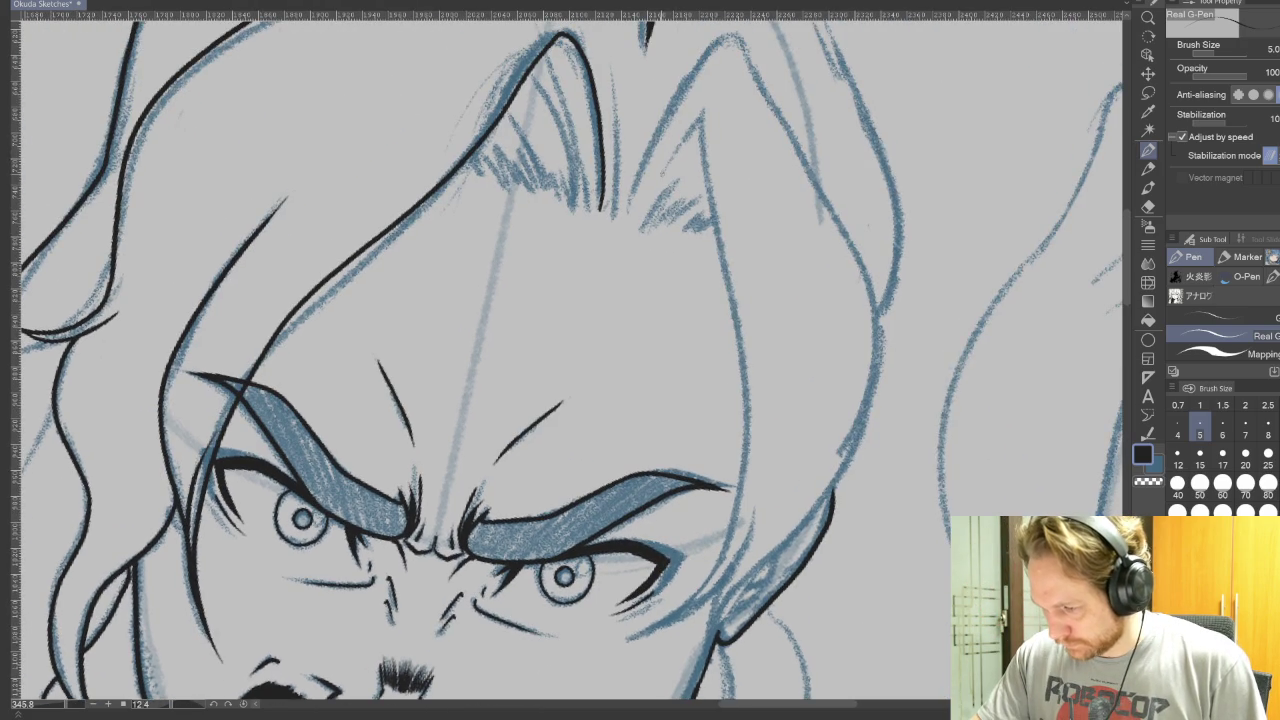
mouse_move(702, 98)
left_mouse_down()
mouse_move(740, 382)
mouse_move(698, 592)
mouse_move(620, 652)
left_mouse_up()
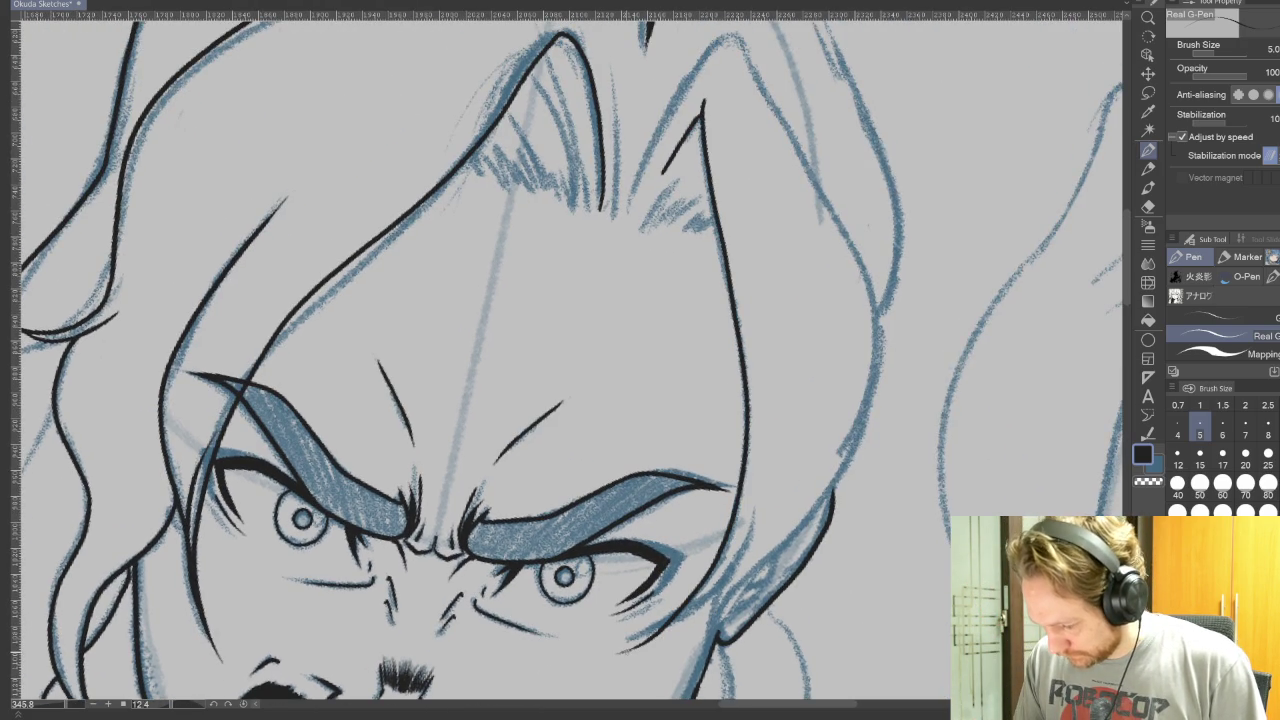
- Ink the right cheek and ear contour, redrawing it until the line looks right
left_click_drag(810, 514, 880, 372)
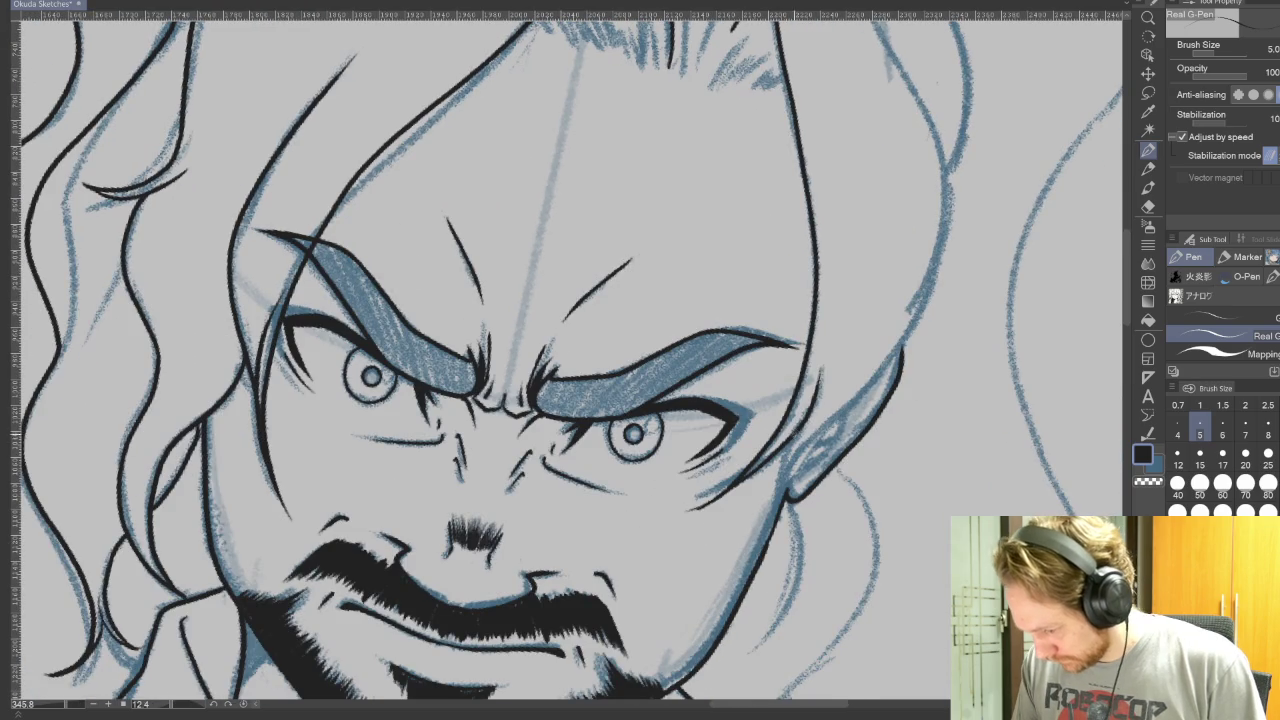
mouse_move(786, 500)
left_mouse_down()
mouse_move(792, 462)
mouse_move(860, 366)
mouse_move(953, 178)
left_mouse_up()
key("ctrl+z")
mouse_move(786, 494)
left_mouse_down()
mouse_move(868, 378)
mouse_move(937, 170)
left_mouse_up()
key("ctrl+z")
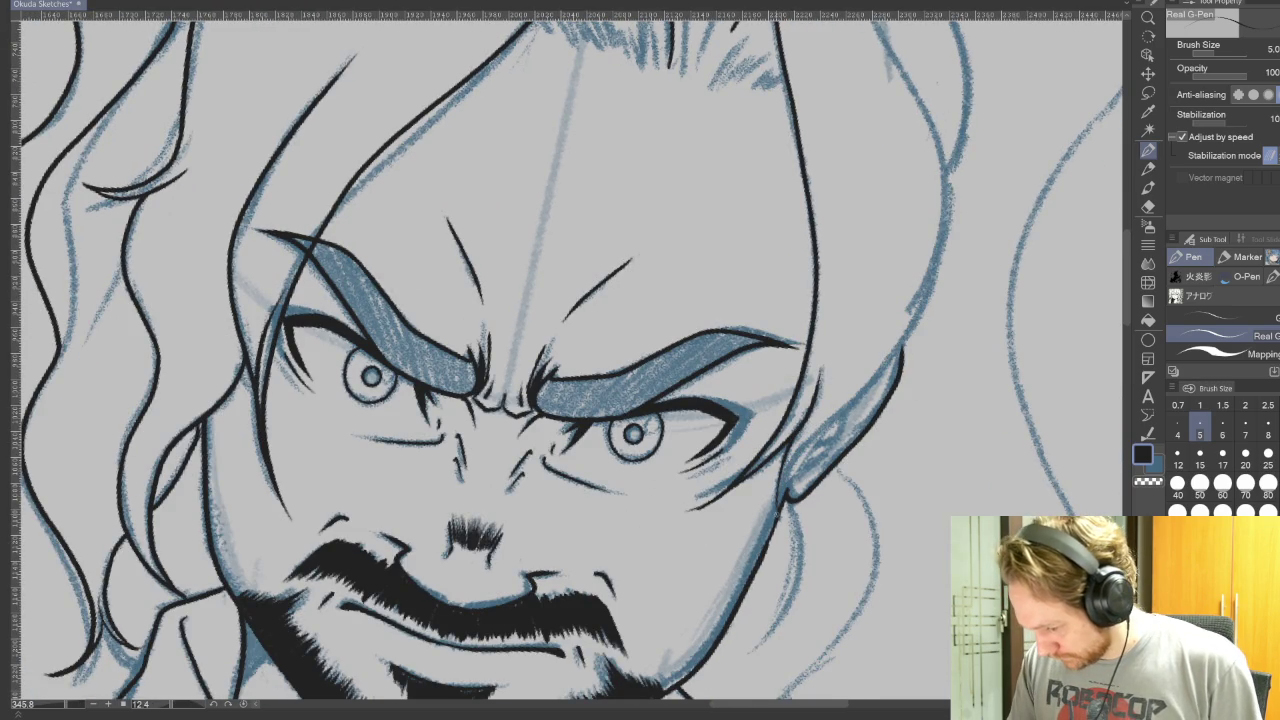
mouse_move(790, 462)
left_mouse_down()
mouse_move(920, 305)
mouse_move(942, 162)
left_mouse_up()
mouse_move(972, 342)
left_mouse_down()
mouse_move(700, 640)
mouse_move(1015, 438)
left_mouse_up()
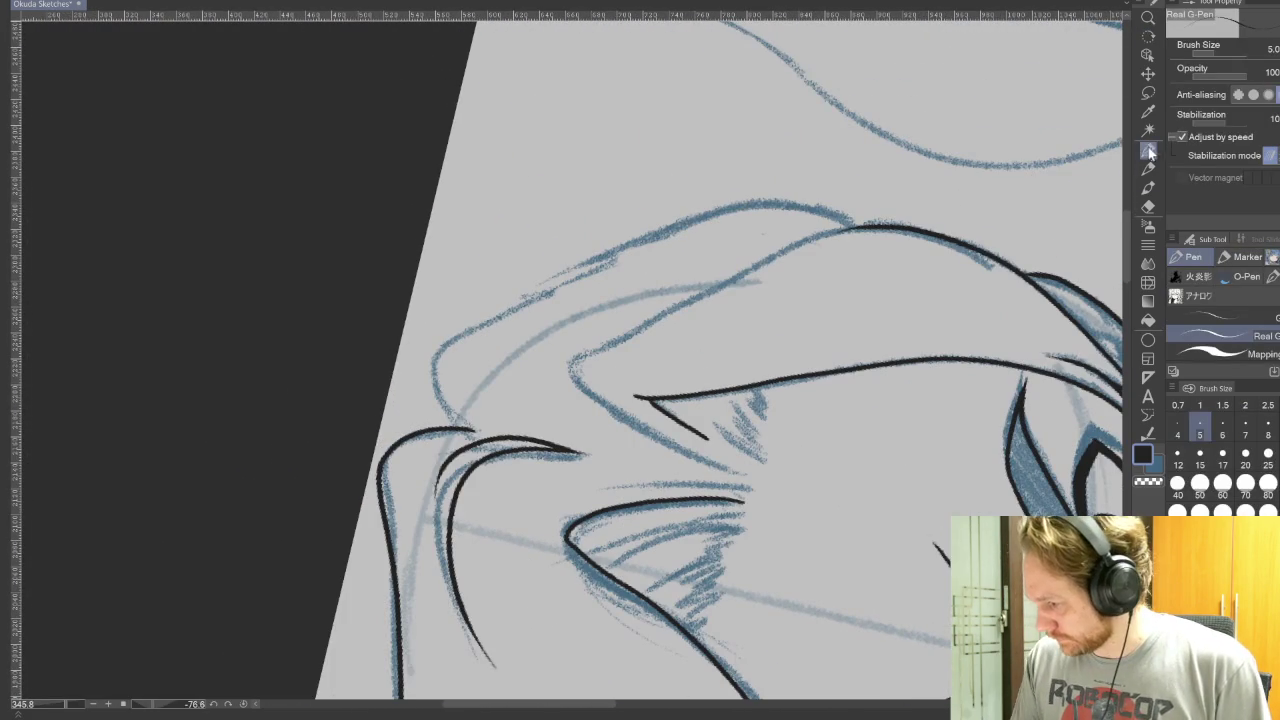
- Ink the top-of-head contour and a hair strand near the parting
mouse_move(892, 226)
left_mouse_down()
mouse_move(572, 378)
mouse_move(776, 645)
mouse_move(535, 700)
left_mouse_up()
left_click_drag(558, 366, 570, 575)
key("ctrl+z")
left_click_drag(560, 366, 572, 570)
left_click_drag(664, 457, 669, 286)
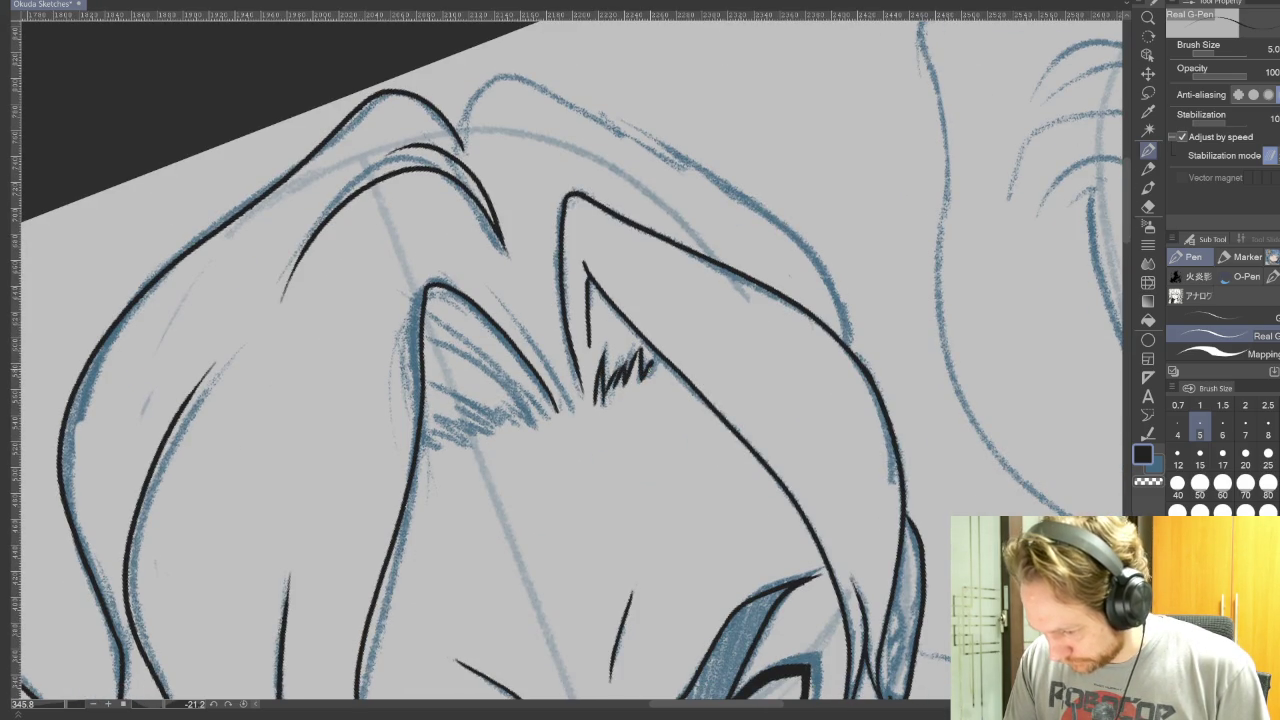
- With the canvas turned upside down, add short hatch strokes along the hairline, then reset rotation
left_click_drag(700, 300, 420, 480)
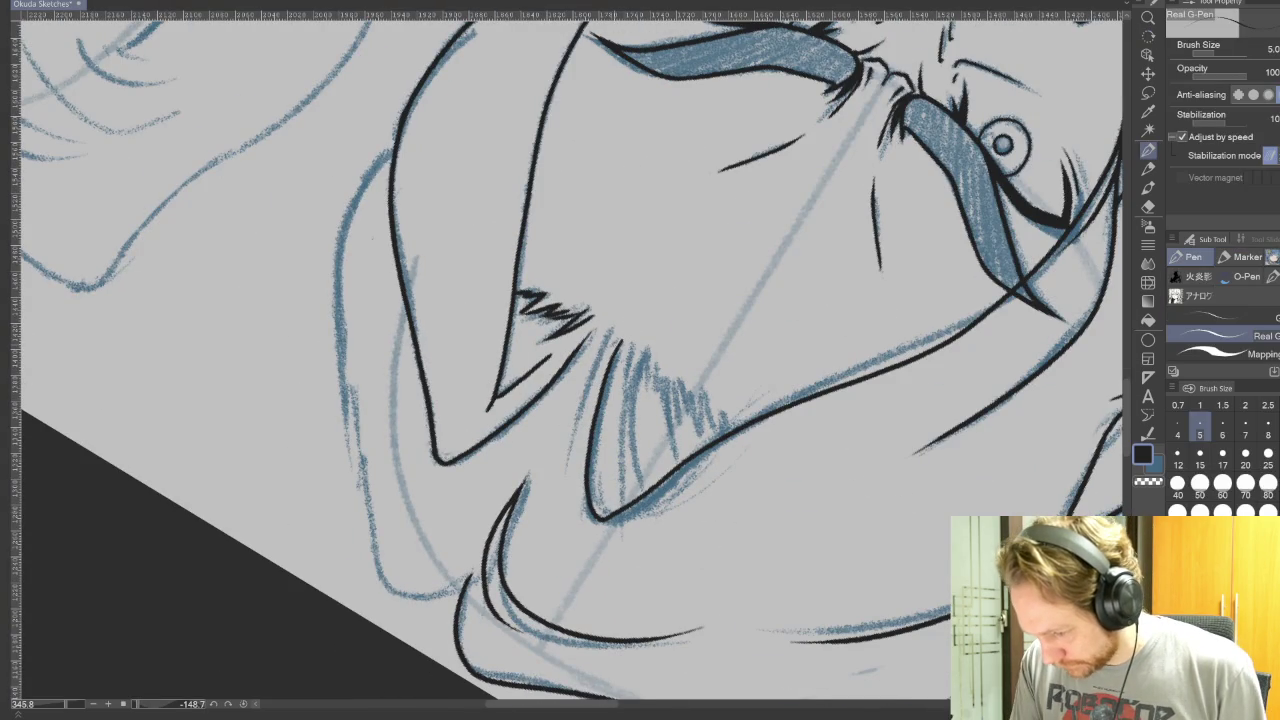
left_click_drag(610, 335, 555, 515)
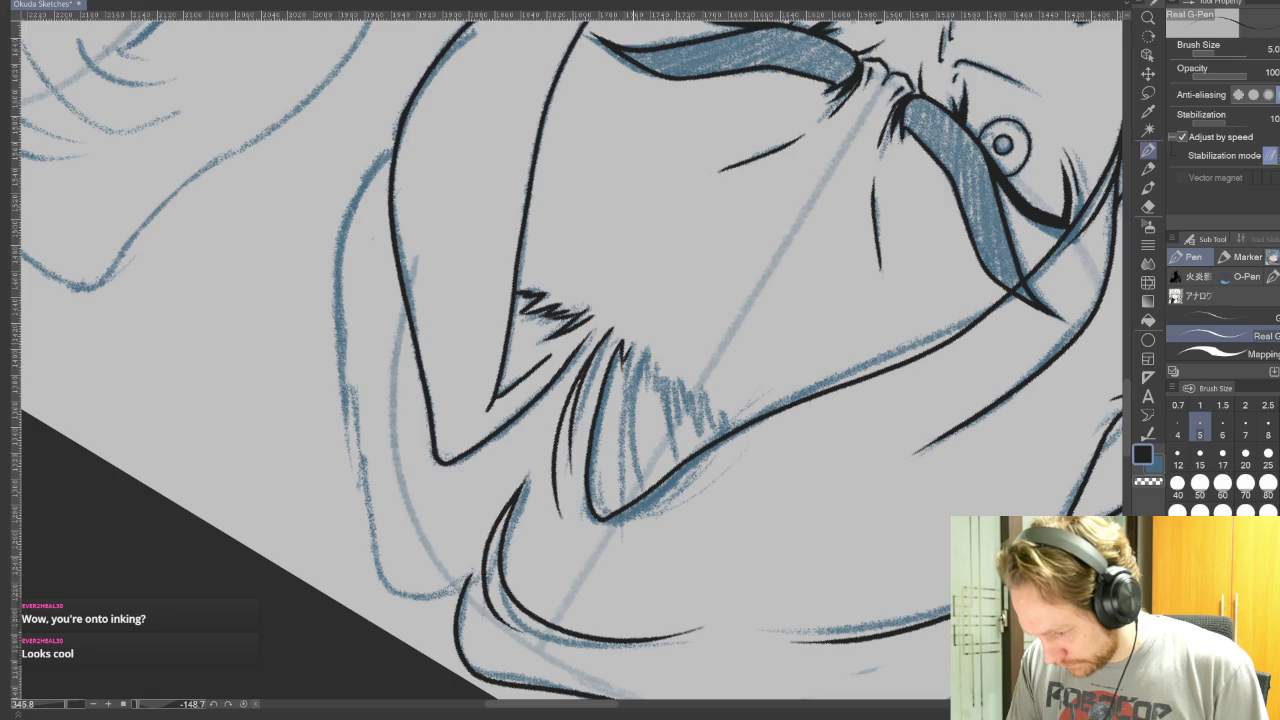
left_click_drag(646, 350, 632, 478)
left_click_drag(660, 376, 678, 454)
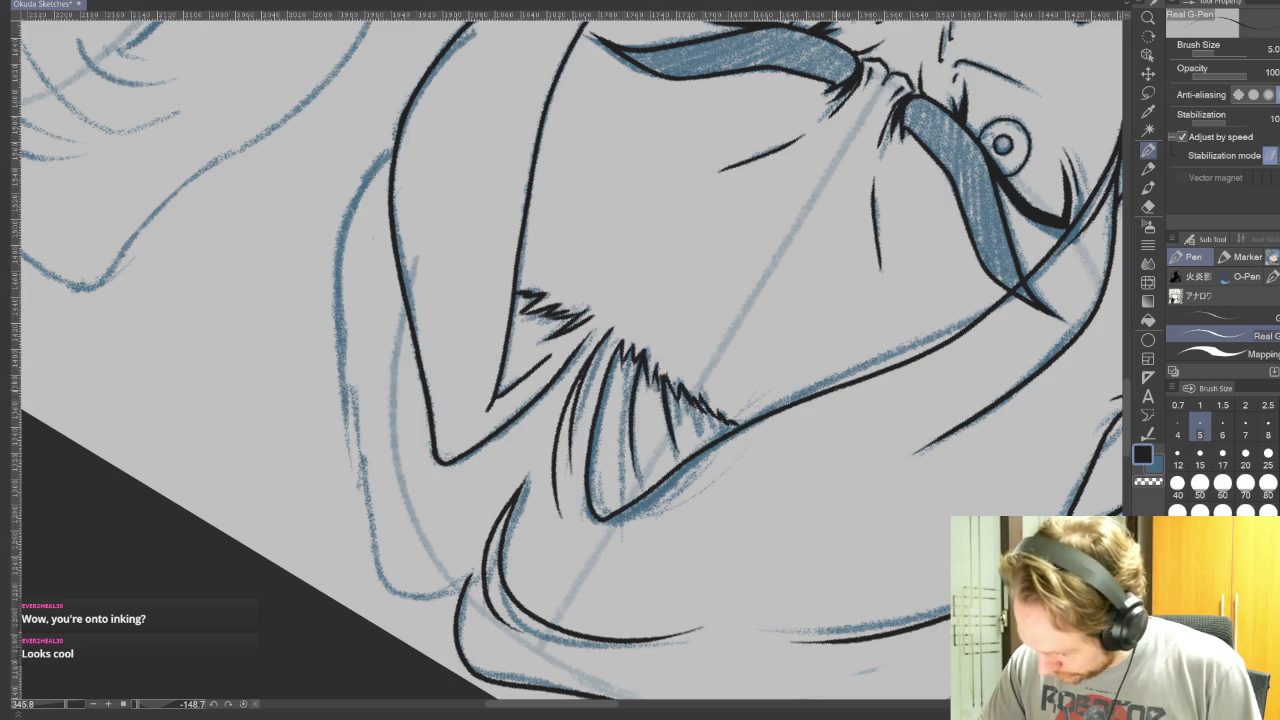
key("r")
left_click_drag(800, 200, 500, 150)
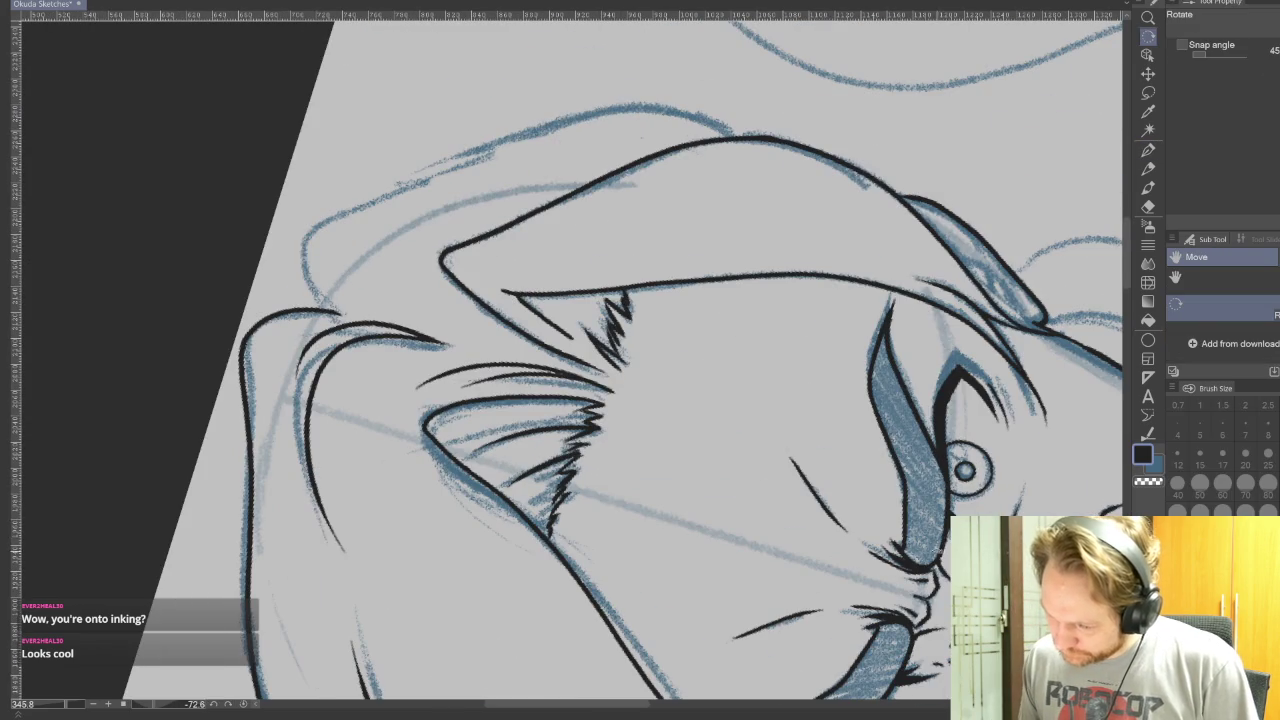
key("ctrl+at")
key("p")
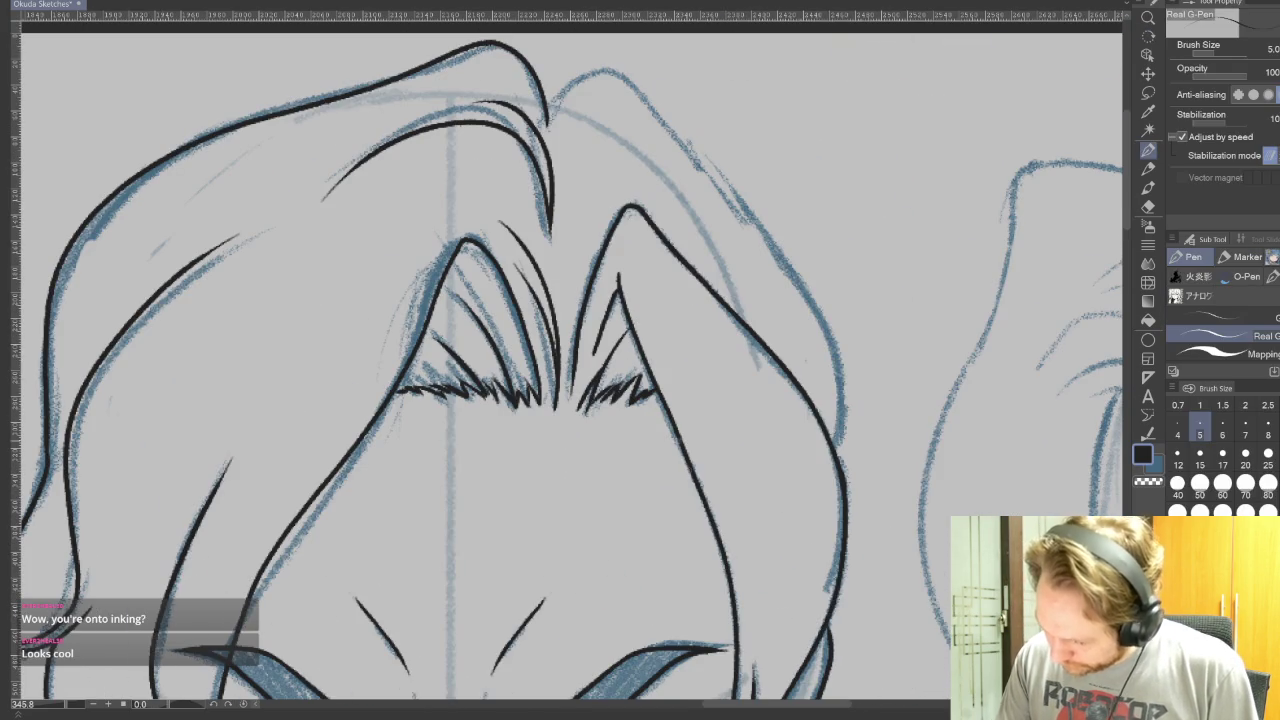
mouse_move(768, 505)
left_mouse_down()
mouse_move(525, 412)
mouse_move(505, 392)
mouse_move(612, 305)
mouse_move(858, 205)
left_mouse_up()
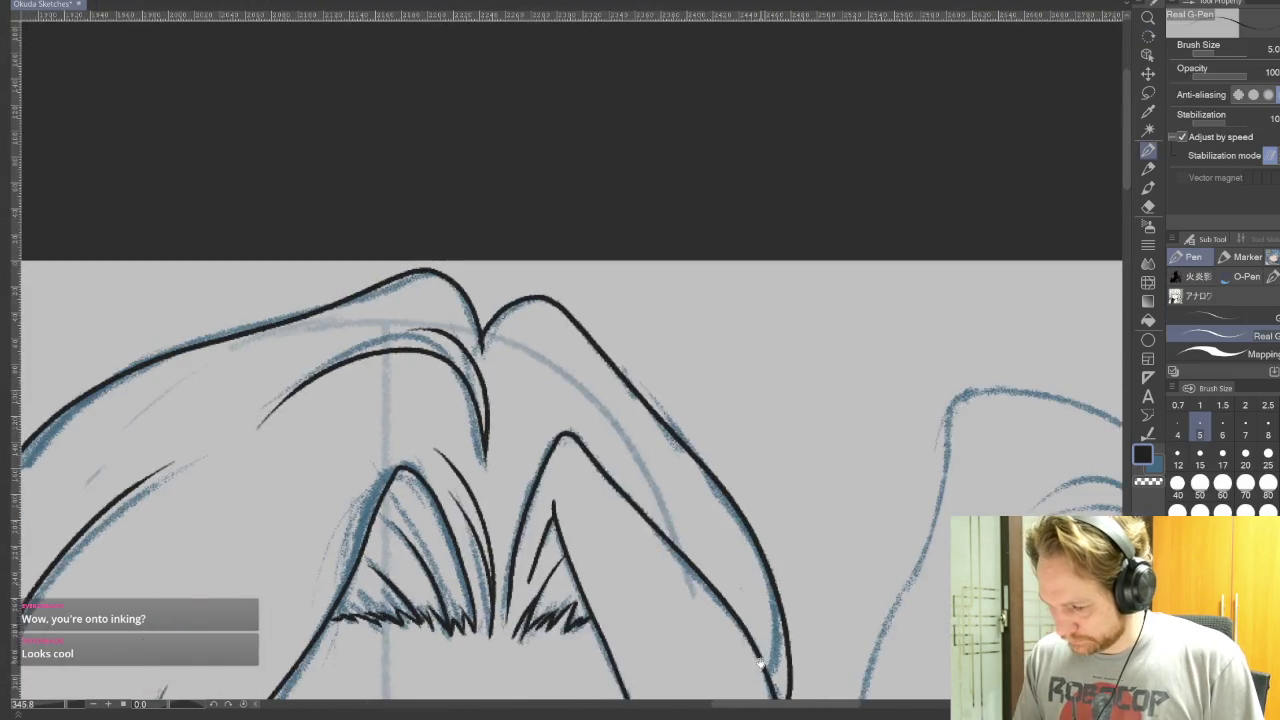
left_click_drag(901, 300, 901, 100)
left_click_drag(917, 443, 861, 278)
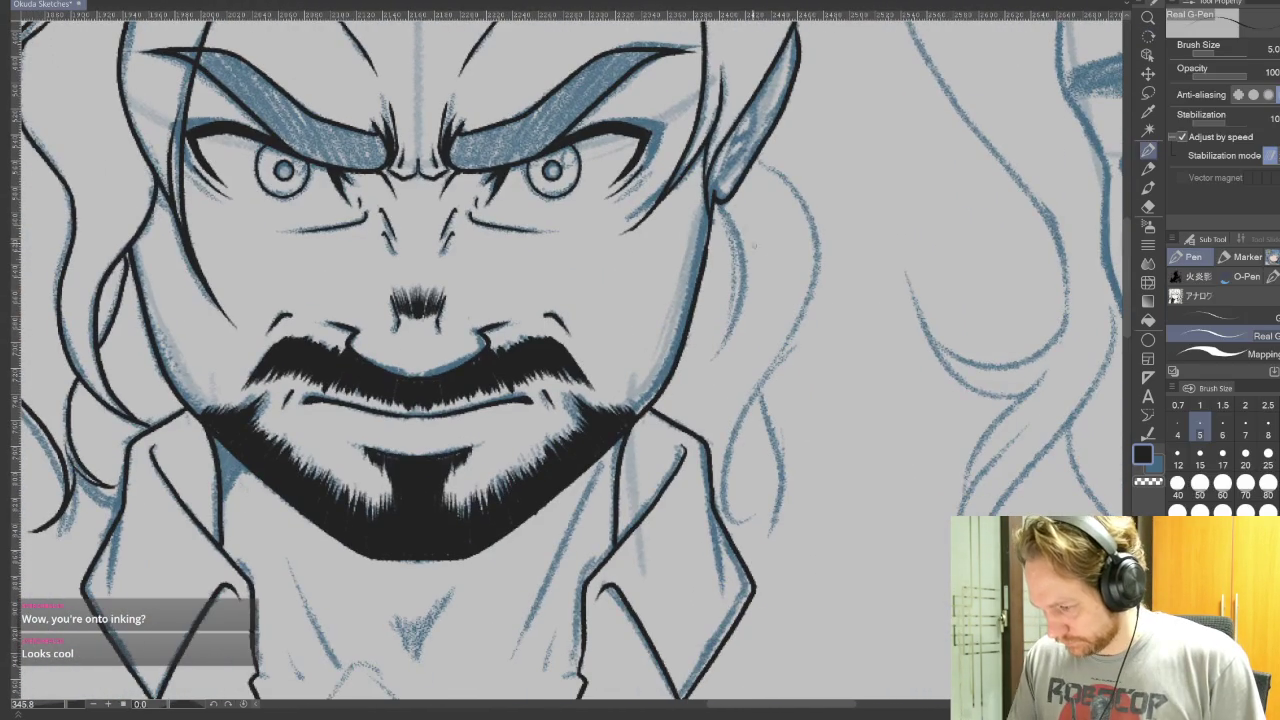
- Ink the long hair strands down the right cheek and reduce the pen size to 3.0
left_click_drag(716, 199, 748, 328)
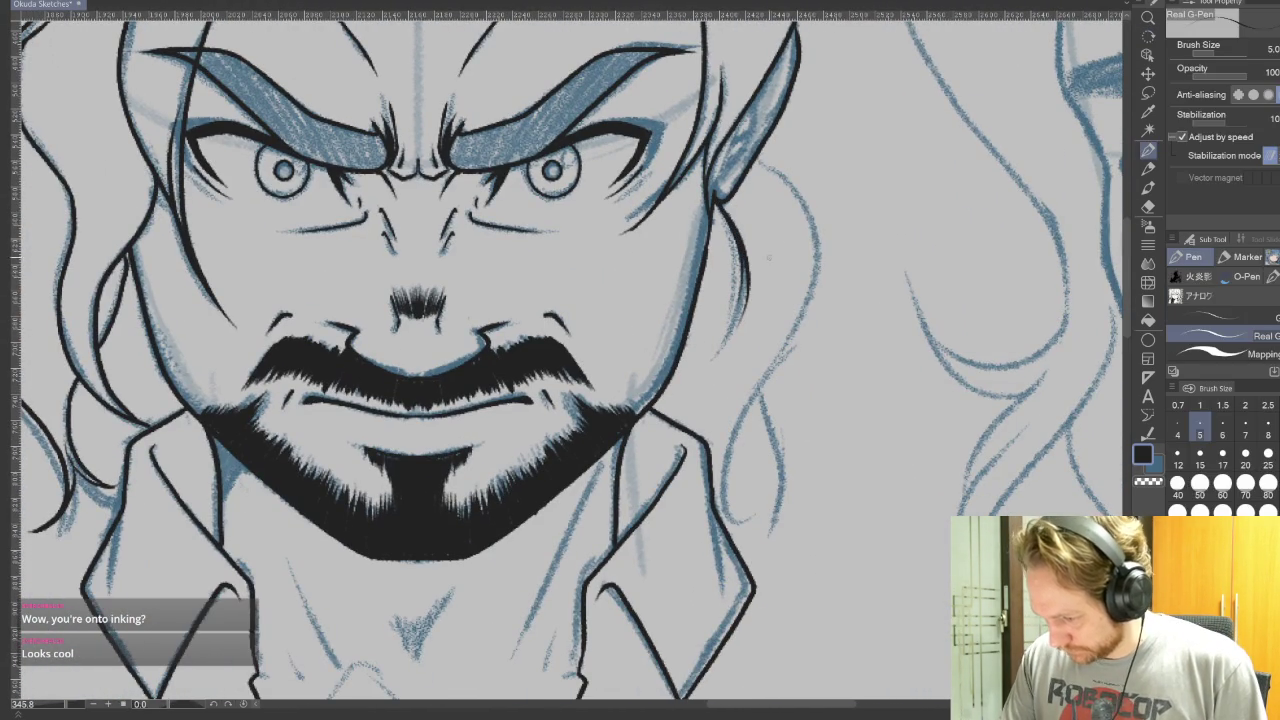
mouse_move(758, 162)
left_mouse_down()
mouse_move(812, 320)
mouse_move(730, 520)
left_mouse_up()
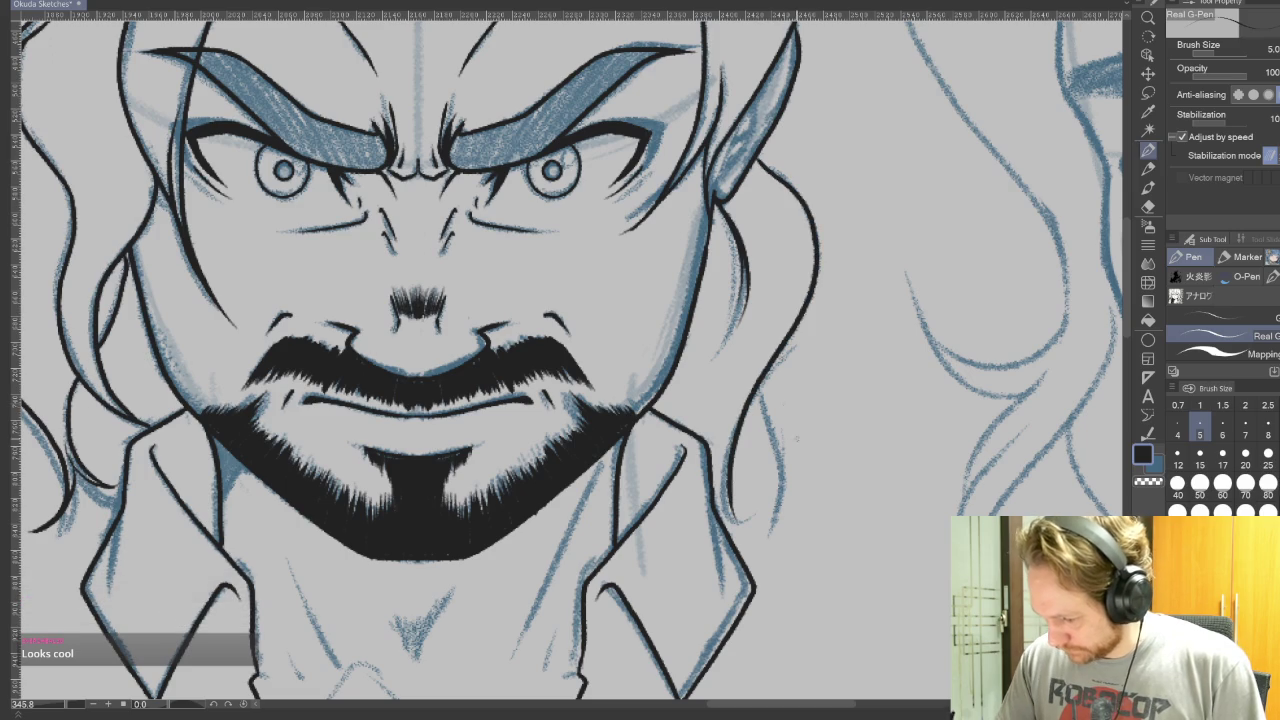
mouse_move(760, 390)
left_mouse_down()
mouse_move(786, 472)
mouse_move(752, 565)
left_mouse_up()
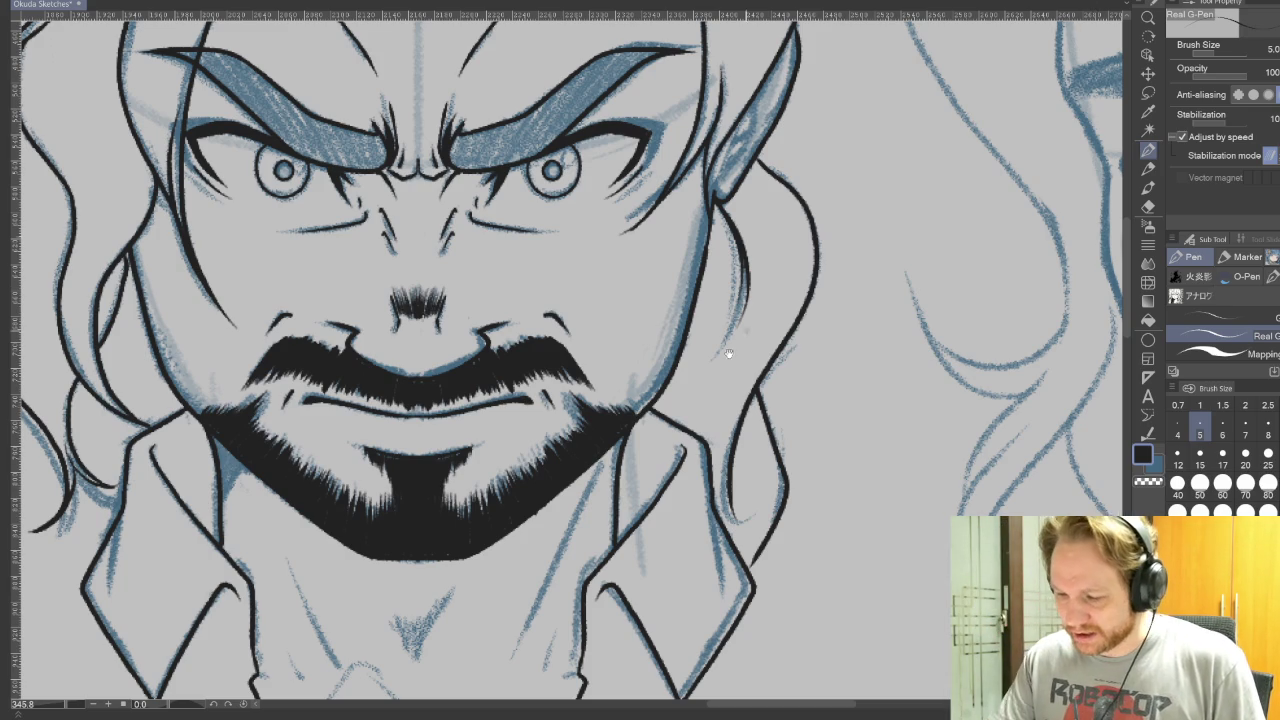
left_click_drag(718, 546, 682, 408)
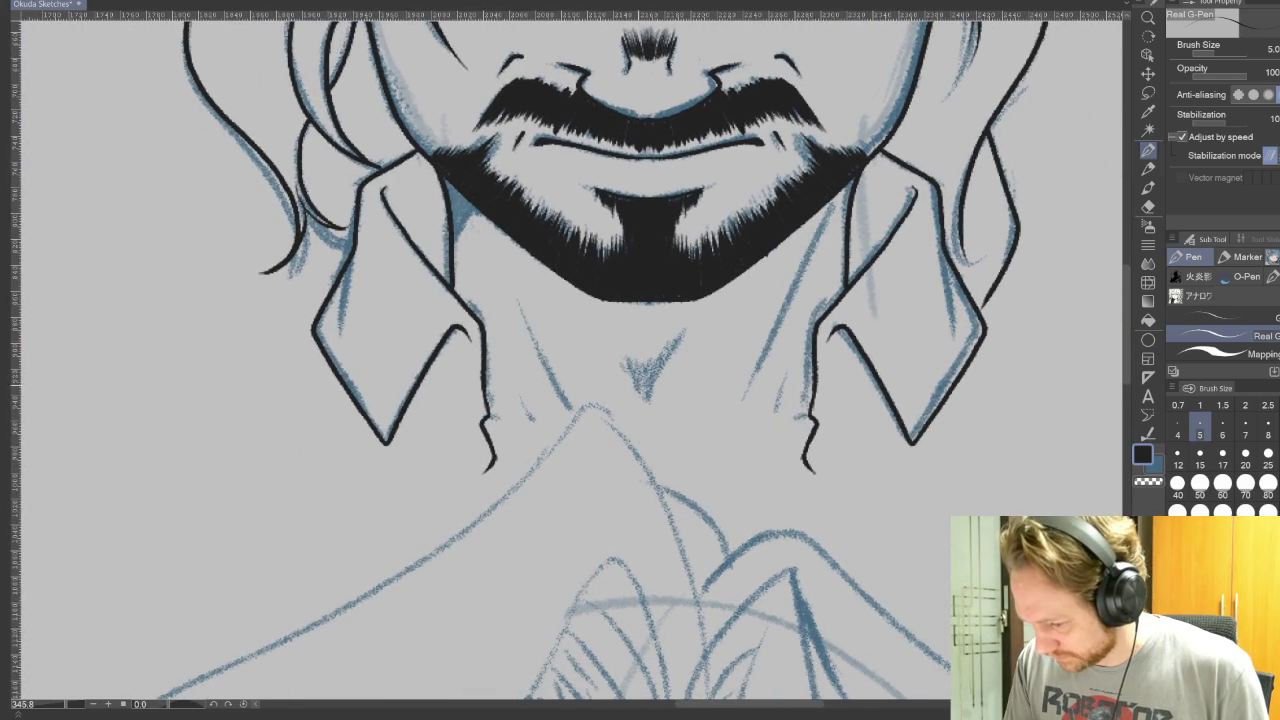
key("bracketleft")
key("bracketleft")
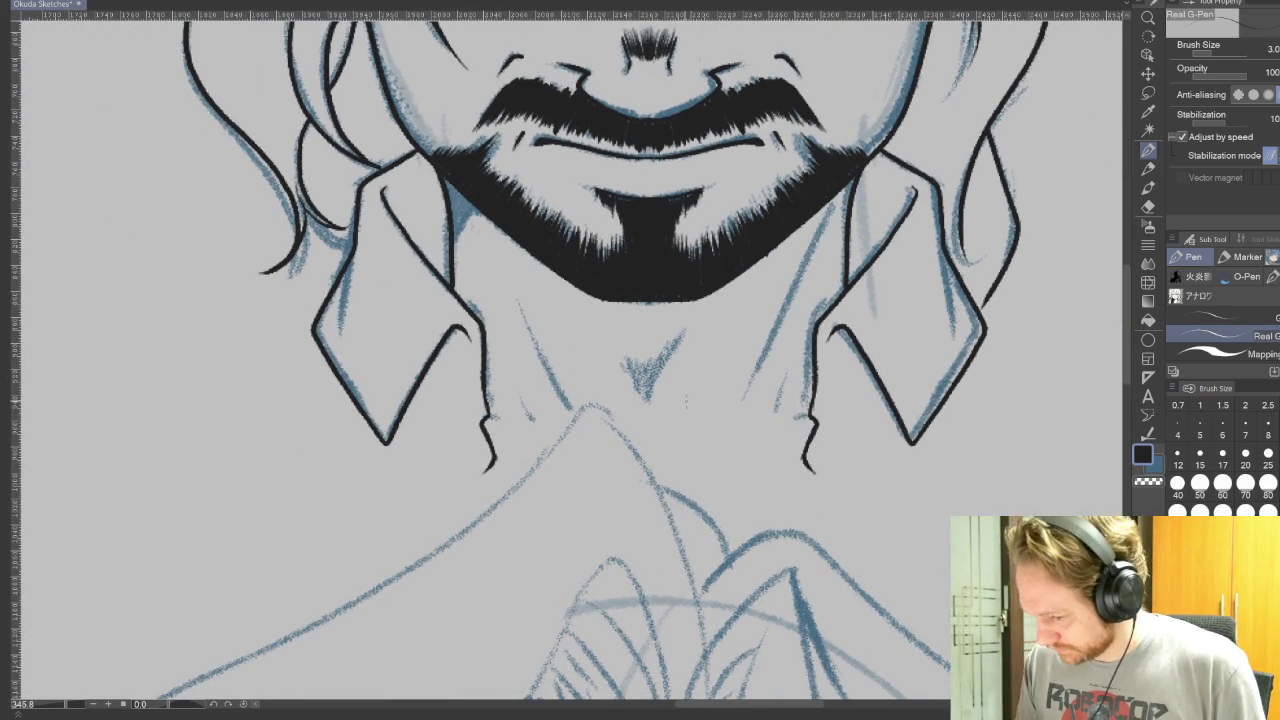